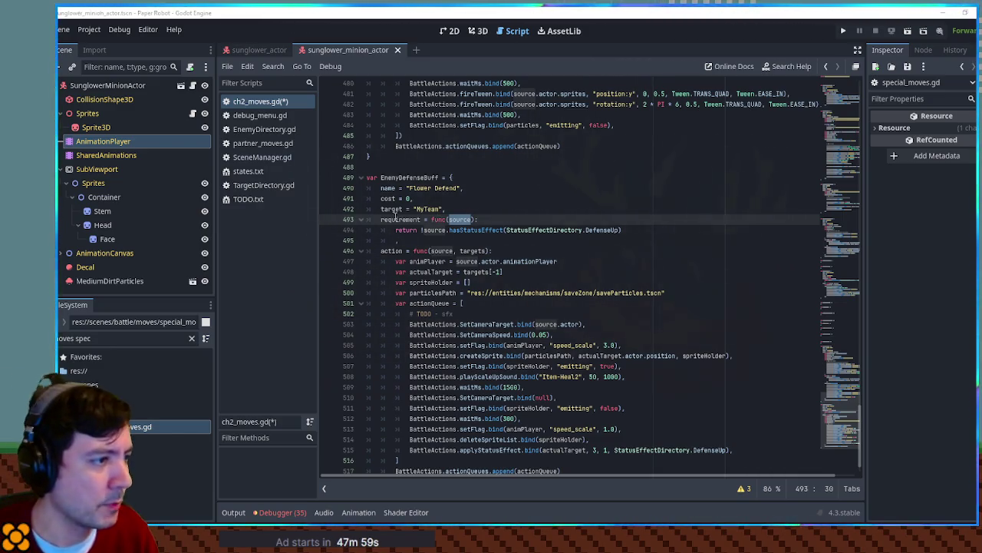
# Step: Search all scripts for 'requirement = func' and browse the ch0_moves.gd matches at lines 86, 61 and 50
pyautogui.moveTo(382, 220); pyautogui.dragTo(446, 221)
pyautogui.hotkey('ctrl', 'shift', 'f')
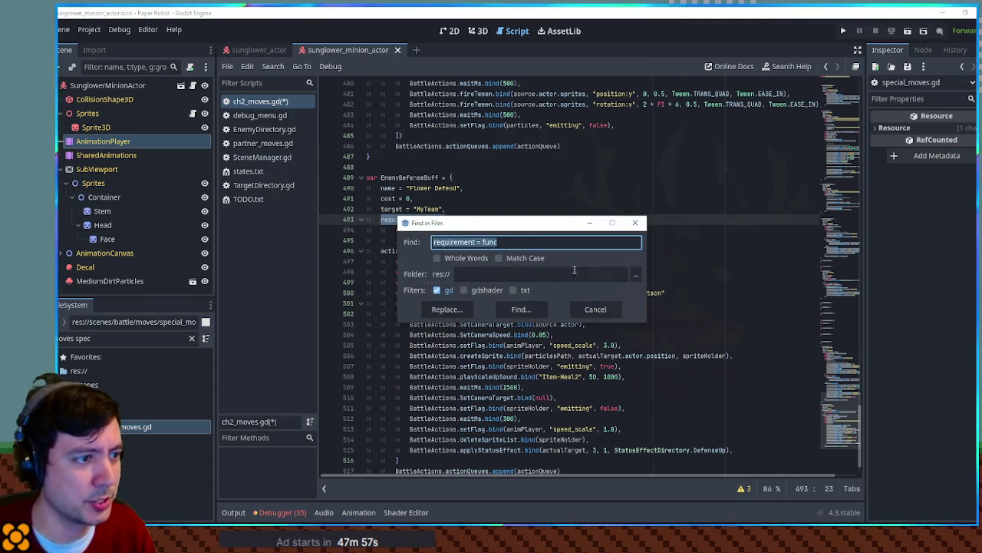
pyautogui.click(530, 307)
pyautogui.scroll(-2, 518, 382)
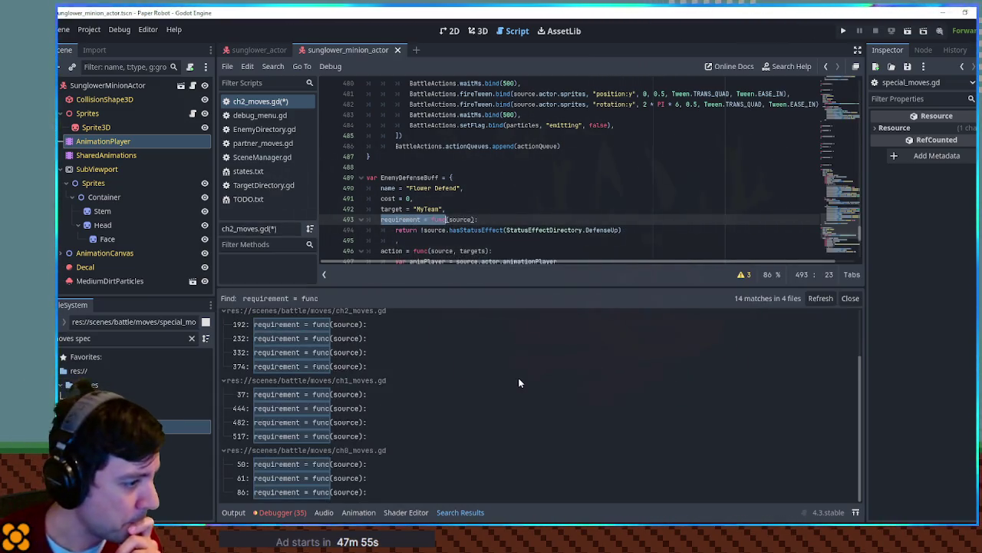
pyautogui.click(343, 491)
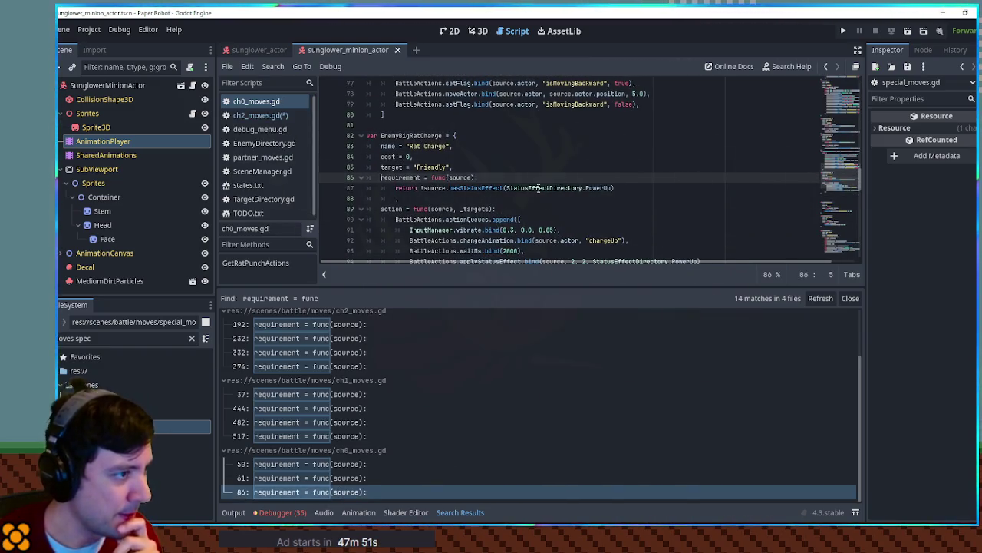
pyautogui.click(337, 478)
pyautogui.scroll(3, 488, 234)
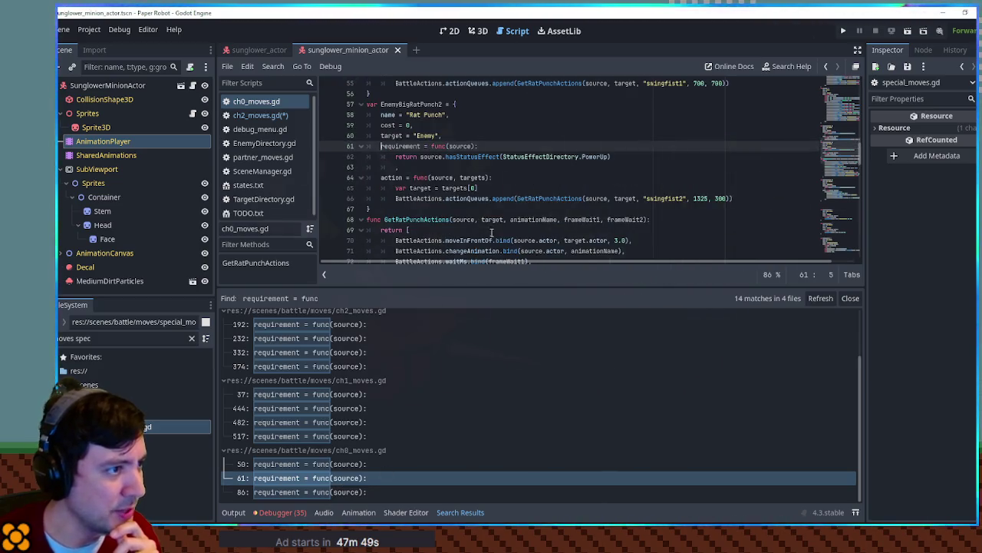
pyautogui.click(326, 464)
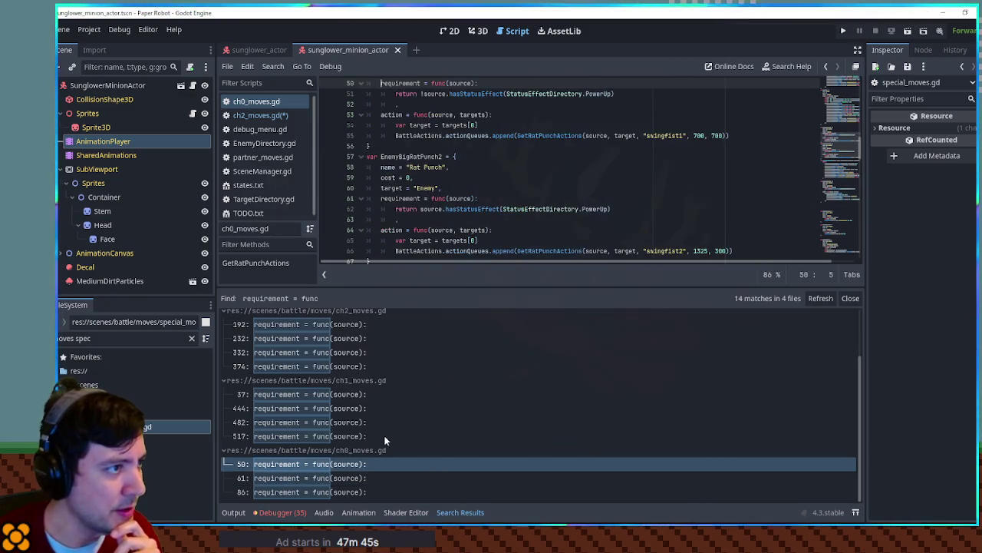
# Step: Browse the ch1_moves.gd matches at lines 517, 482 and 444, then the EnemyBigMudShot requirement at line 37
pyautogui.click(309, 436)
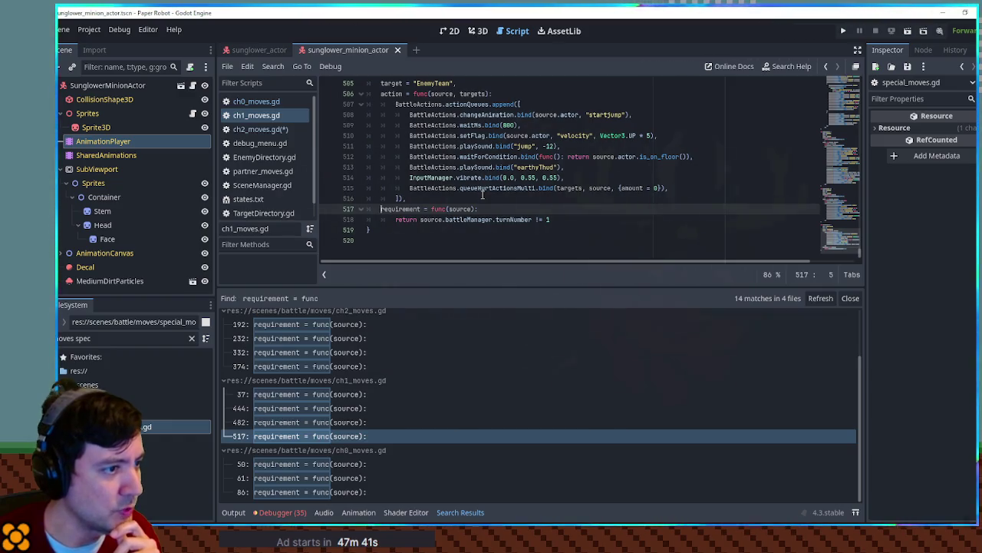
pyautogui.scroll(1, 483, 195)
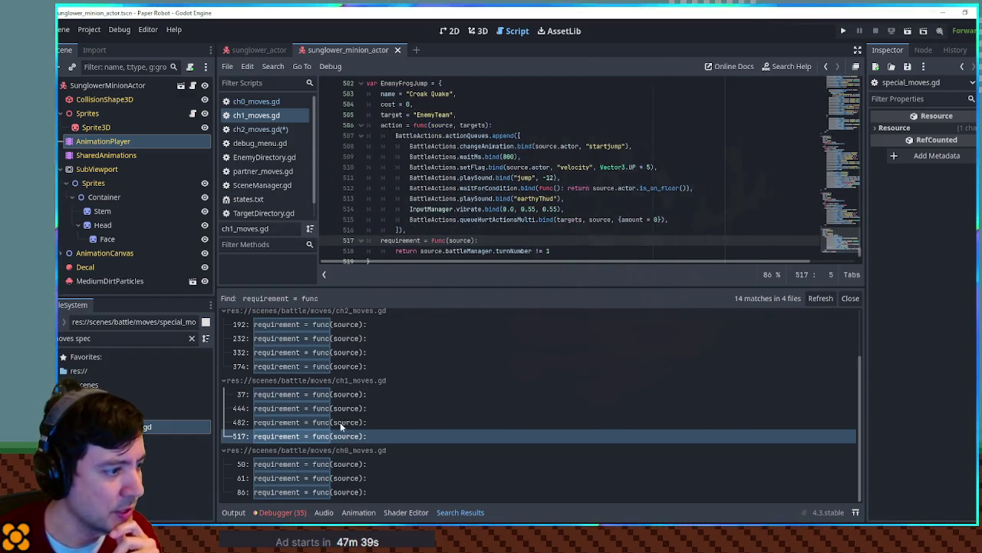
pyautogui.click(340, 422)
pyautogui.scroll(2, 454, 227)
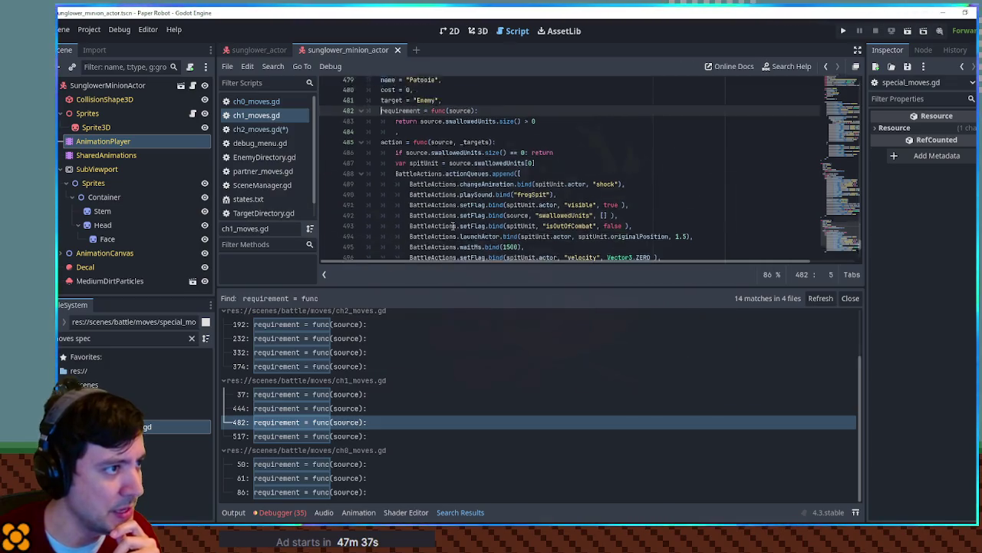
pyautogui.click(338, 408)
pyautogui.scroll(2, 484, 178)
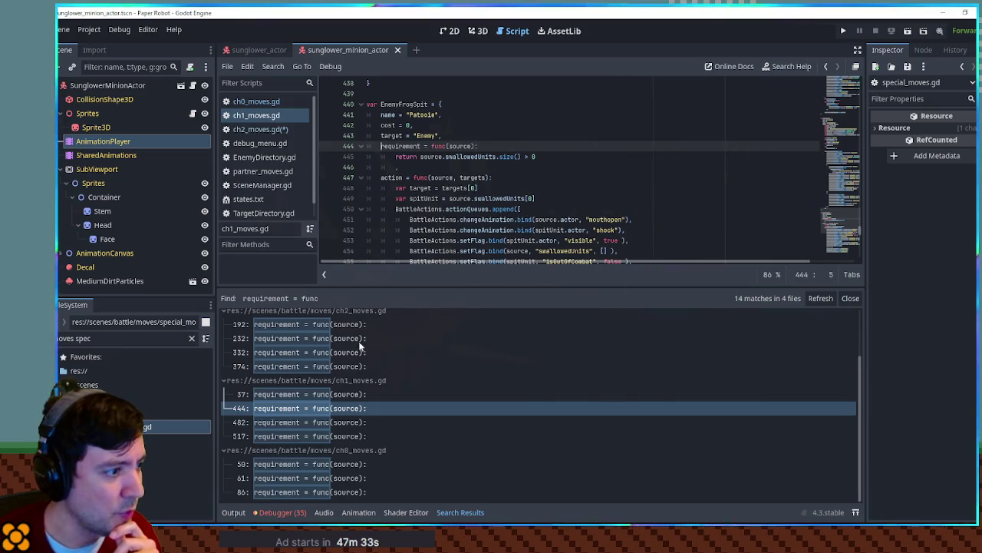
pyautogui.click(333, 393)
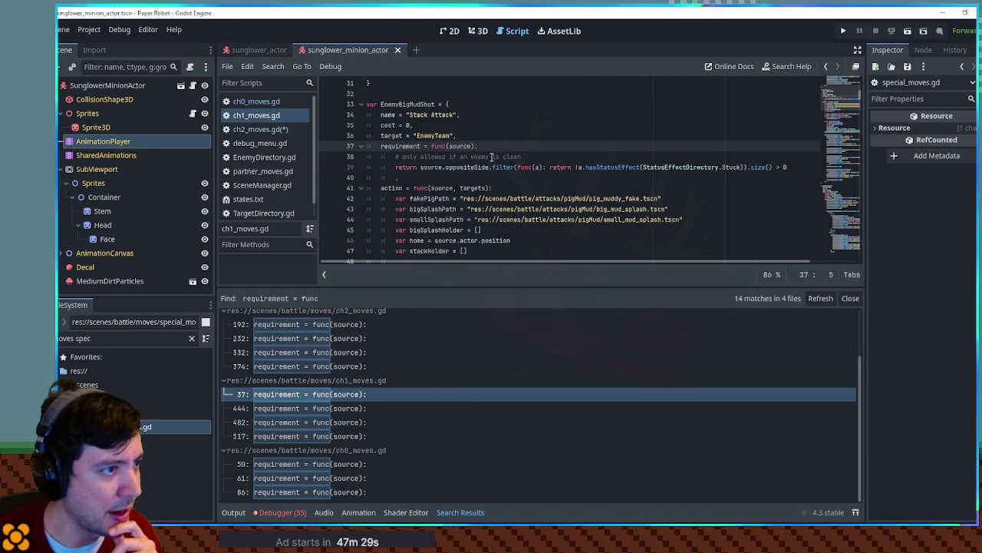
# Step: Search the project for 'oppositeSide', check its declaration in battle_unit.gd, then close the extra scripts
pyautogui.click(438, 167)
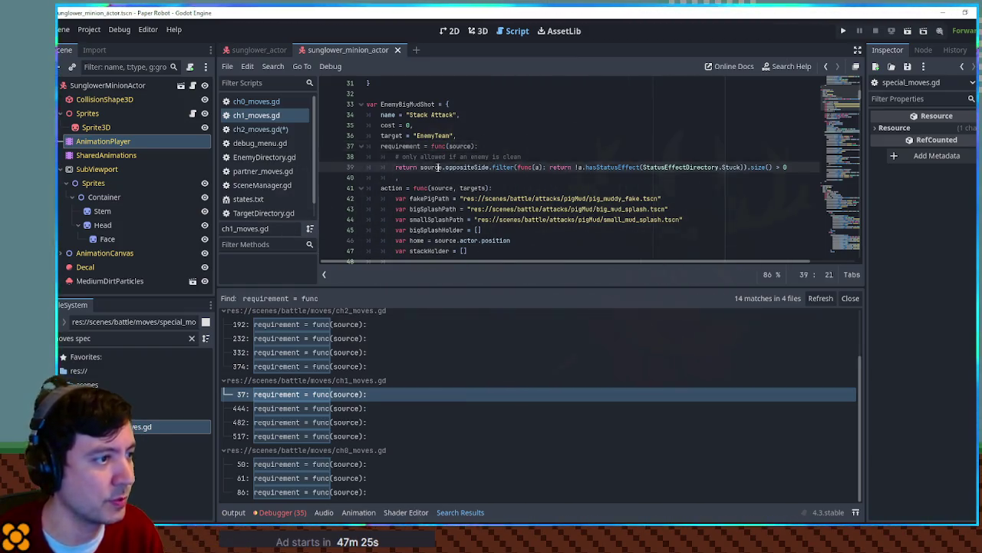
pyautogui.doubleClick(460, 167)
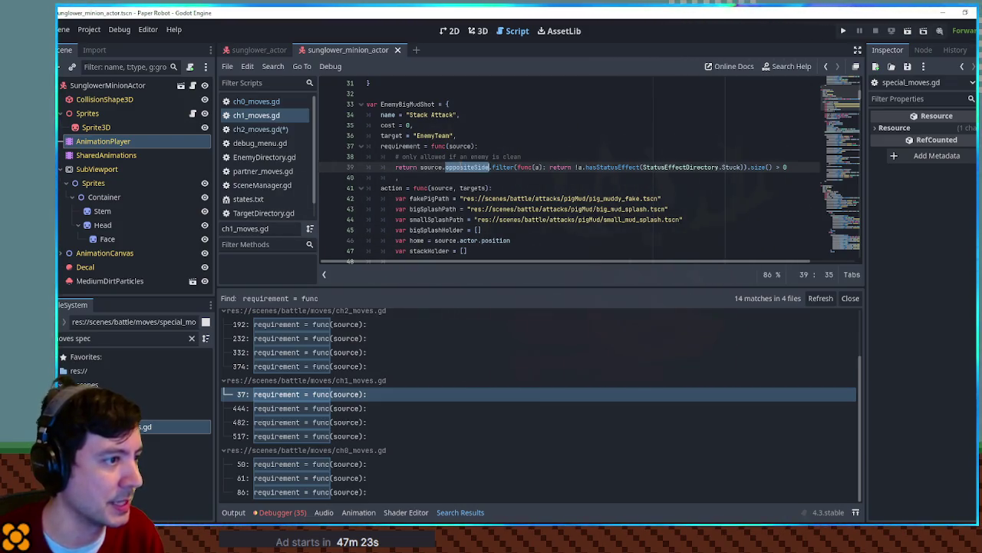
pyautogui.hotkey('ctrl', 'shift', 'f')
pyautogui.click(522, 309)
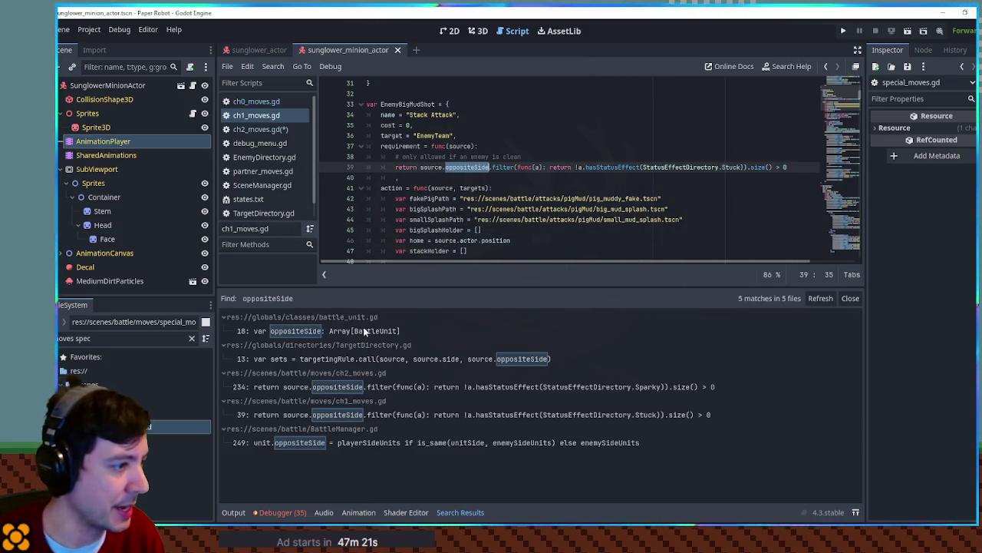
pyautogui.click(365, 330)
pyautogui.scroll(1, 448, 124)
pyautogui.doubleClick(384, 104)
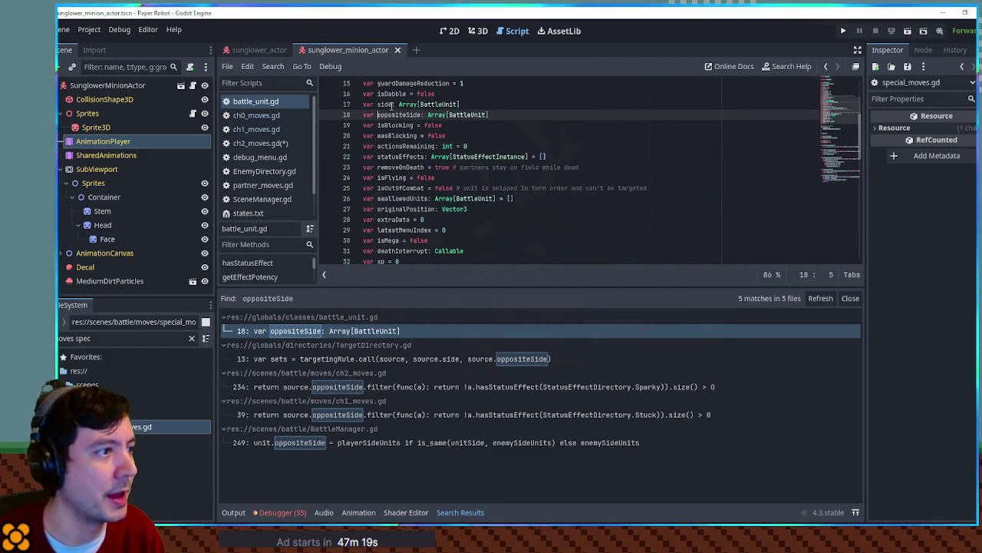
pyautogui.middleClick(257, 102)
pyautogui.middleClick(258, 102)
pyautogui.middleClick(257, 102)
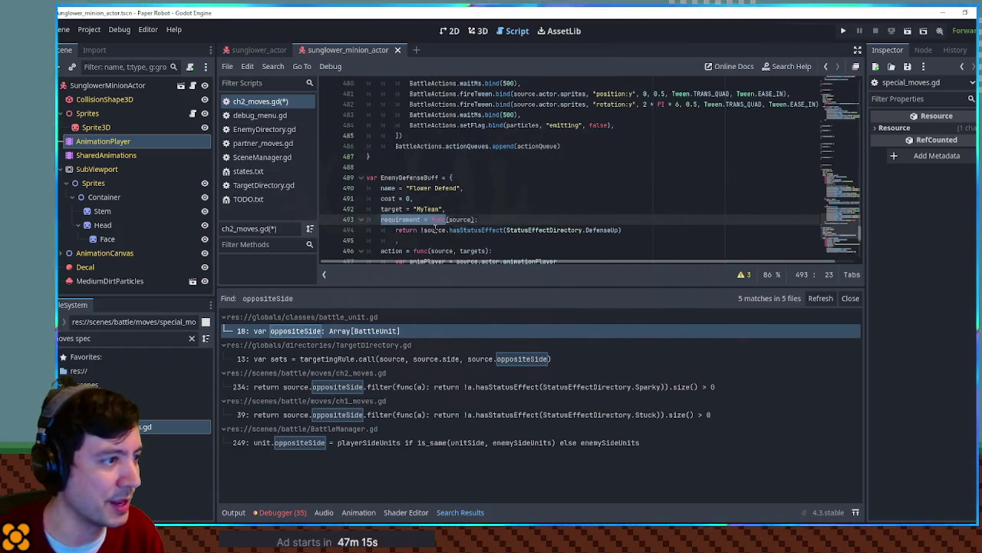
# Step: Rewrite line 494's return as source.side.all(func(a): return !a.hasStatusEffect(StatusEffectDirectory.DefenseUp))
pyautogui.click(421, 229)
pyautogui.scroll(-2, 465, 186)
pyautogui.press('BackSpace')
pyautogui.write('.side.al')
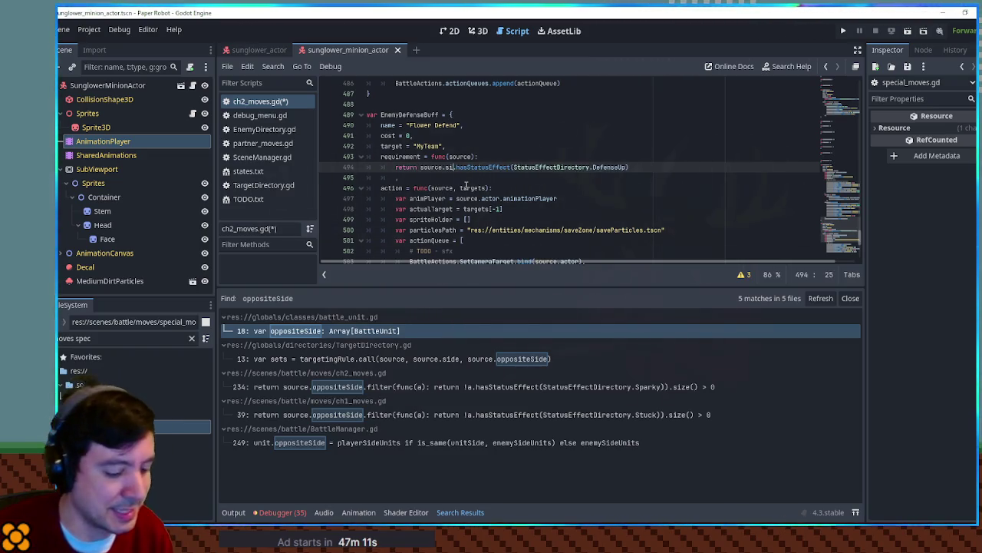
pyautogui.write('l')
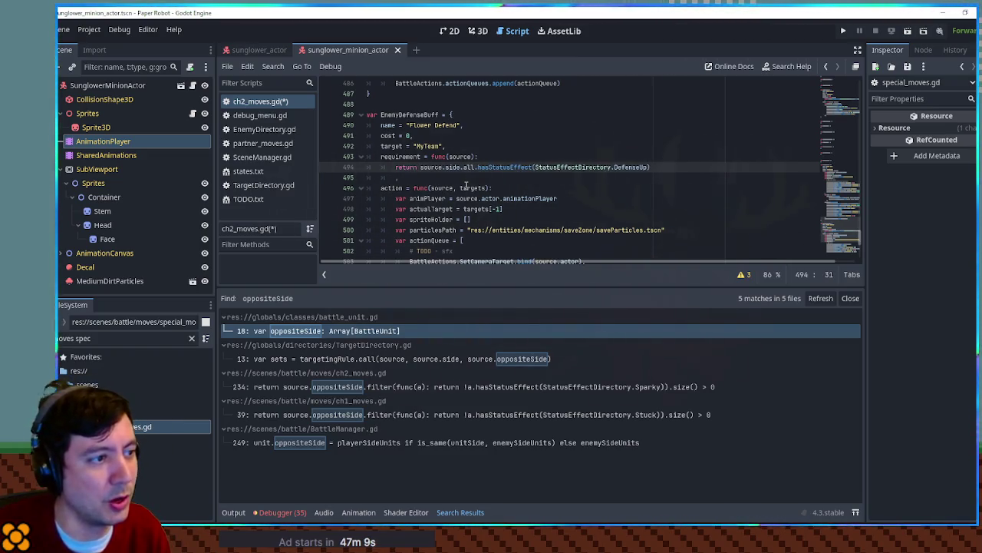
pyautogui.write('(func(a')
pyautogui.press('Delete')
pyautogui.write(': return ')
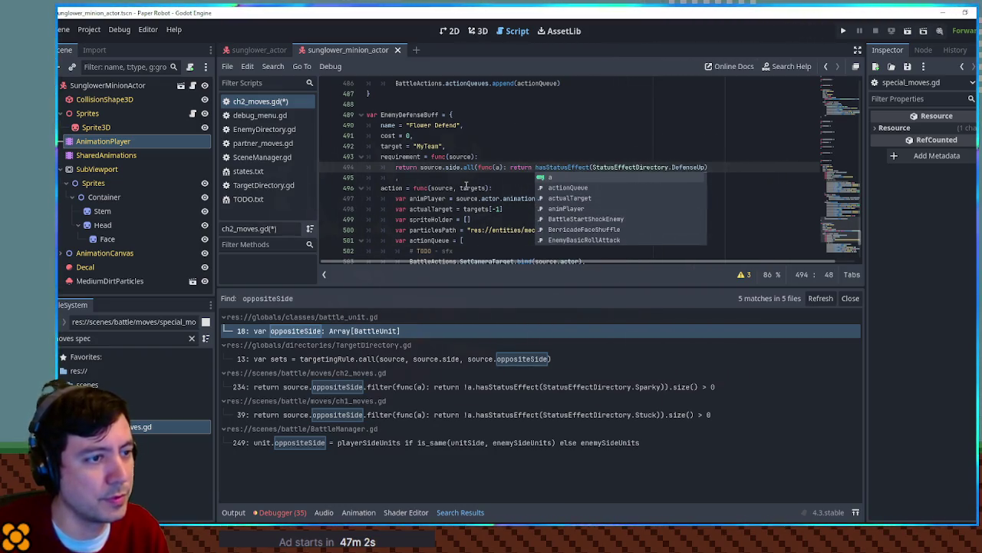
pyautogui.write('a.')
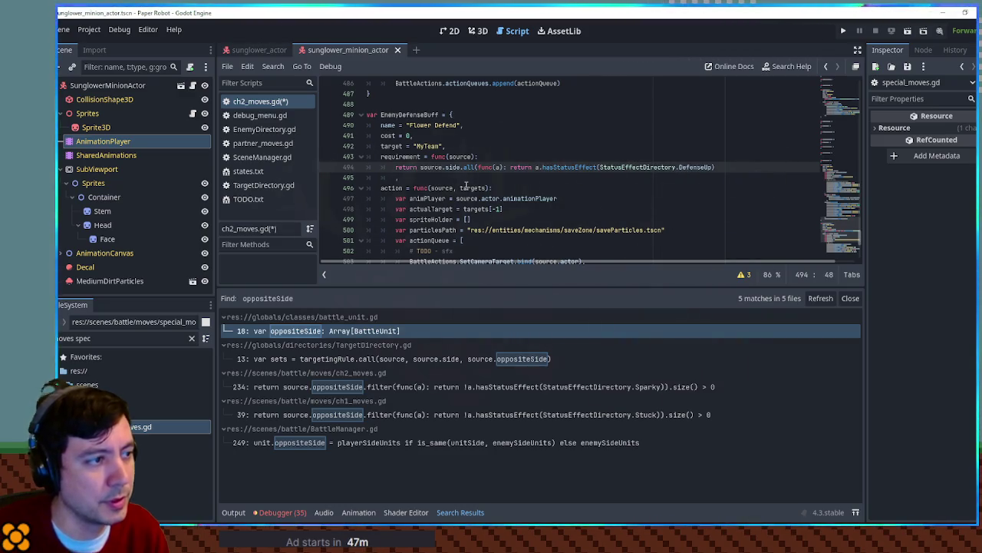
pyautogui.write('!')
pyautogui.write(')')
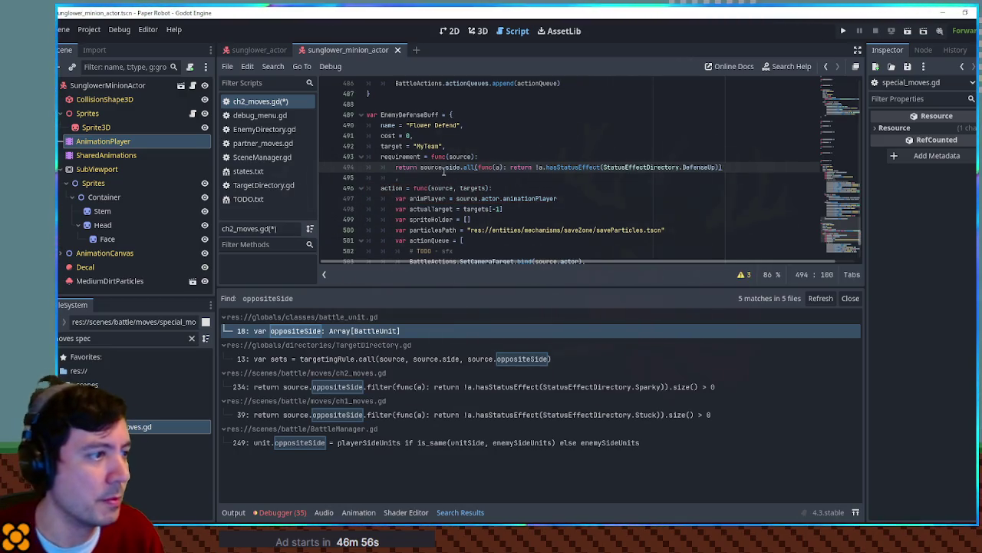
# Step: Review the new side-wide DefenseUp check on line 494 and close the search results panel
pyautogui.moveTo(421, 166); pyautogui.dragTo(473, 169)
pyautogui.doubleClick(548, 167)
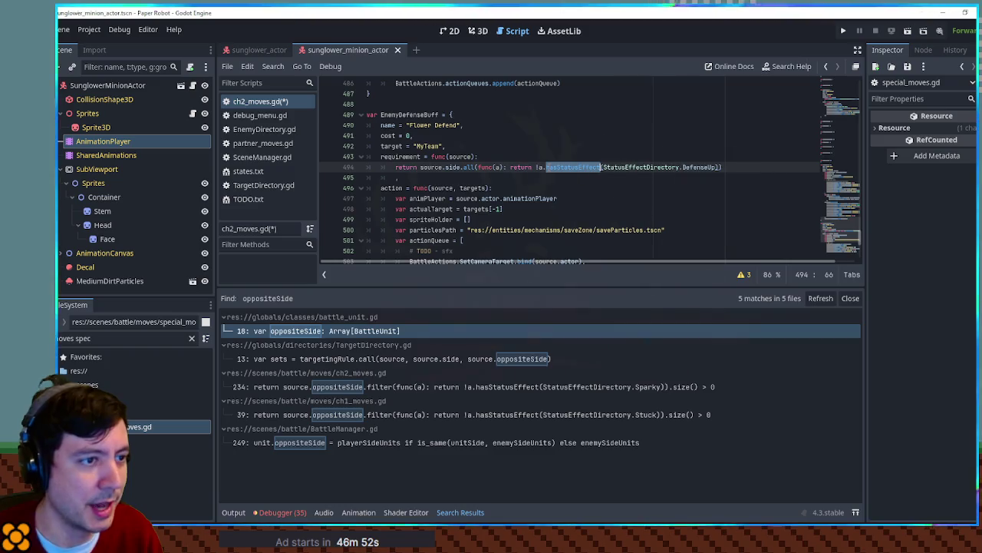
pyautogui.doubleClick(707, 167)
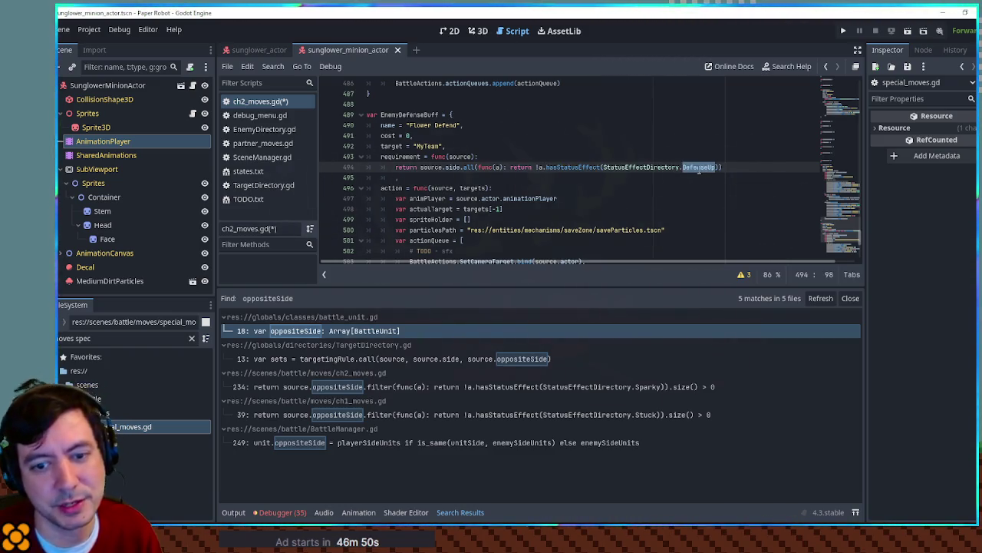
pyautogui.click(742, 167)
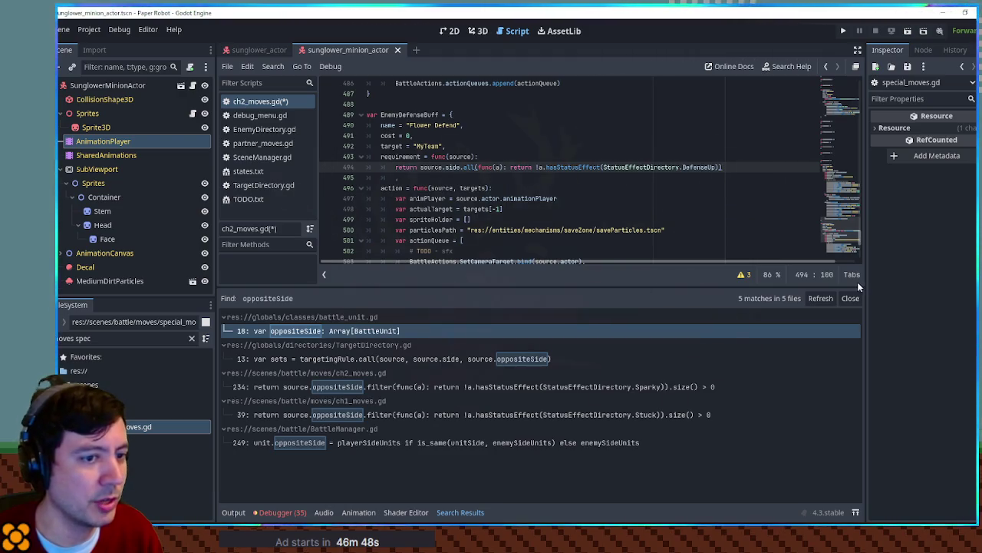
pyautogui.click(850, 298)
pyautogui.click(599, 179)
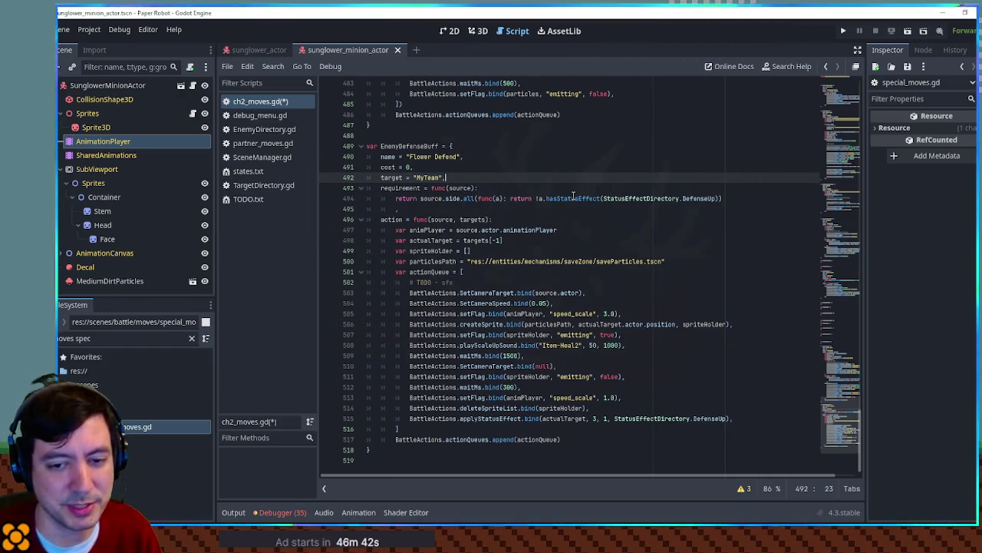
# Step: Save ch2_moves.gd, recheck the DefenseUp condition on line 494, and run the game with F5
pyautogui.hotkey('ctrl', 's')
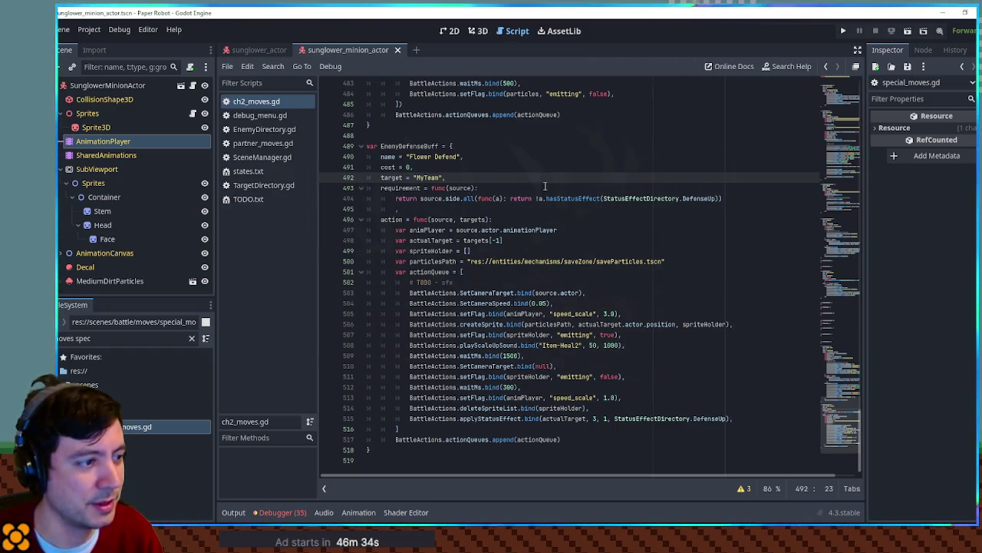
pyautogui.moveTo(367, 146); pyautogui.dragTo(402, 146)
pyautogui.moveTo(432, 187); pyautogui.dragTo(449, 211)
pyautogui.click(489, 189)
pyautogui.doubleClick(713, 198)
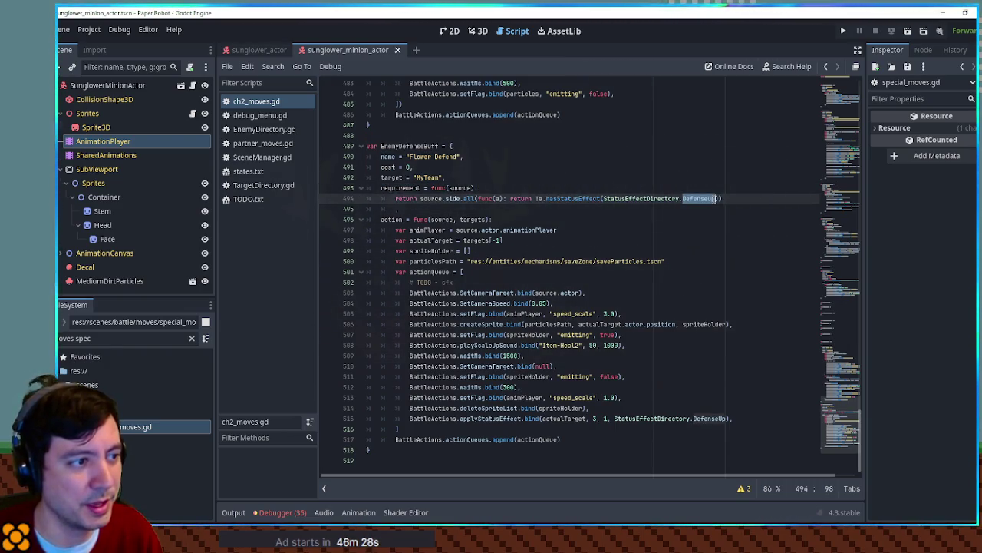
pyautogui.click(733, 198)
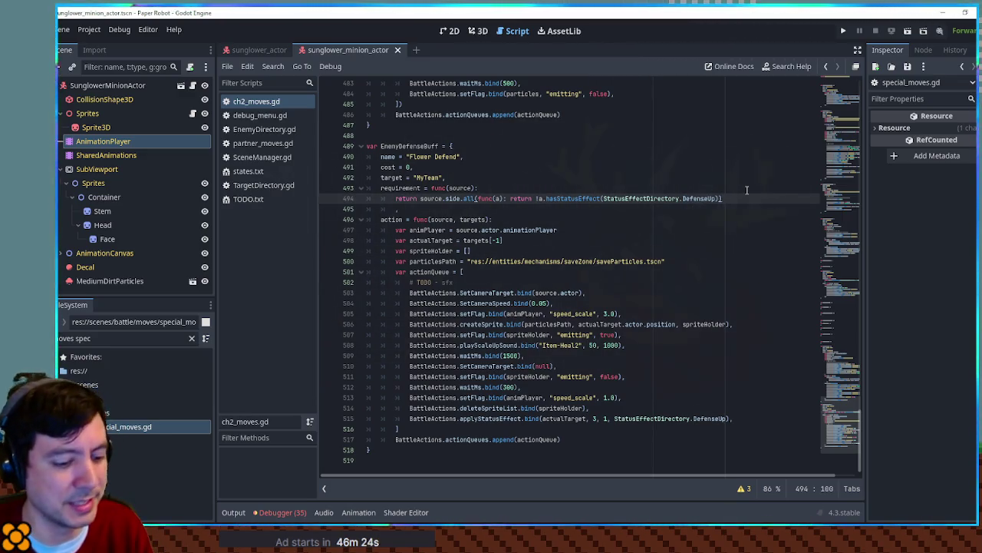
pyautogui.press('F5')
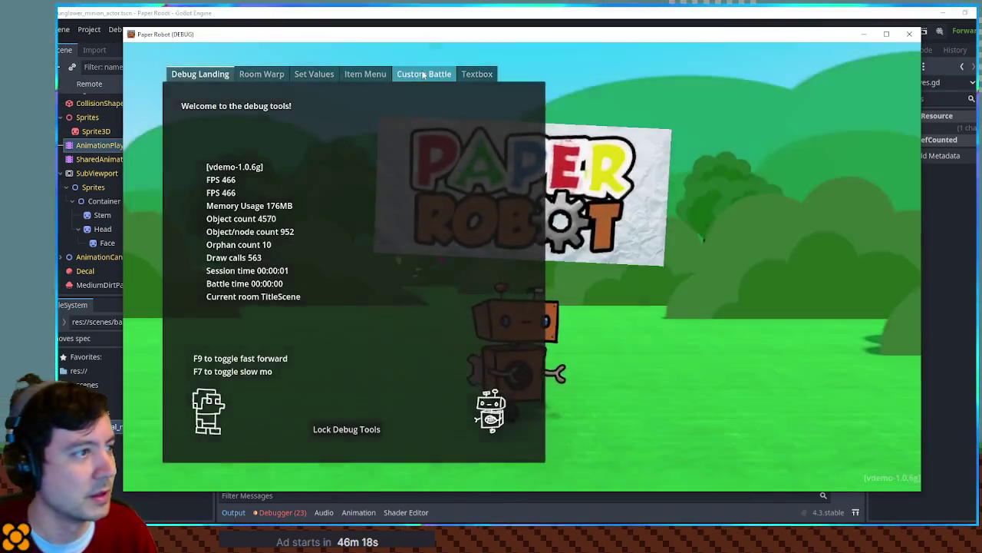
# Step: In Custom Battle, set Enemies 1 and 2 to SunglowerSprout and Enemy 3 to Sunglower, then start
pyautogui.click(423, 73)
pyautogui.click(261, 121)
pyautogui.click(261, 450)
pyautogui.click(282, 140)
pyautogui.click(296, 454)
pyautogui.click(286, 156)
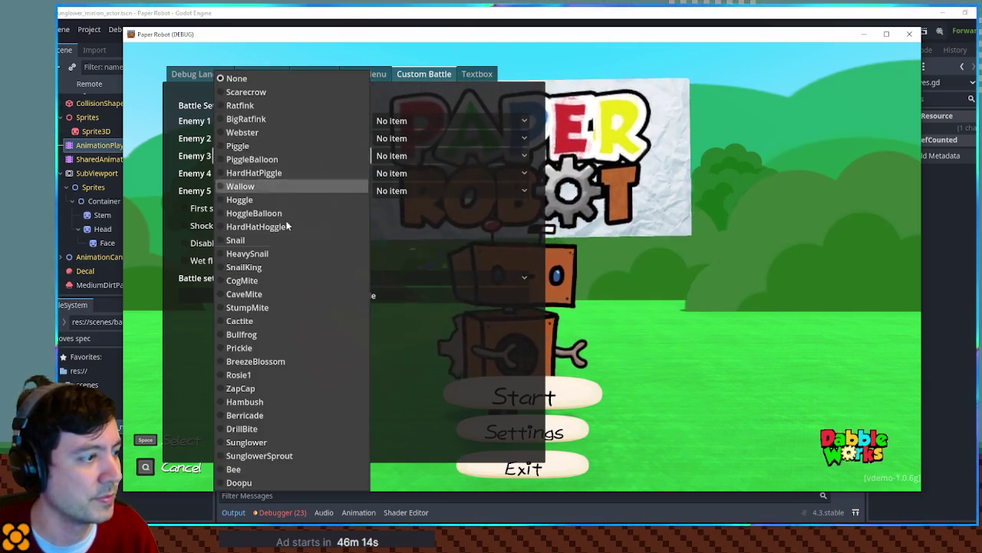
pyautogui.click(285, 440)
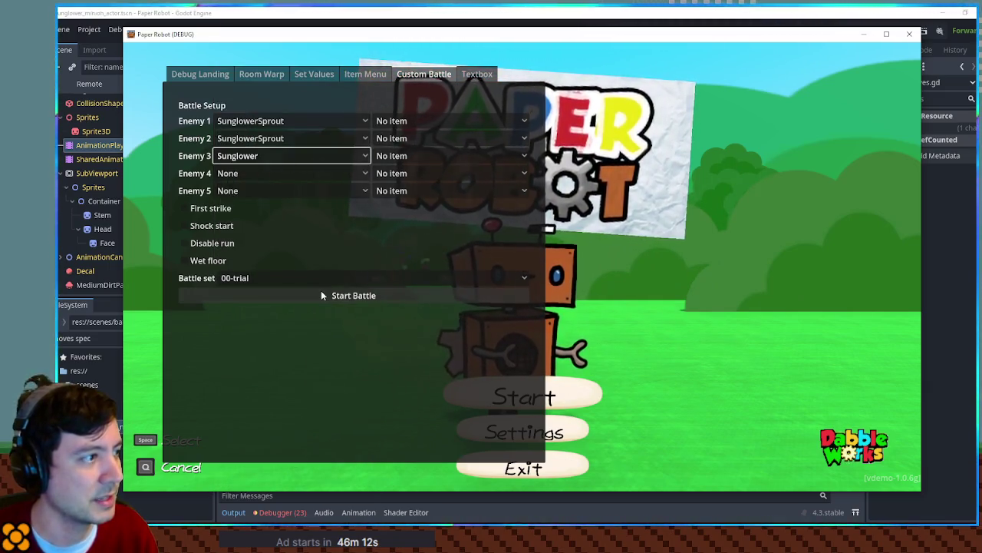
pyautogui.click(321, 295)
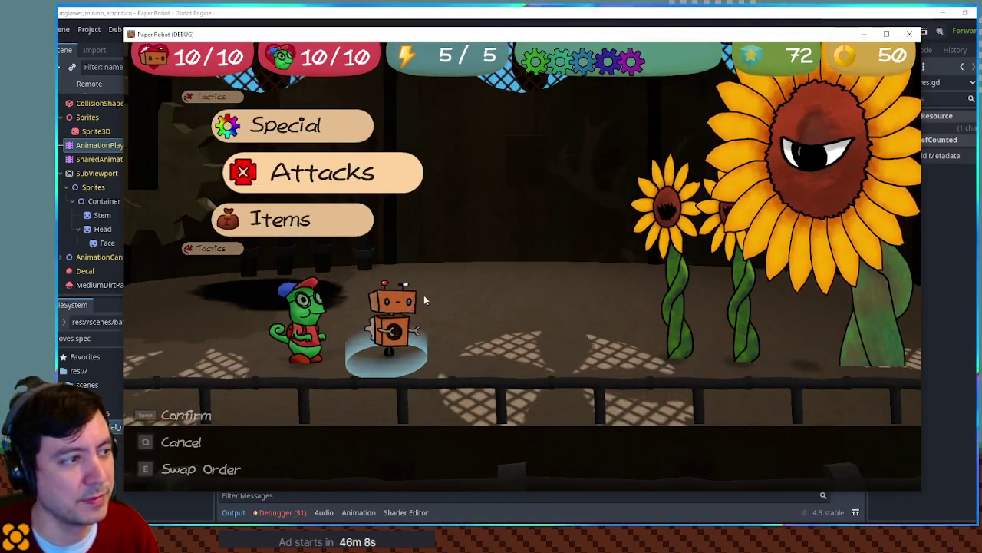
# Step: Have both heroes choose Tactics > Defend for the turn, then quit the game with F8
pyautogui.press('w')
pyautogui.press('w')
pyautogui.press('space')
pyautogui.press('space')
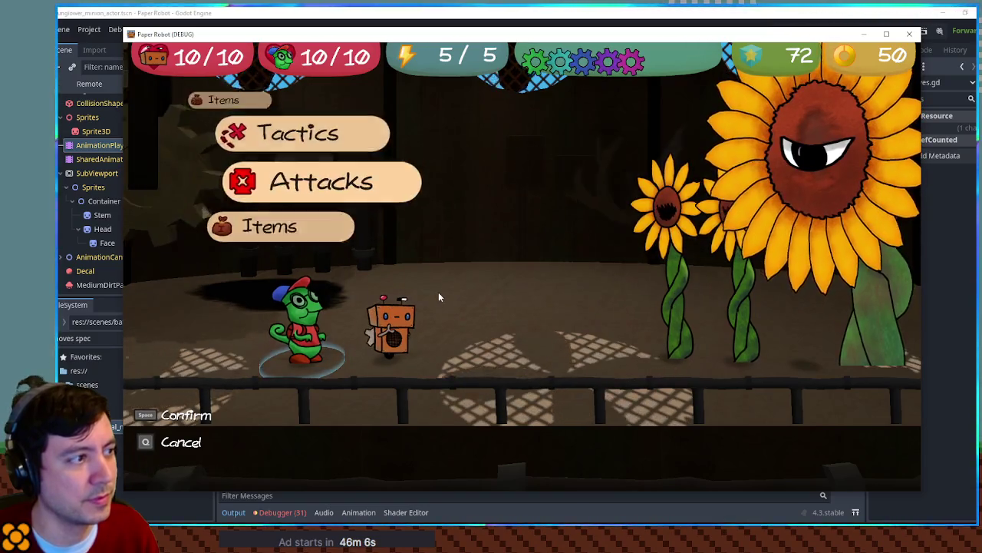
pyautogui.press('space')
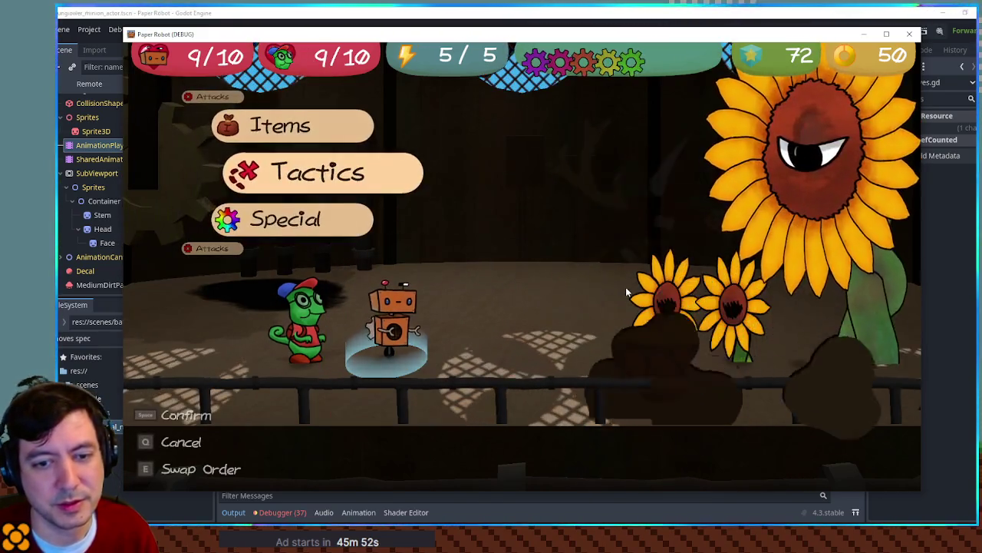
pyautogui.press('space')
pyautogui.press('space')
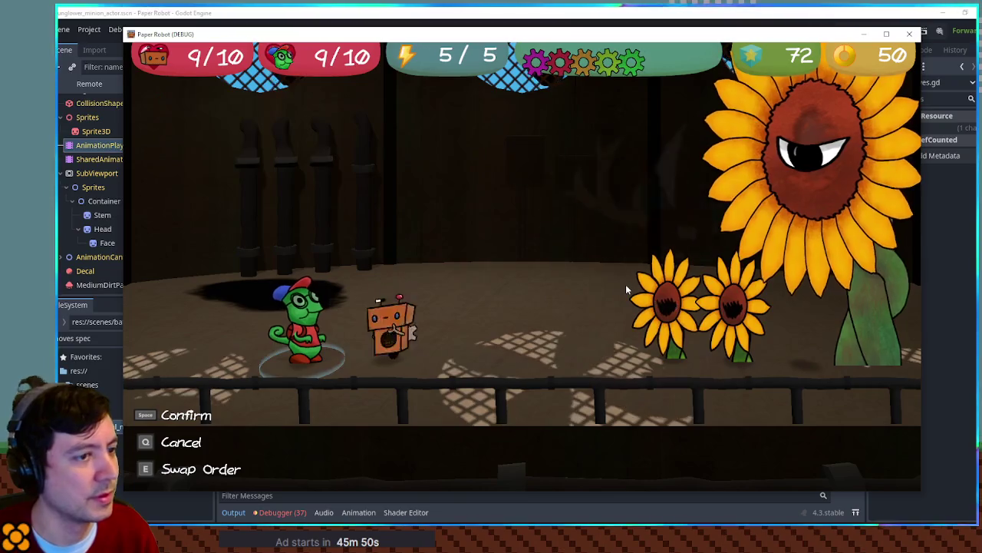
pyautogui.press('space')
pyautogui.press('F8')
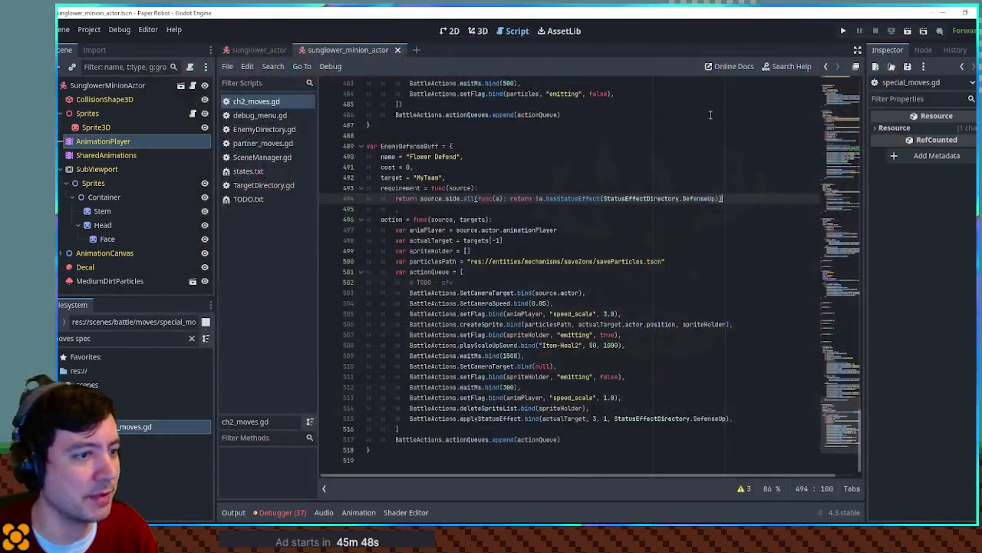
# Step: Append "EnemyDefenseBuff" to SunglowerSprout's moves list in EnemyDirectory.gd and save it
pyautogui.doubleClick(417, 147)
pyautogui.hotkey('ctrl', 'c')
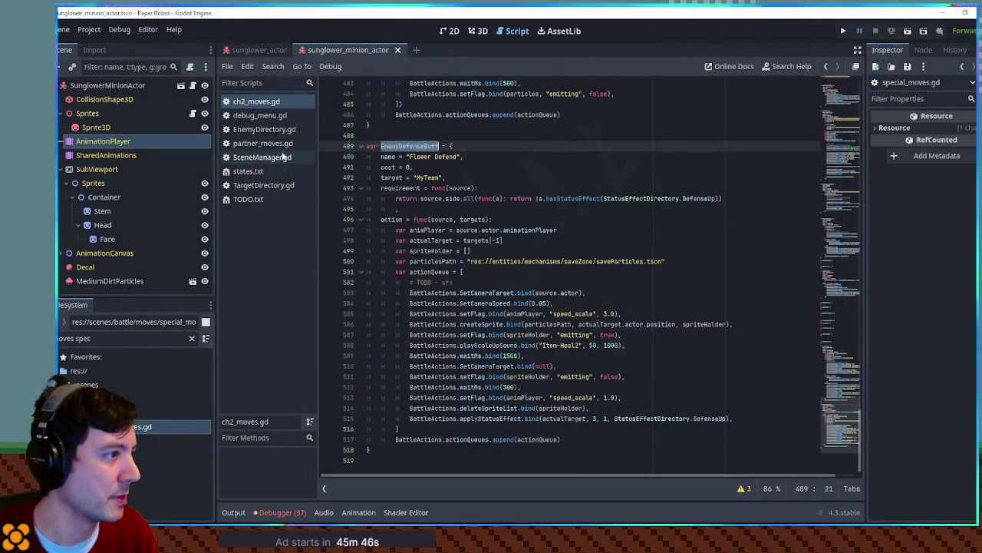
pyautogui.click(265, 130)
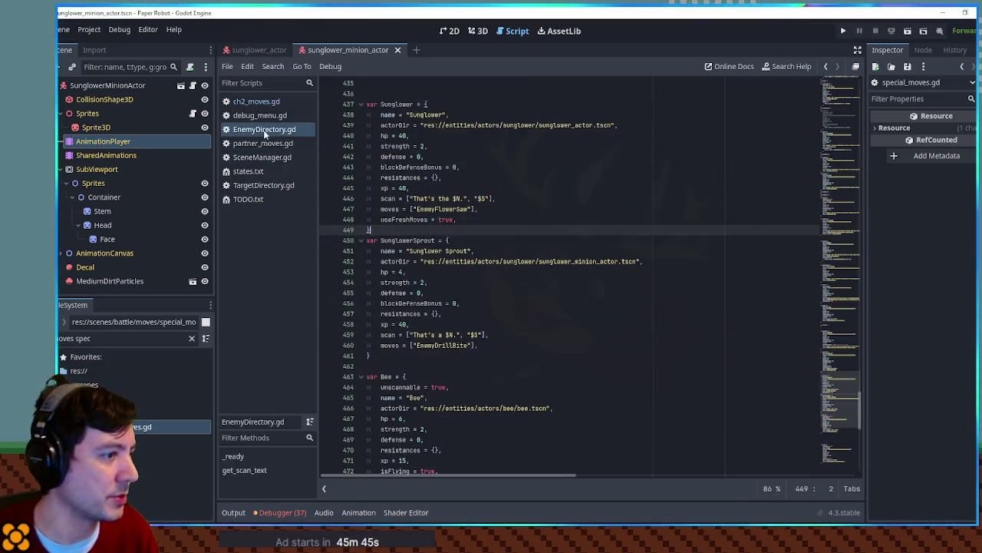
pyautogui.click(476, 344)
pyautogui.write(',')
pyautogui.write(', "')
pyautogui.hotkey('ctrl', 'v')
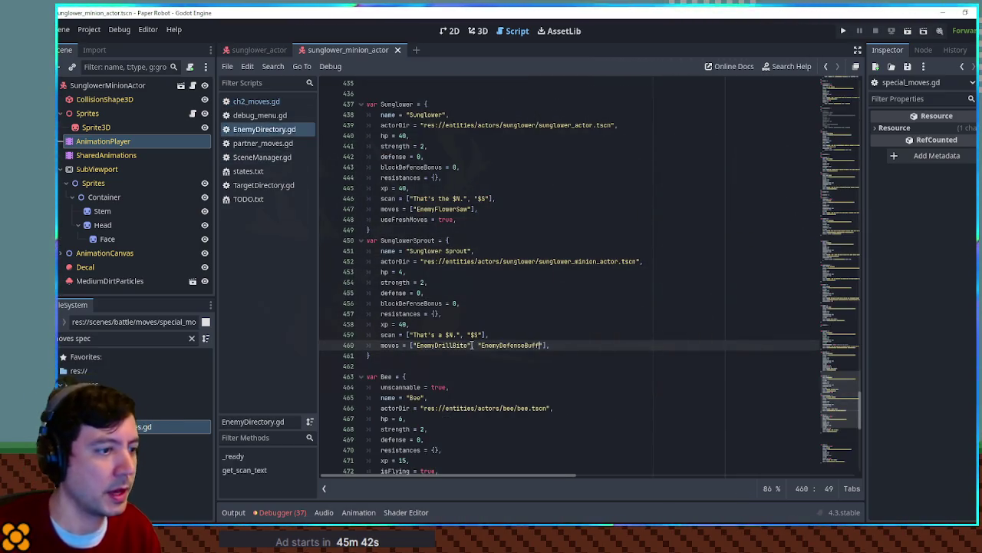
pyautogui.scroll(5, 411, 274)
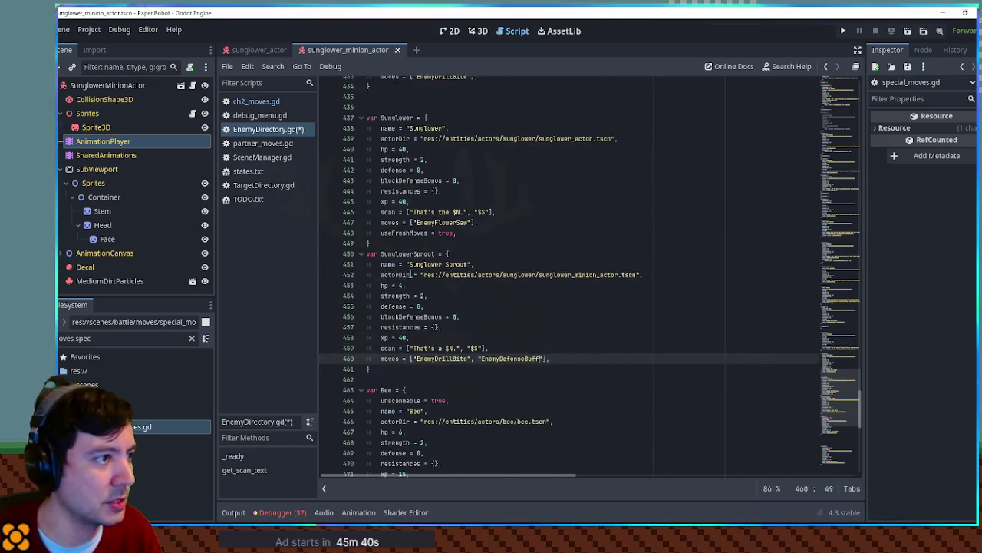
pyautogui.hotkey('ctrl', 's')
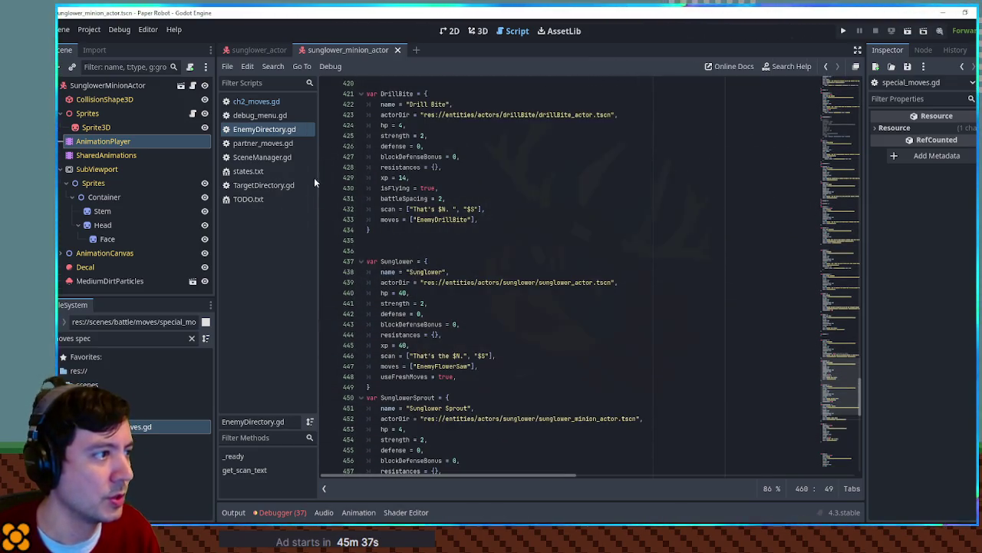
# Step: Copy priority = true from EnemyLaunchHambush into Flower Defend in ch2_moves.gd and run the game again
pyautogui.middleClick(273, 143)
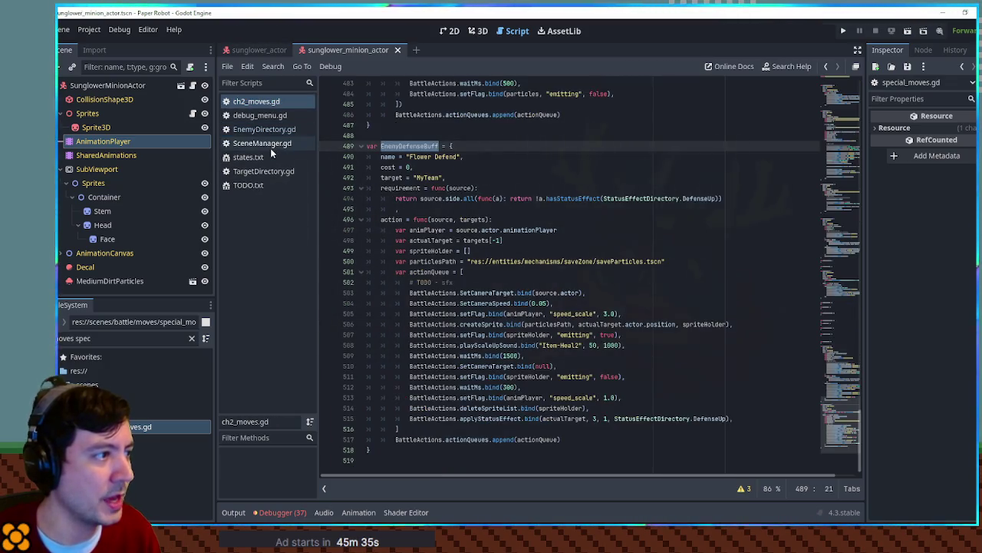
pyautogui.scroll(9, 651, 264)
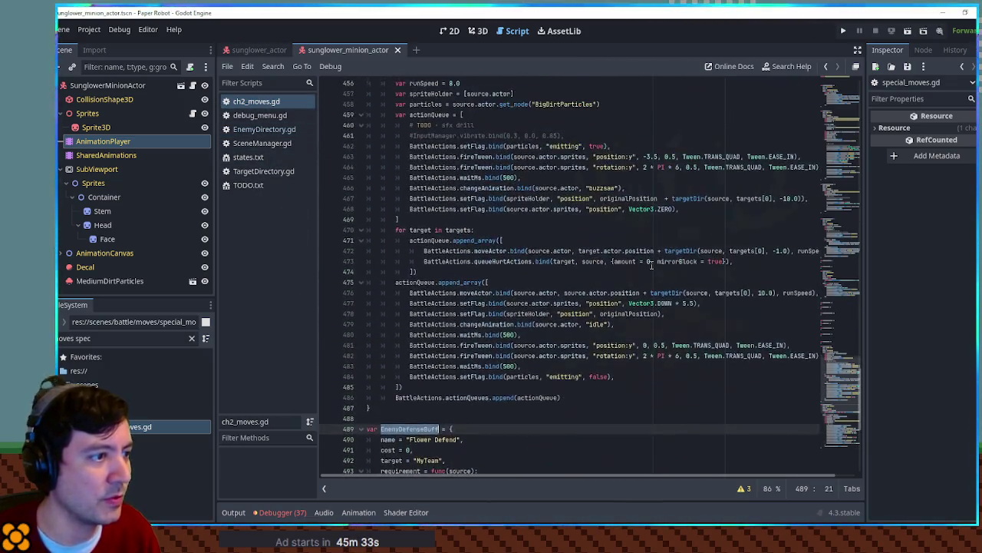
pyautogui.scroll(5, 652, 265)
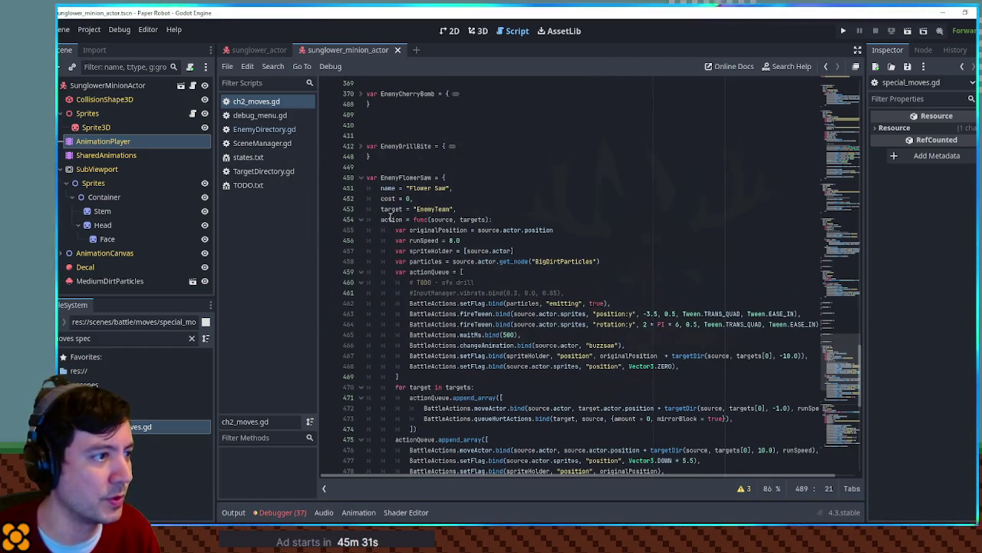
pyautogui.scroll(3, 390, 217)
pyautogui.click(363, 188)
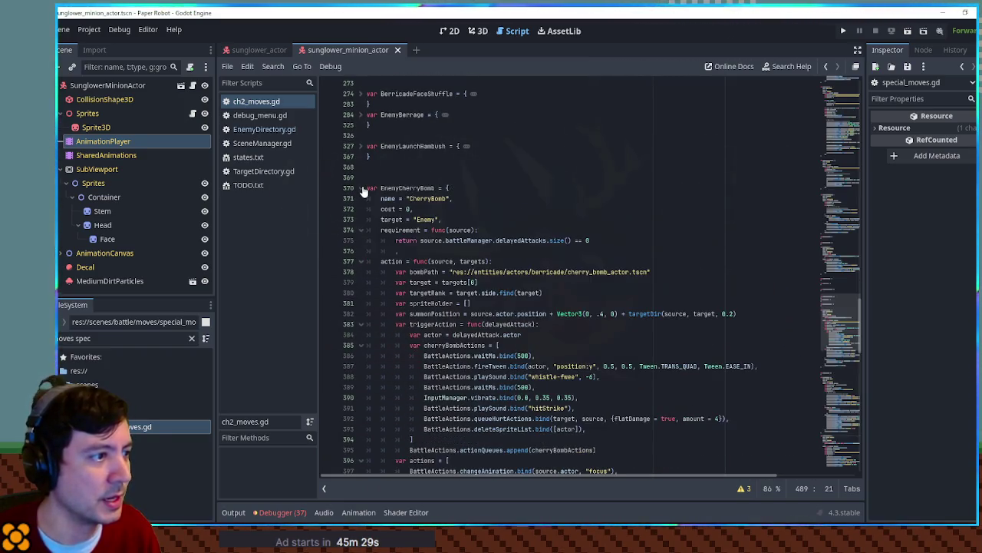
pyautogui.click(362, 188)
pyautogui.click(362, 146)
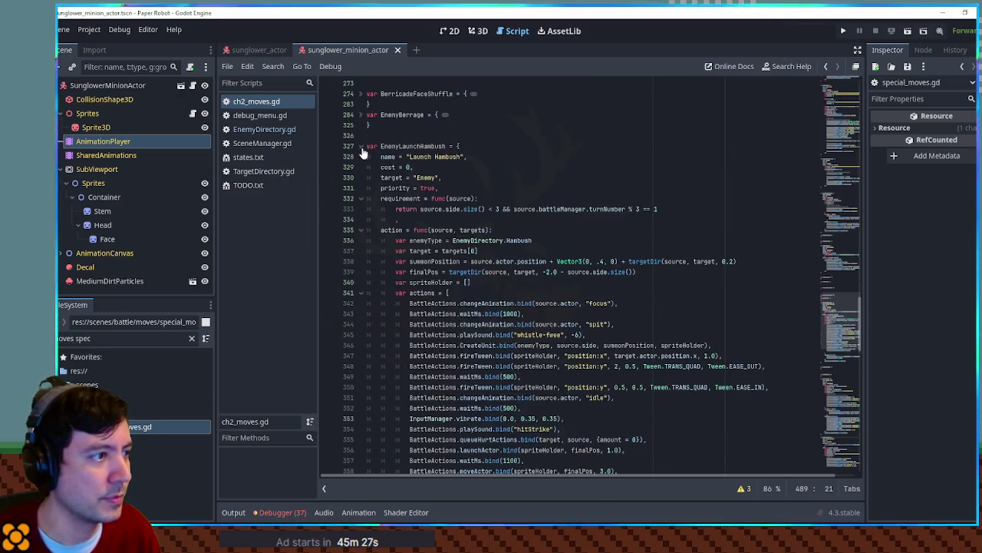
pyautogui.click(461, 188)
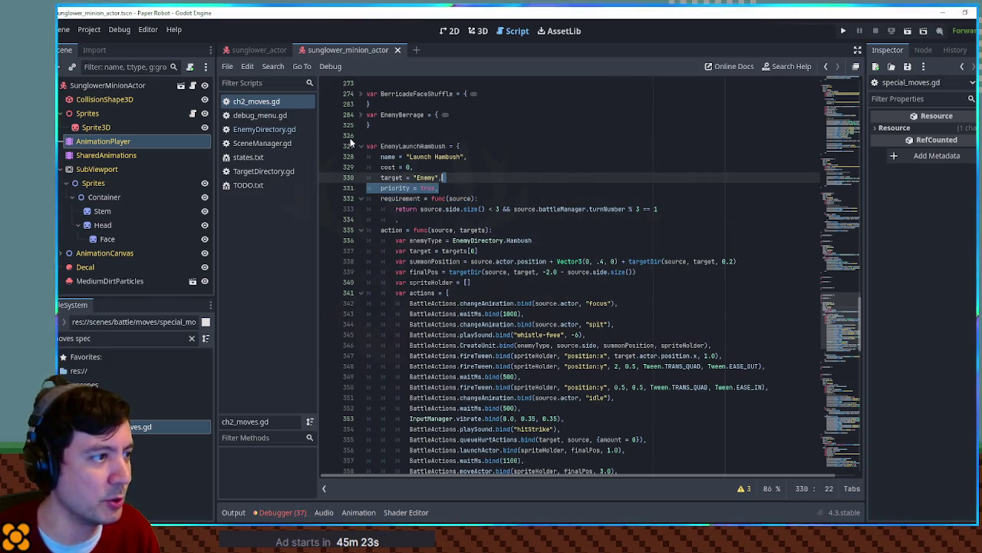
pyautogui.click(361, 146)
pyautogui.moveTo(853, 349); pyautogui.dragTo(853, 426)
pyautogui.click(398, 187)
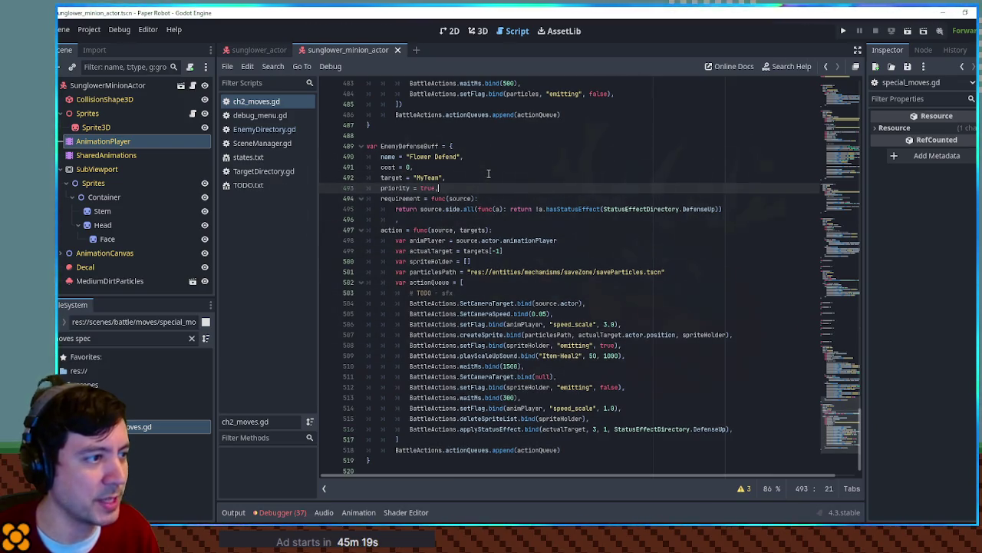
pyautogui.hotkey('ctrl', 'v')
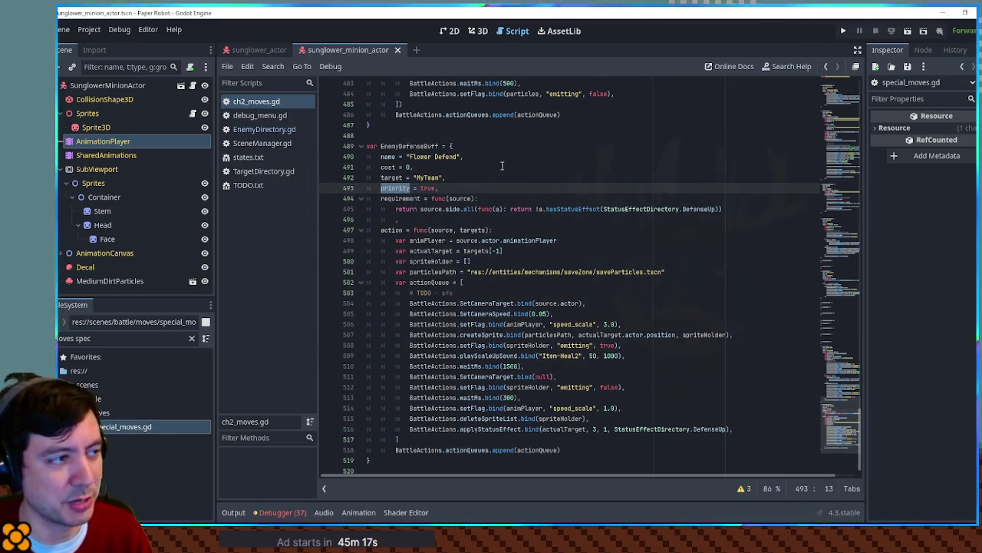
pyautogui.click(500, 165)
pyautogui.press('F5')
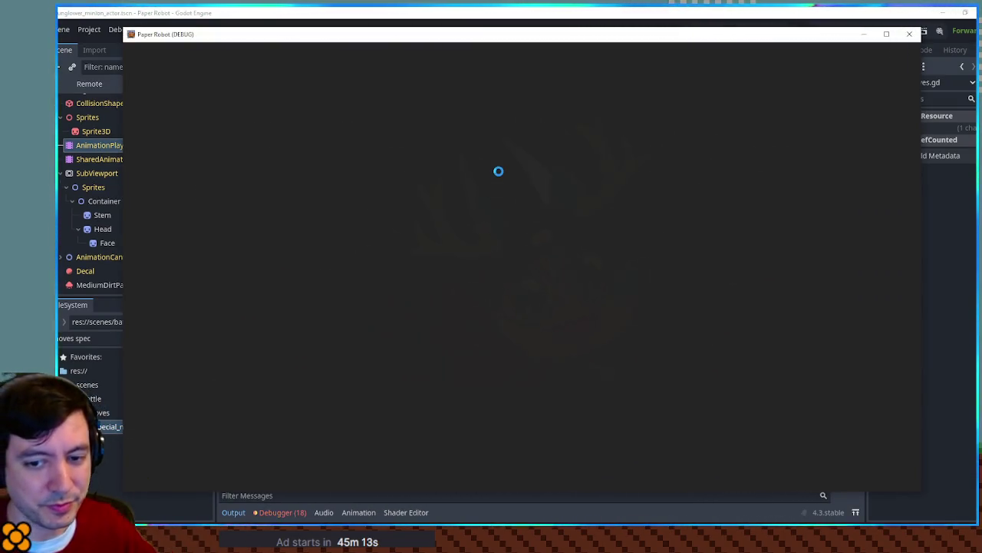
# Step: Through debug tools' Custom Battle, set two SunglowerSprouts and a Sunglower, pick battle set 02-undergrowth, and start
pyautogui.press('F1')
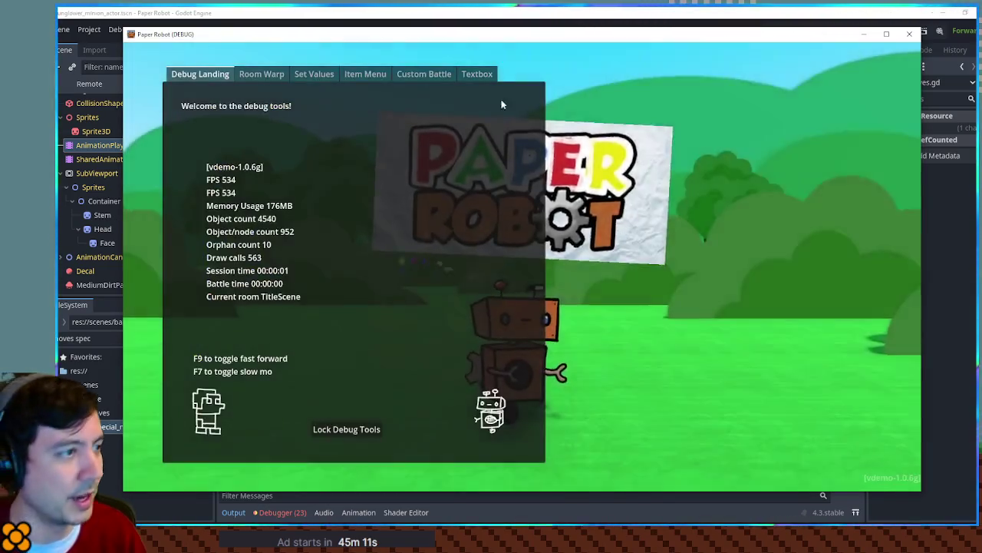
pyautogui.click(430, 75)
pyautogui.click(277, 120)
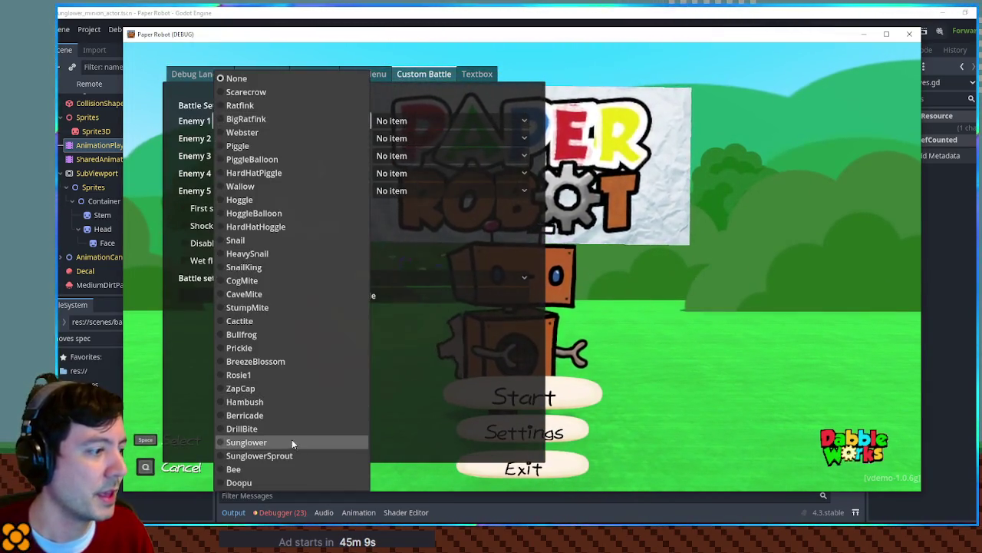
pyautogui.click(290, 433)
pyautogui.click(303, 455)
pyautogui.click(295, 138)
pyautogui.click(291, 455)
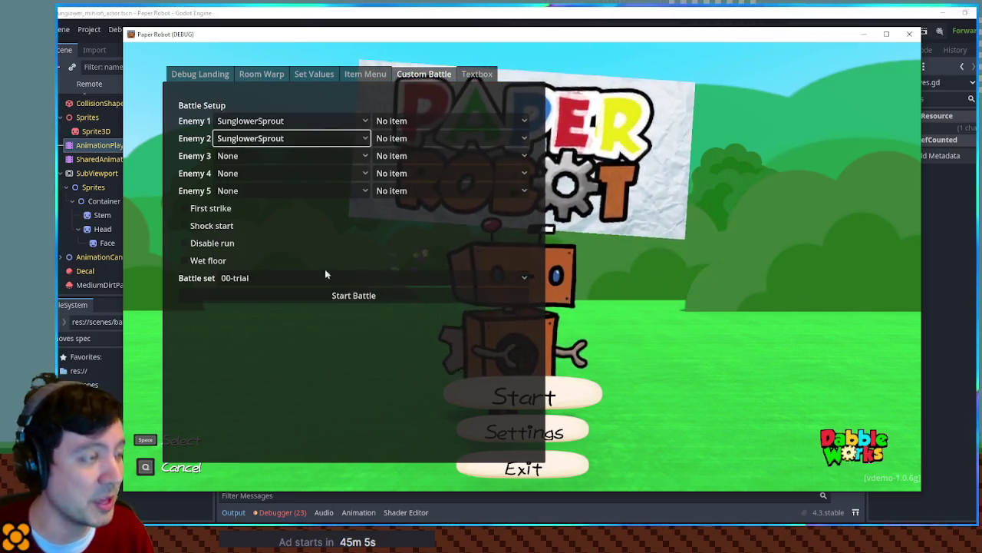
pyautogui.click(324, 156)
pyautogui.click(292, 442)
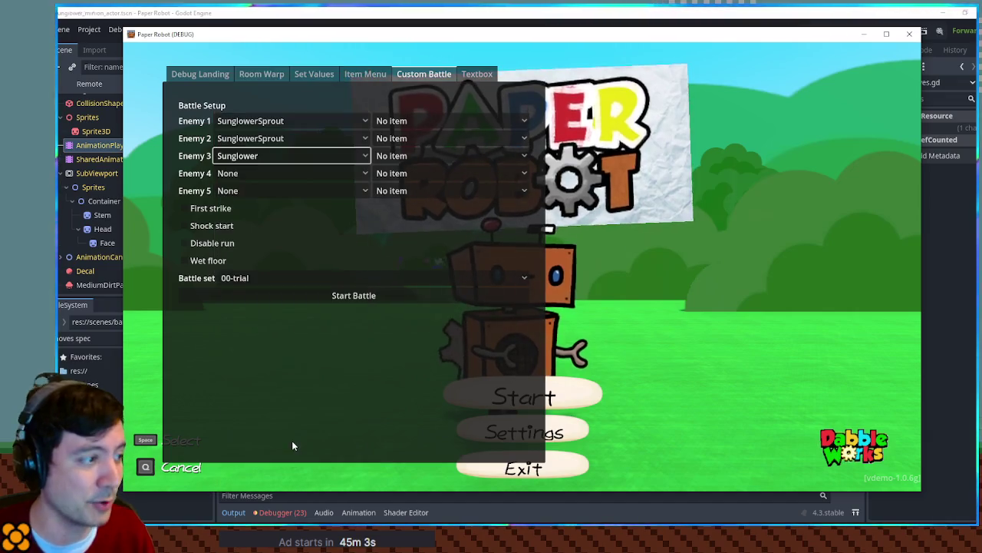
pyautogui.click(349, 279)
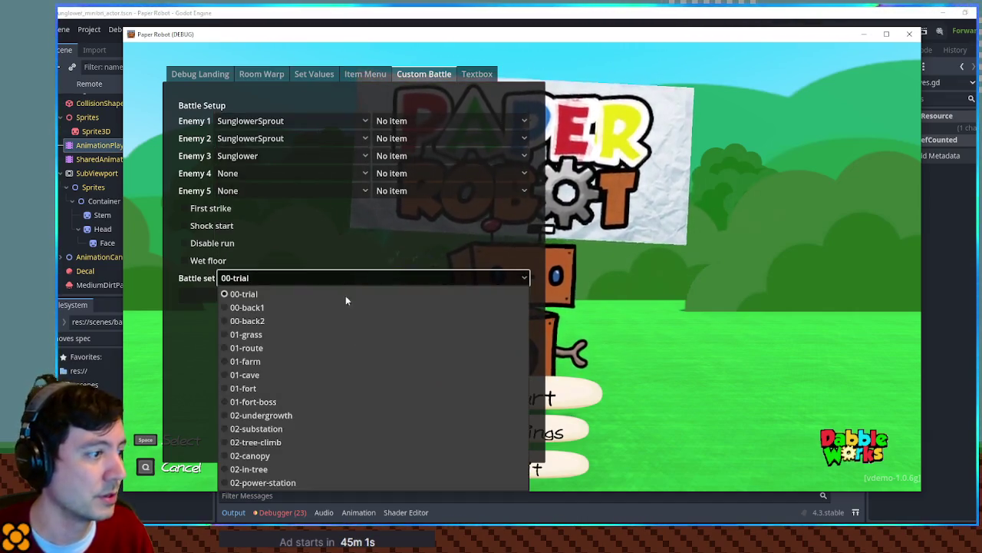
pyautogui.click(297, 413)
pyautogui.click(297, 302)
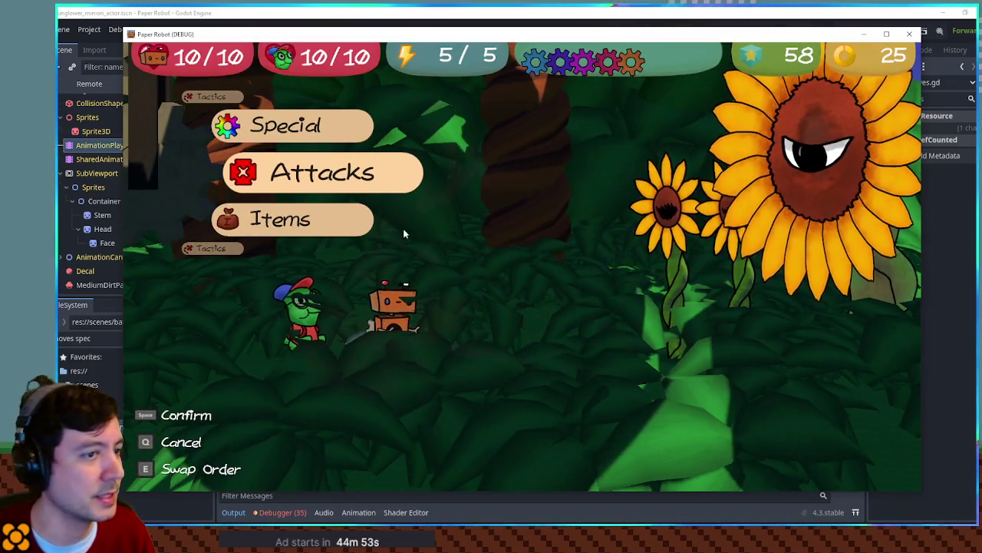
# Step: Pass turns with Tactics > Change partners until Flower Defend fires, then close the game window
pyautogui.press('Up')
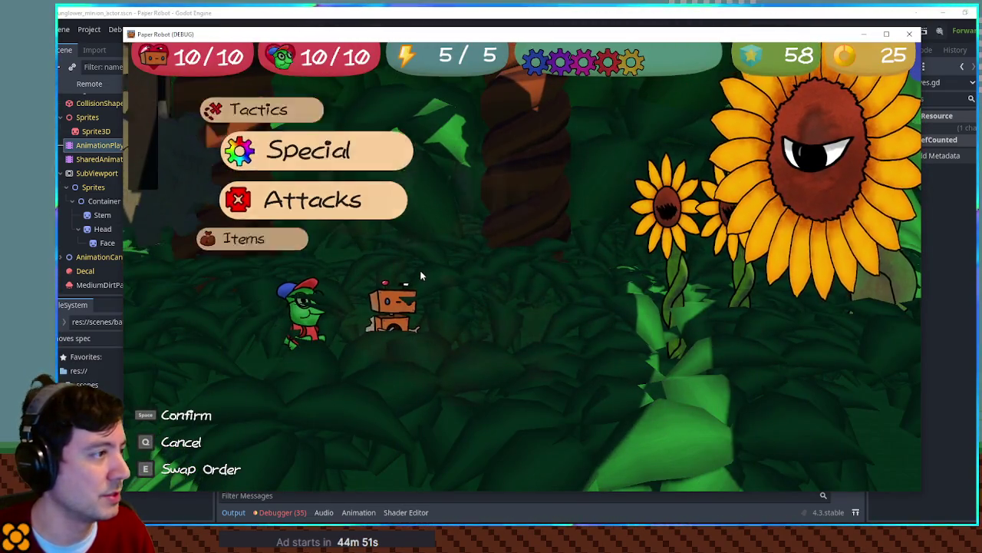
pyautogui.press('Up')
pyautogui.press('space')
pyautogui.press('space')
pyautogui.press('Up')
pyautogui.press('space')
pyautogui.press('space')
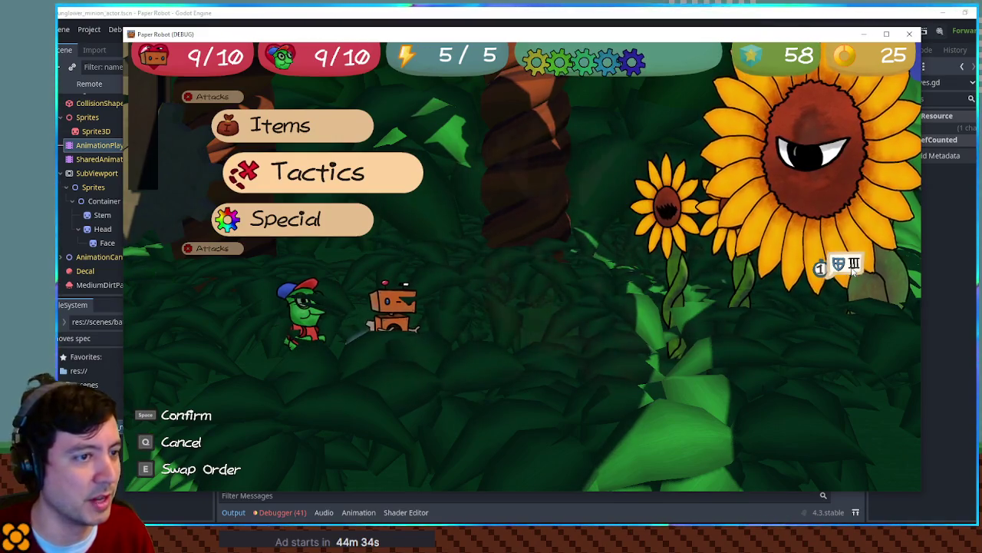
pyautogui.press('space')
pyautogui.press('space')
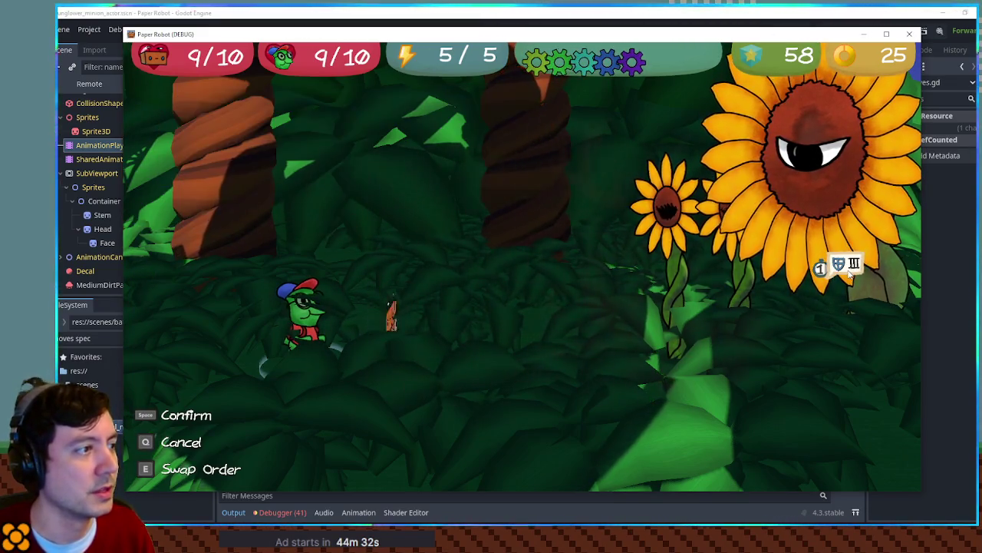
pyautogui.press('space')
pyautogui.press('space')
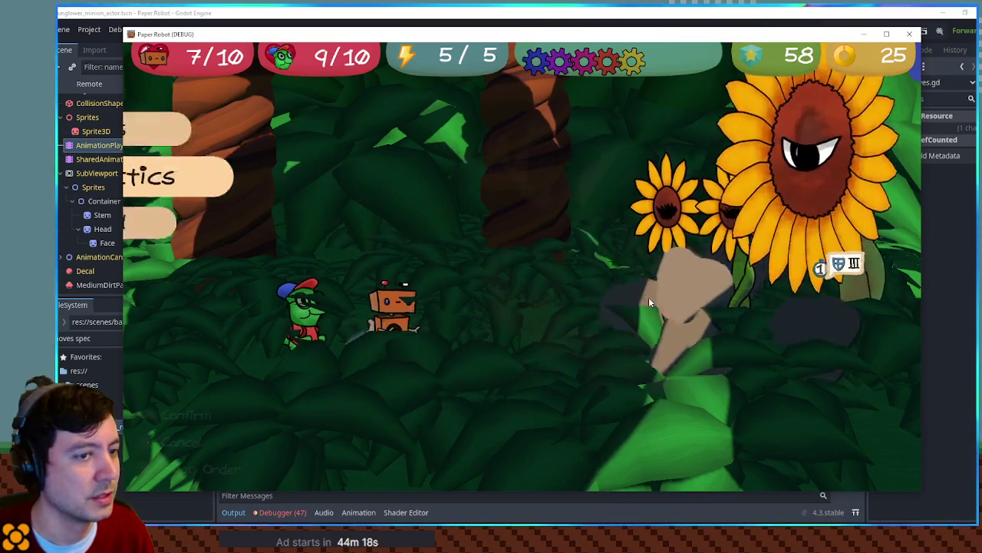
pyautogui.press('space')
pyautogui.press('space')
pyautogui.press('space')
pyautogui.press('space')
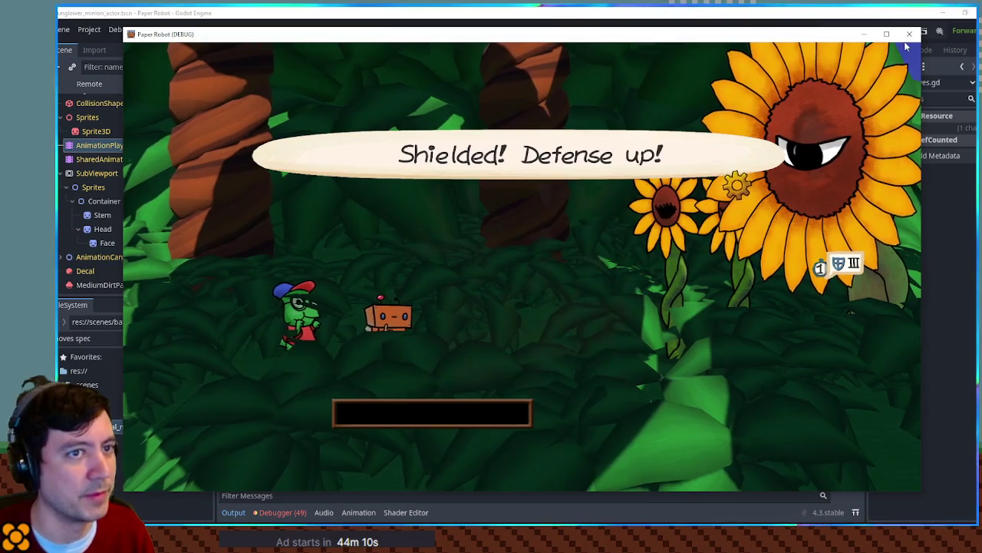
pyautogui.press('F8')
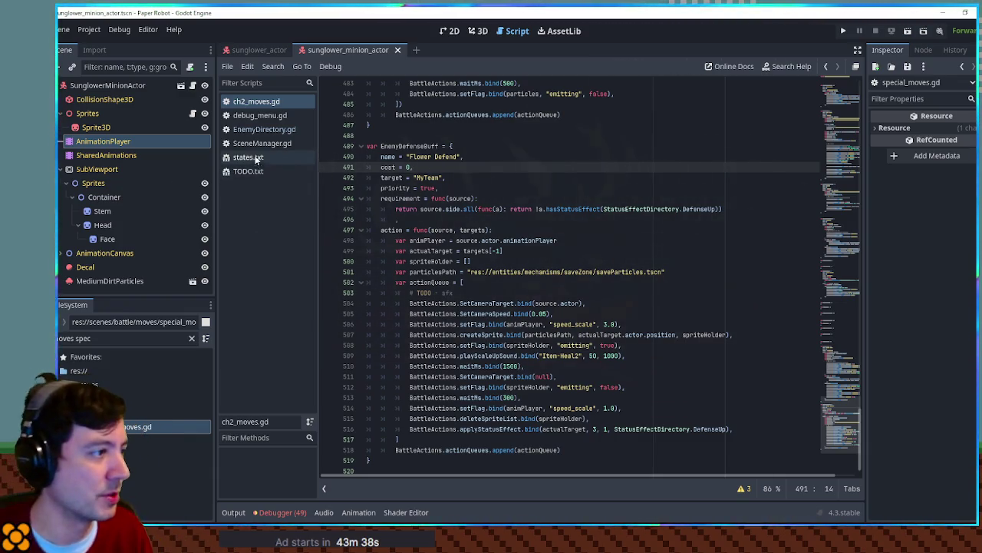
# Step: Open TODO.txt and highlight the note 'Defense up by 3 while minions out'
pyautogui.click(482, 187)
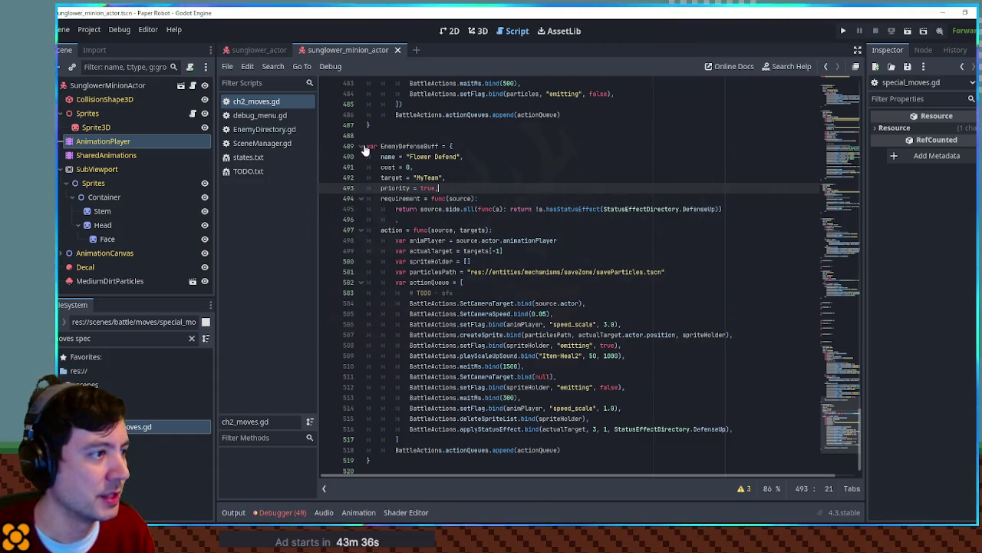
pyautogui.click(248, 171)
pyautogui.moveTo(399, 230); pyautogui.dragTo(518, 230)
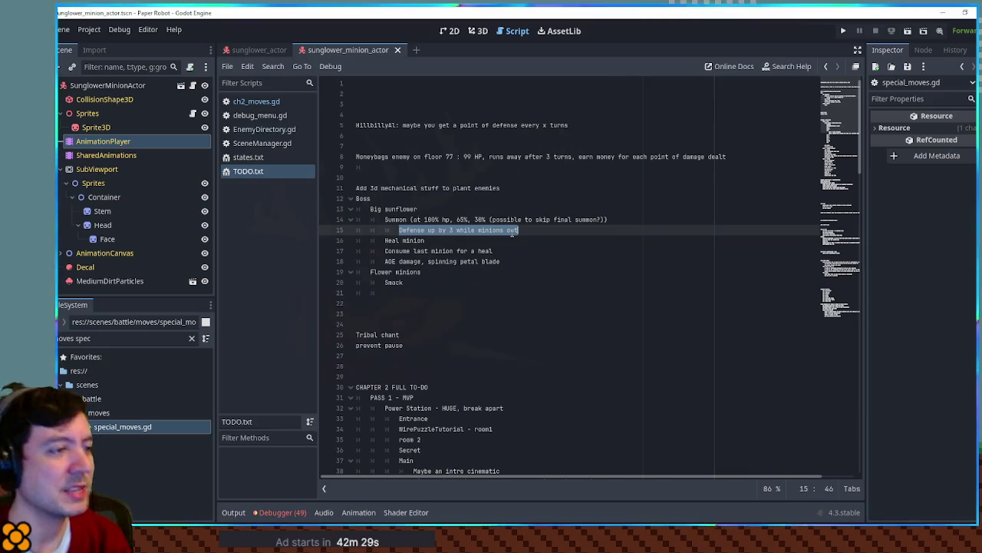
# Step: Delete the 'Heal minion' line from the Big sunflower boss notes
pyautogui.click(527, 231)
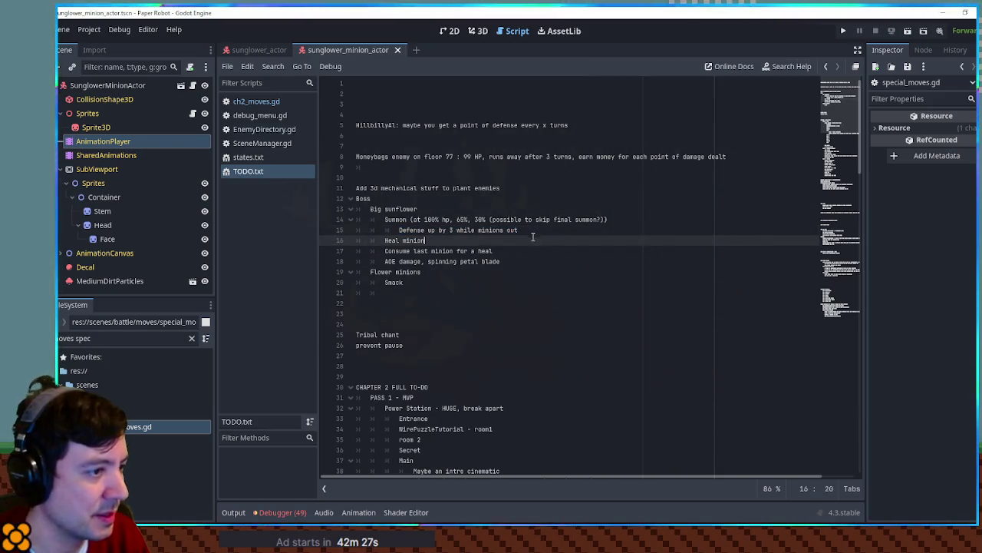
pyautogui.hotkey('shift', 'Down')
pyautogui.press('Delete')
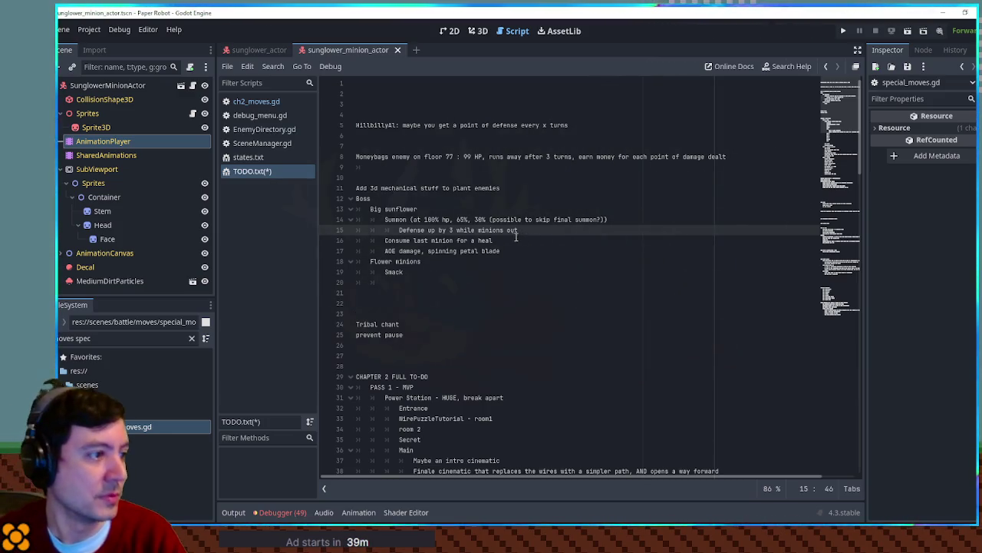
pyautogui.click(523, 263)
# Step: Delete the Flower minions and Smack lines from TODO.txt, leaving the Summon note selected
pyautogui.moveTo(527, 268)
pyautogui.mouseDown()
pyautogui.moveTo(509, 250)
pyautogui.moveTo(530, 239)
pyautogui.moveTo(637, 224)
pyautogui.mouseUp()
pyautogui.press('BackSpace')
pyautogui.press('BackSpace')
pyautogui.press('BackSpace')
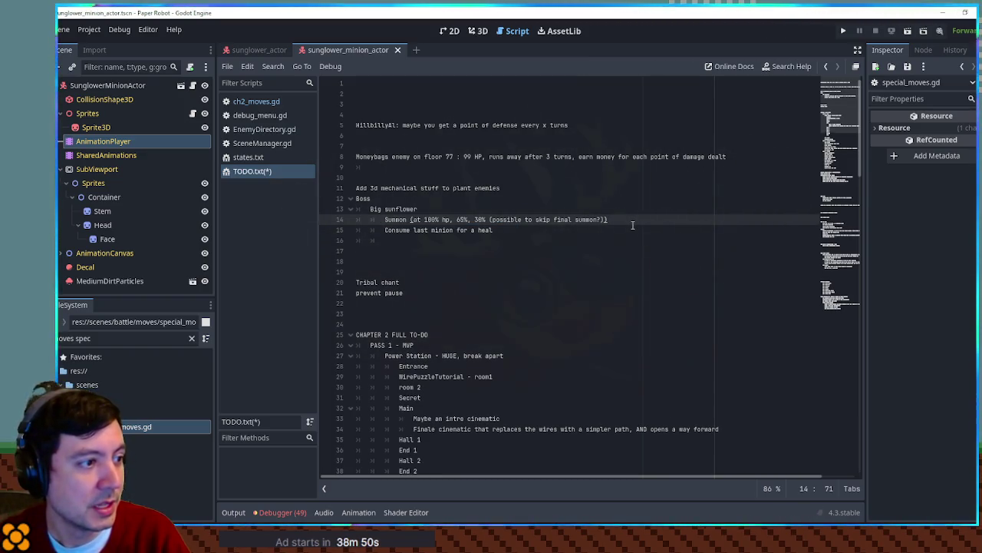
pyautogui.doubleClick(396, 220)
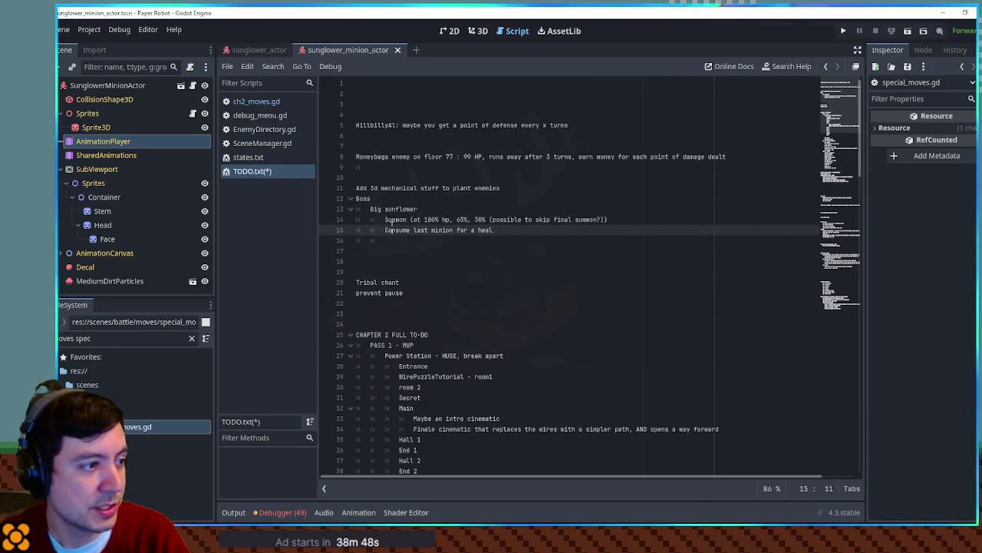
pyautogui.moveTo(648, 231); pyautogui.dragTo(647, 223)
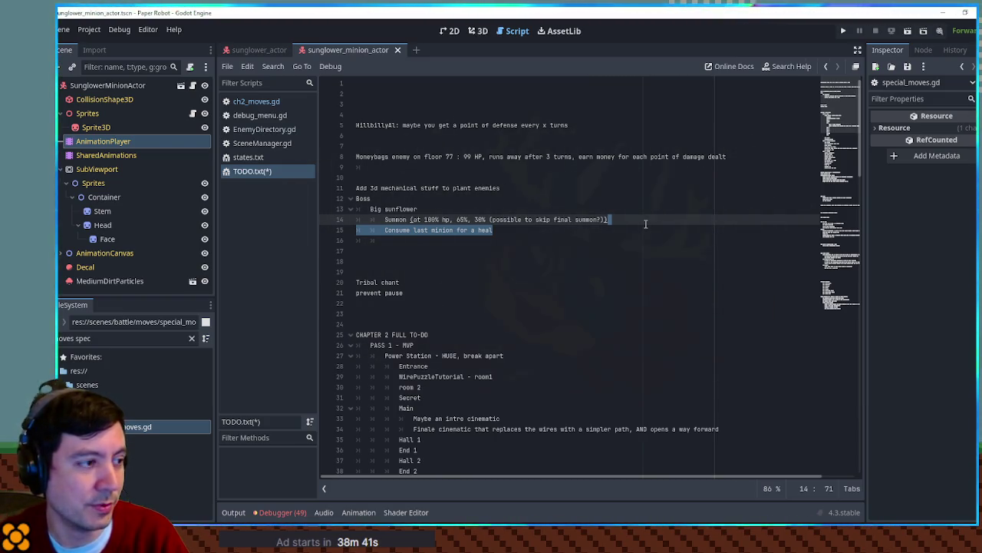
pyautogui.click(646, 224)
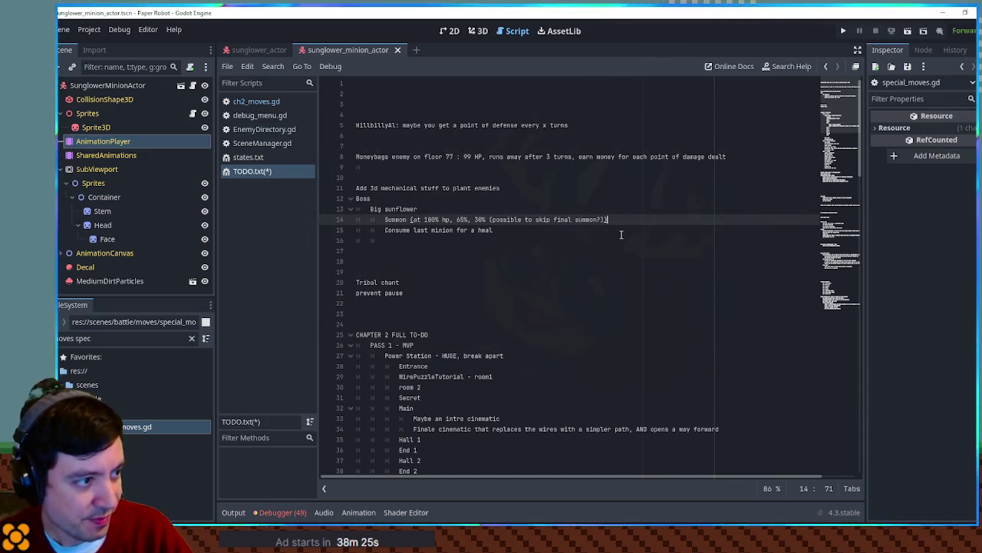
pyautogui.moveTo(385, 220)
pyautogui.mouseDown()
pyautogui.moveTo(602, 220)
pyautogui.moveTo(385, 221)
pyautogui.mouseUp()
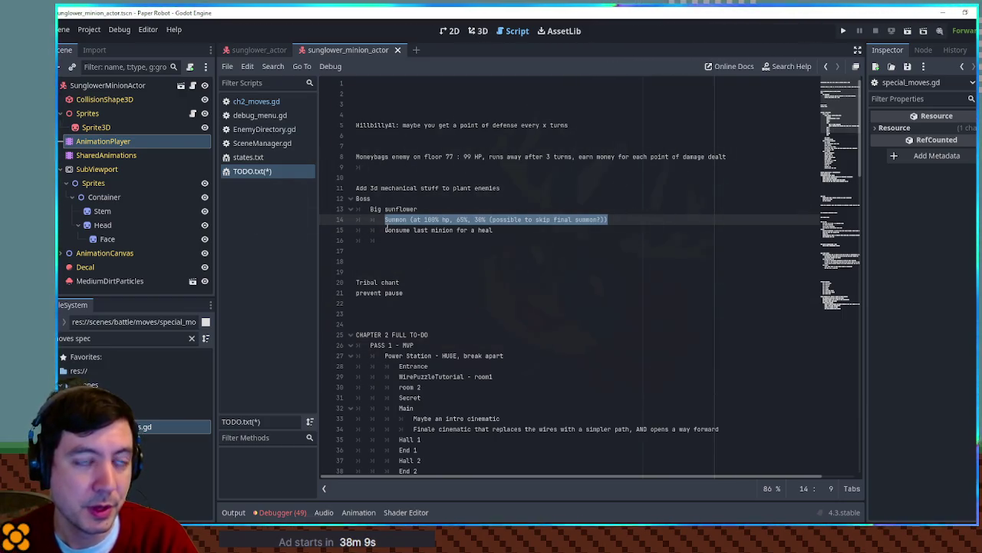
# Step: Open battle_unit.gd via a 'battle unit' file filter, check its extraData variable, then return to ch2_moves.gd
pyautogui.click(120, 337)
pyautogui.hotkey('ctrl', 'a')
pyautogui.write('at')
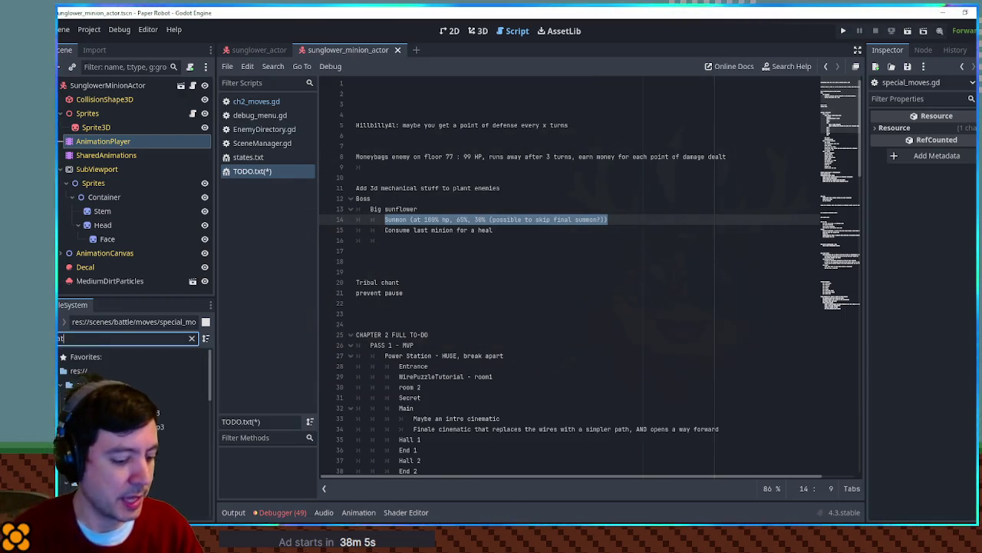
pyautogui.write('tle unit')
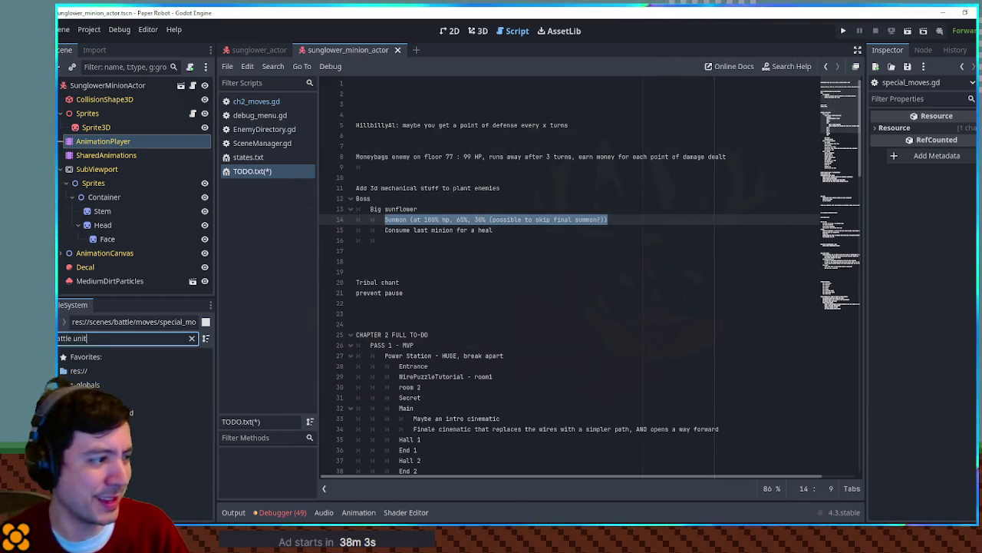
pyautogui.doubleClick(153, 412)
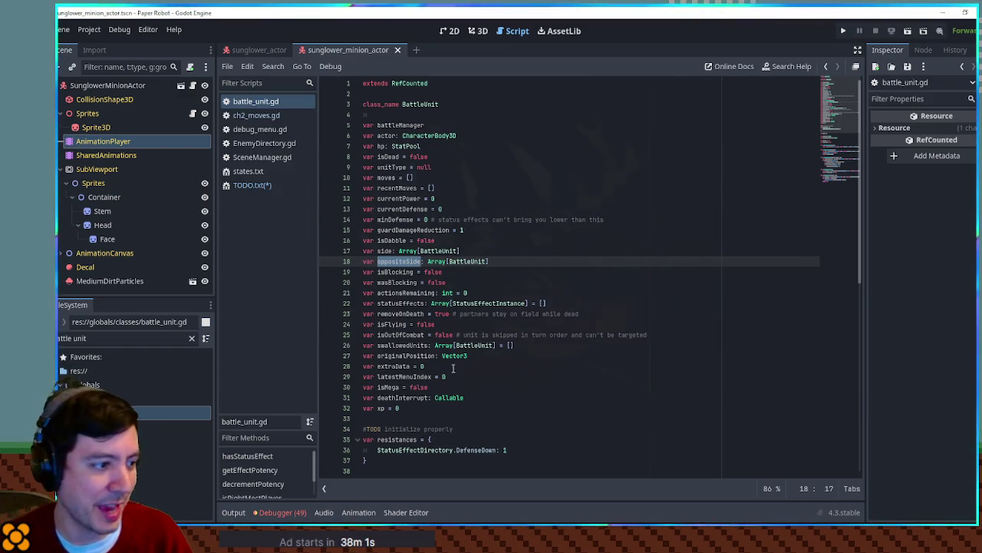
pyautogui.doubleClick(393, 366)
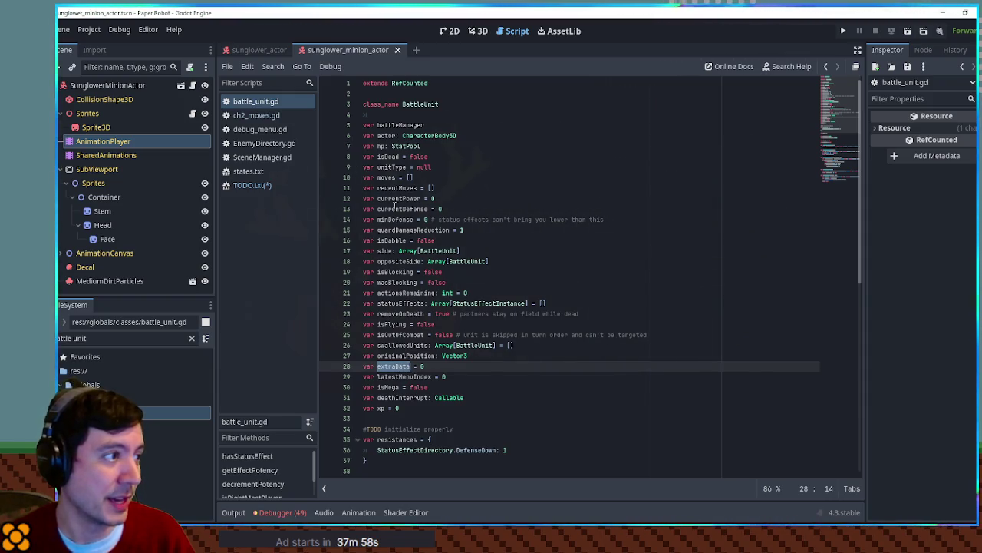
pyautogui.click(265, 157)
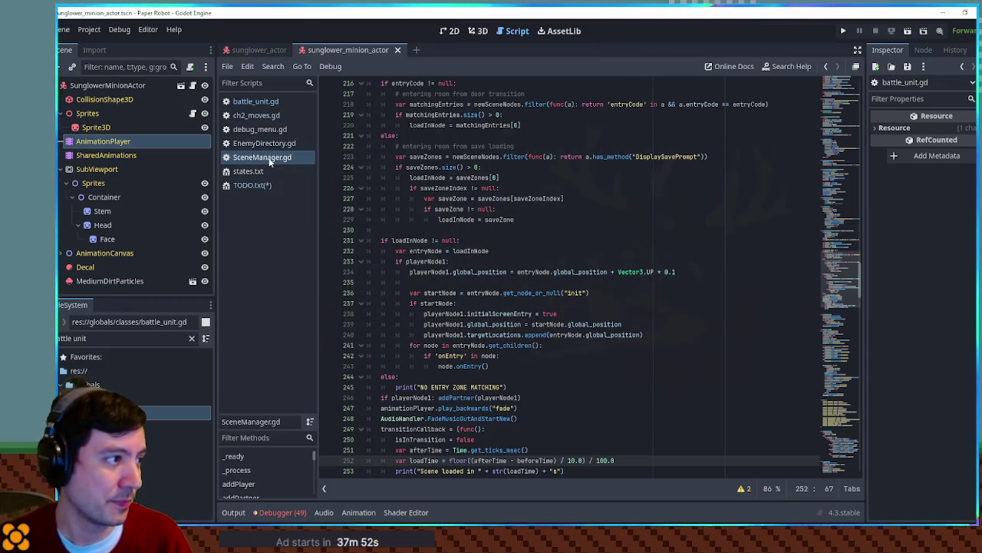
pyautogui.click(256, 115)
# Step: Duplicate the EnemyDefenseBuff block at the end, renaming it EnemyFlowerSummon with display name 'Flower Summon'
pyautogui.moveTo(391, 459)
pyautogui.mouseDown()
pyautogui.moveTo(406, 390)
pyautogui.moveTo(405, 115)
pyautogui.moveTo(399, 146)
pyautogui.moveTo(436, 146)
pyautogui.mouseUp()
pyautogui.hotkey('ctrl', 'c')
pyautogui.hotkey('ctrl', 'End')
pyautogui.hotkey('ctrl', 'v')
pyautogui.write('FlowerSummon')
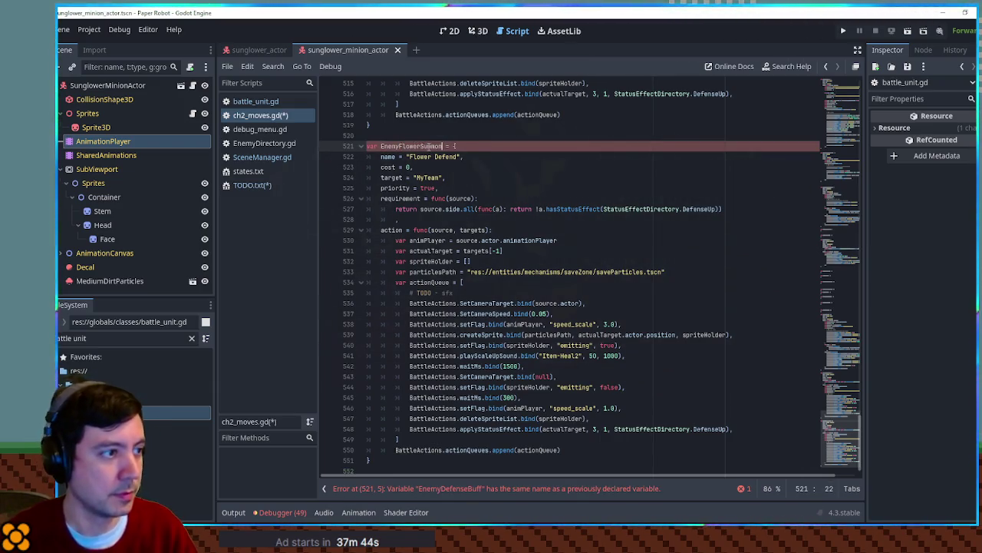
pyautogui.doubleClick(451, 157)
pyautogui.write('Sum')
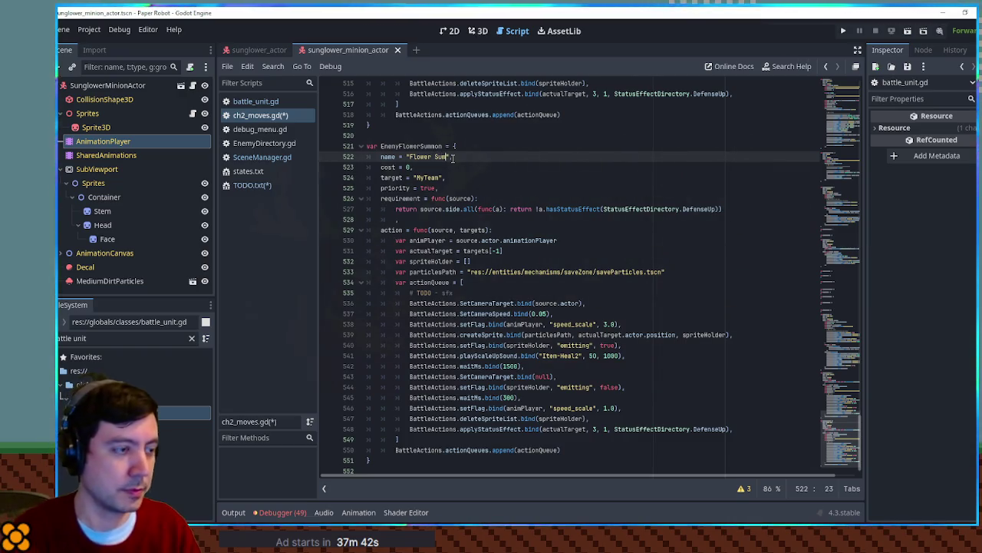
pyautogui.write('mon')
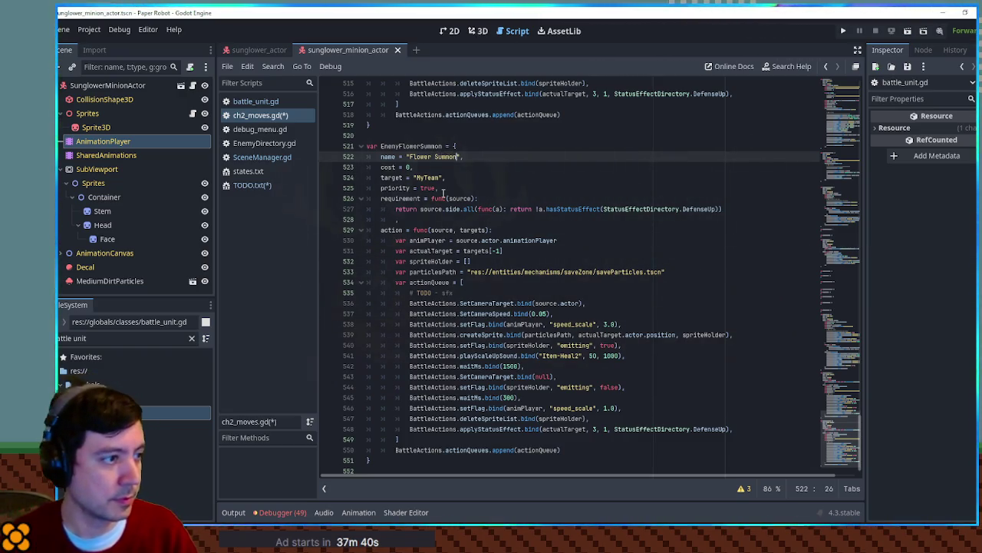
# Step: Delete the old action queue steps from the Flower Summon action
pyautogui.doubleClick(390, 188)
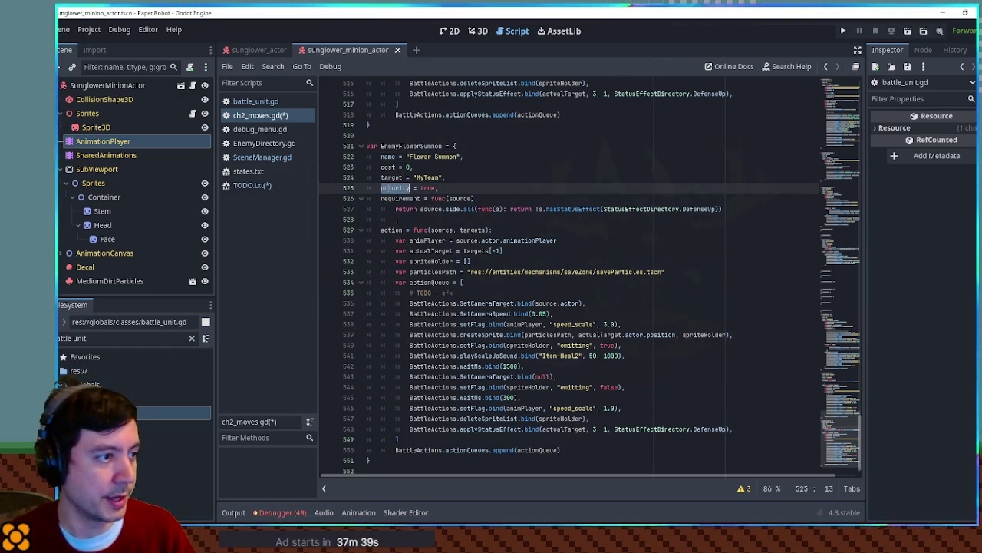
pyautogui.click(395, 240)
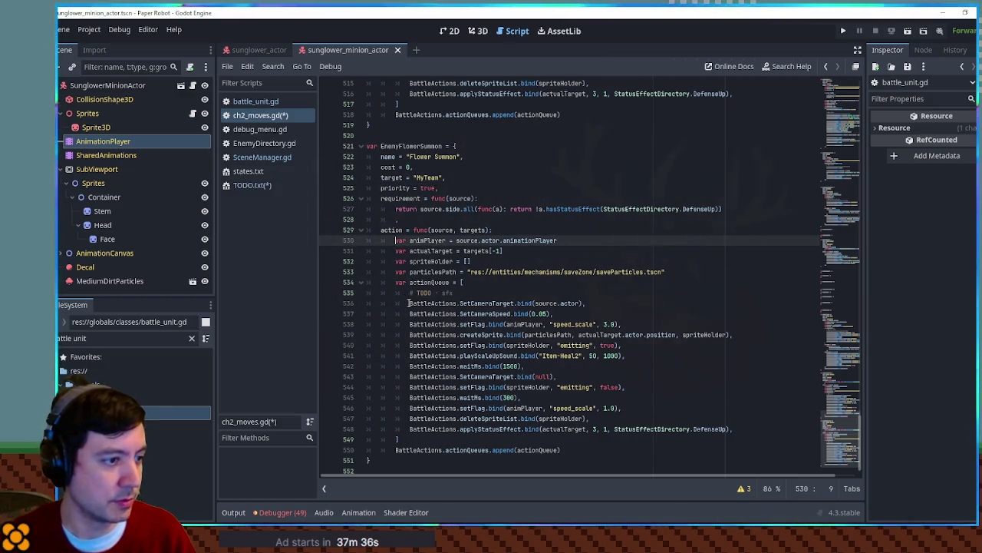
pyautogui.moveTo(409, 303)
pyautogui.mouseDown()
pyautogui.moveTo(721, 439)
pyautogui.moveTo(752, 430)
pyautogui.mouseUp()
pyautogui.press('BackSpace')
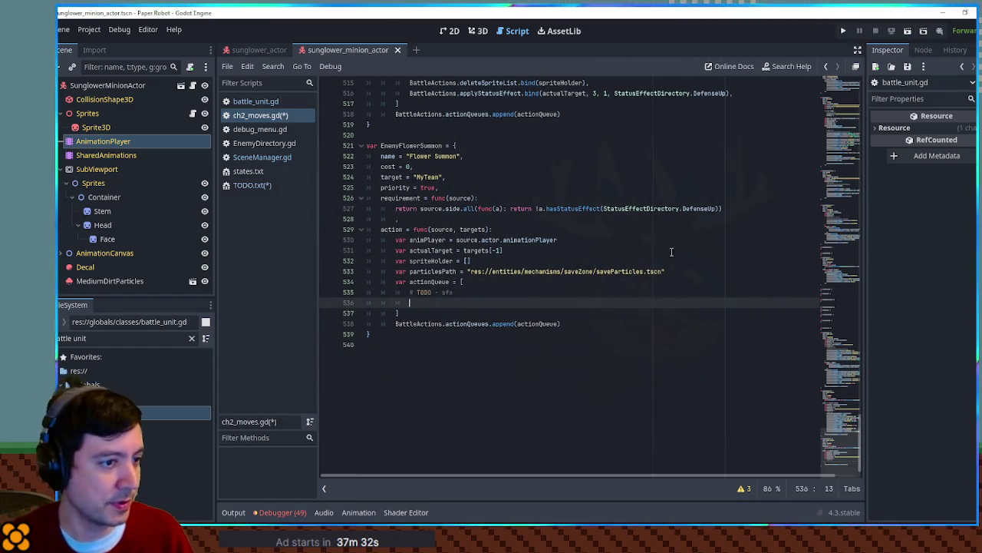
# Step: Remove the particlesPath and actualTarget lines from the Flower Summon action
pyautogui.click(676, 270)
pyautogui.tripleClick(676, 270)
pyautogui.press('BackSpace')
pyautogui.click(576, 249)
pyautogui.tripleClick(576, 250)
pyautogui.press('BackSpace')
pyautogui.moveTo(590, 241); pyautogui.dragTo(588, 232)
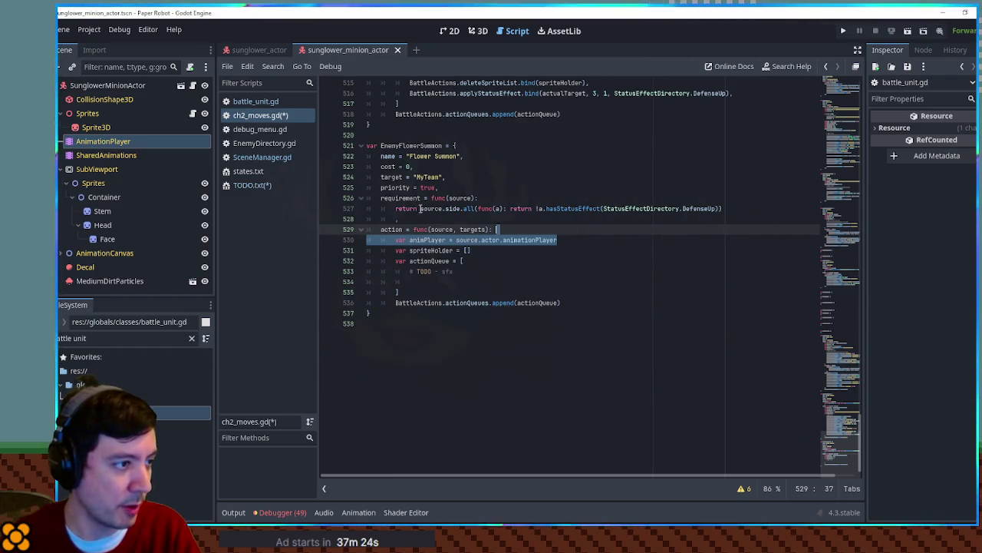
pyautogui.click(488, 200)
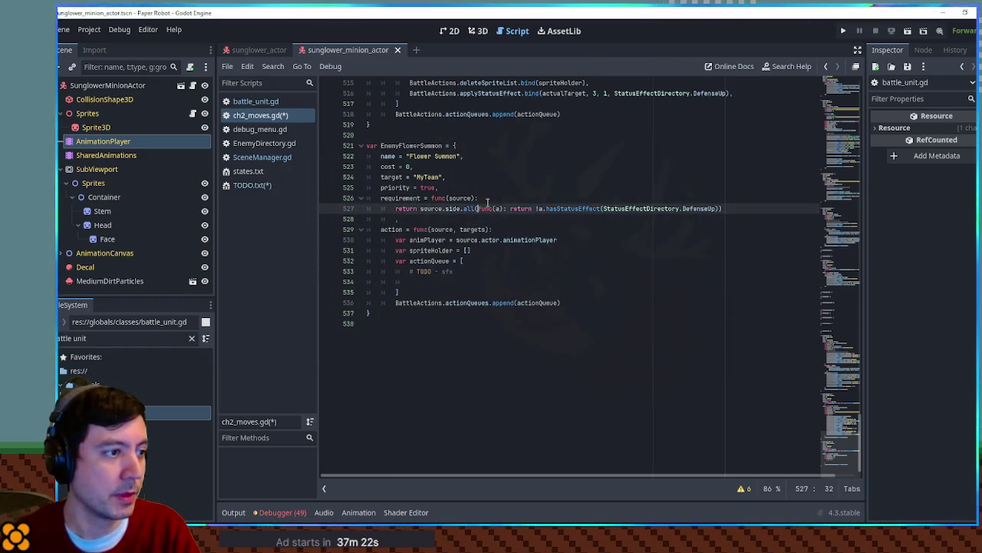
# Step: Add 'if source.extraData == 0: return true' as the first requirement line
pyautogui.press('Return')
pyautogui.write('if sou')
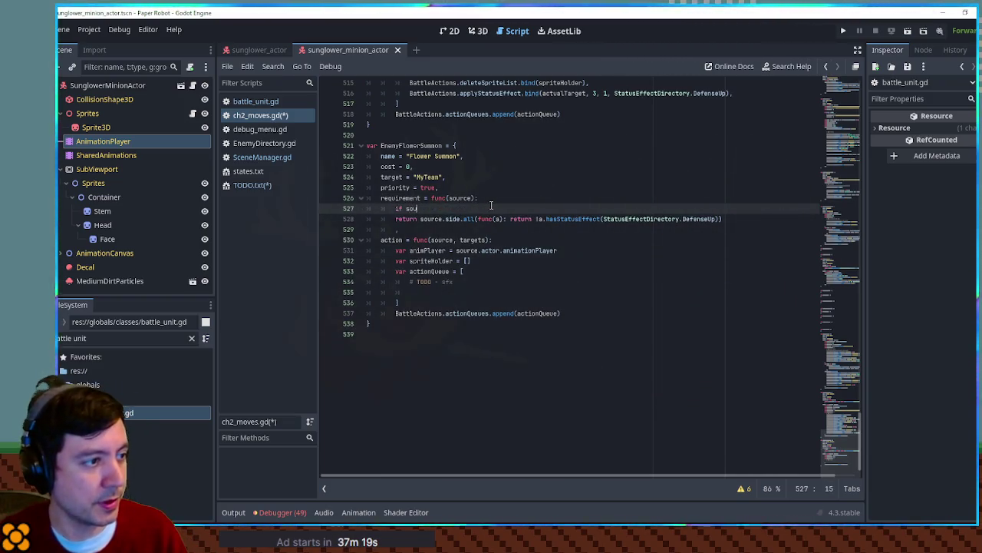
pyautogui.write('rce.extraData ')
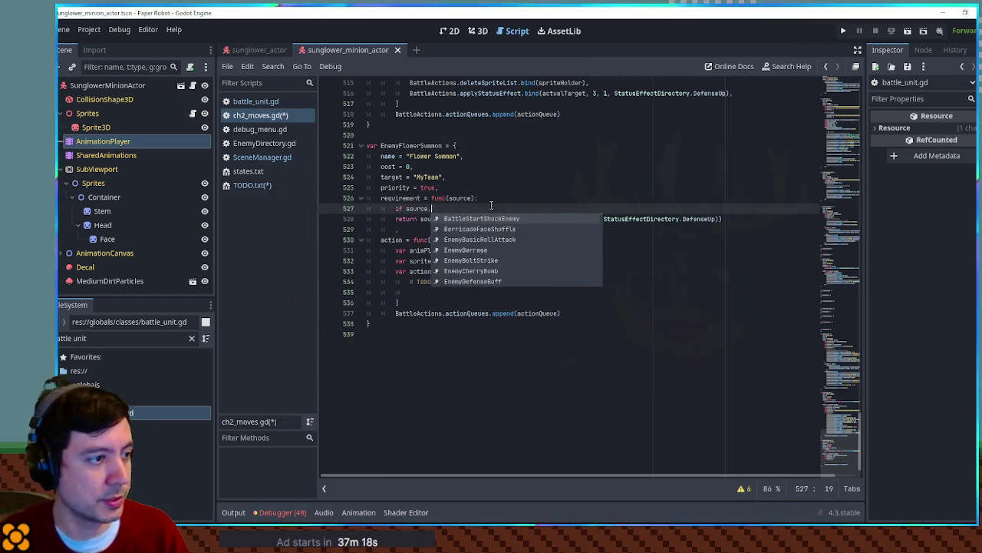
pyautogui.write('== 0:')
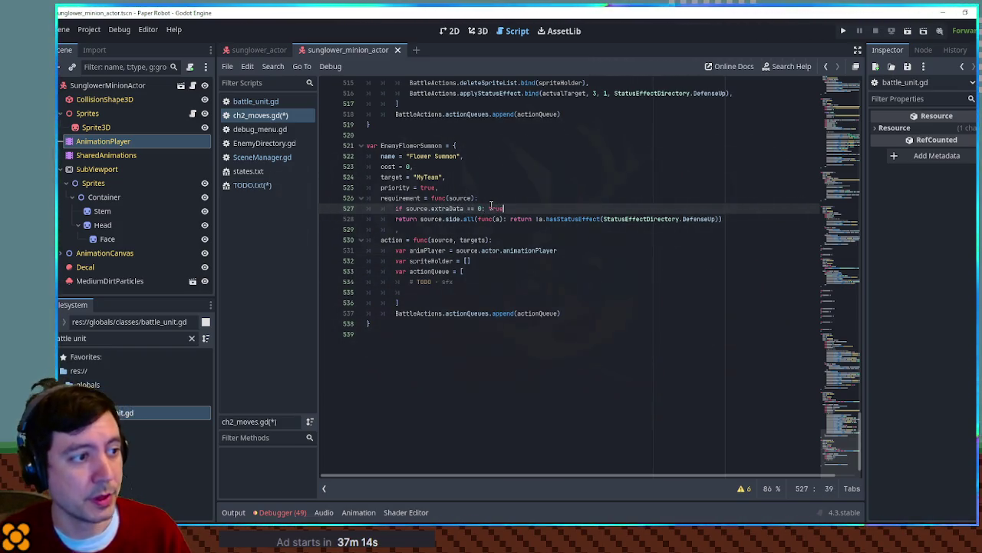
pyautogui.write(' return true')
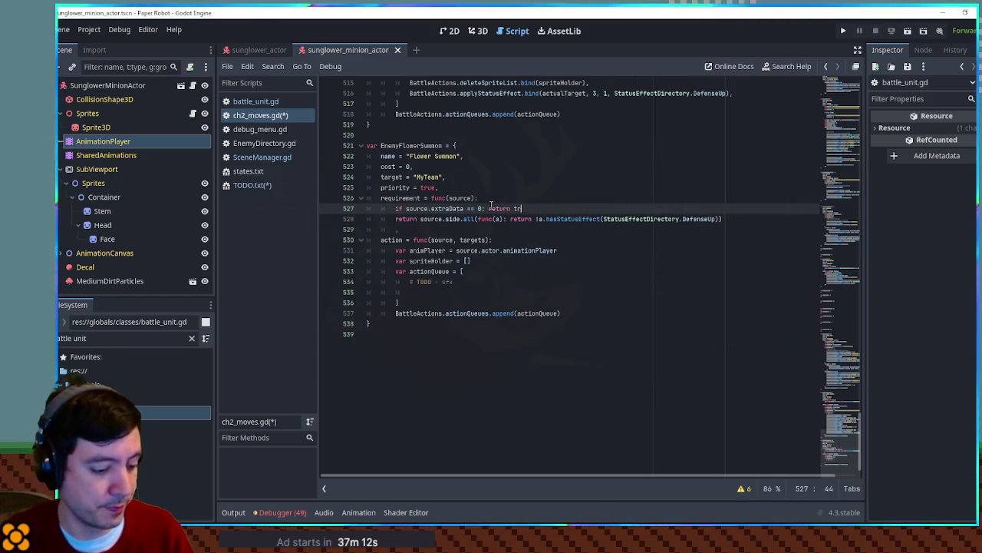
pyautogui.click(489, 187)
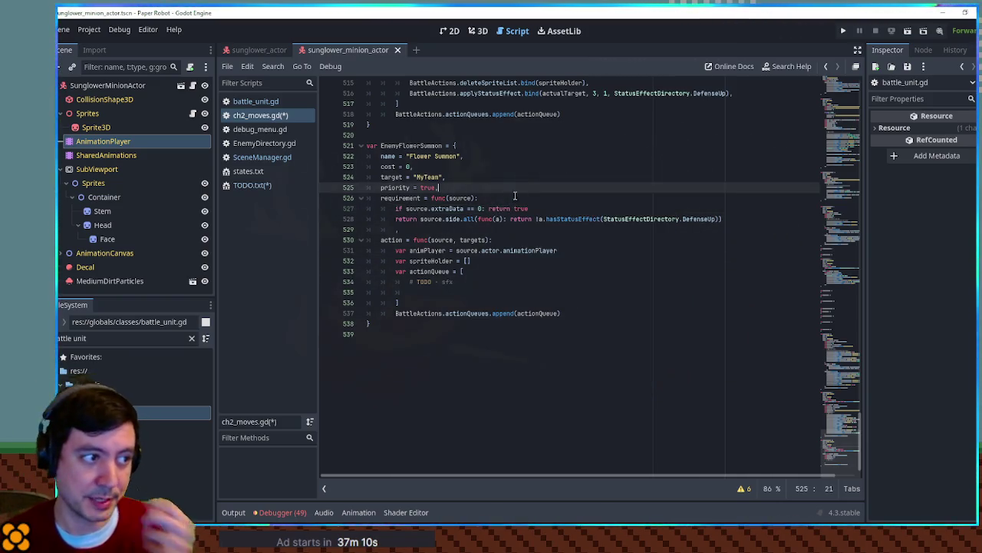
pyautogui.moveTo(431, 208); pyautogui.dragTo(479, 208)
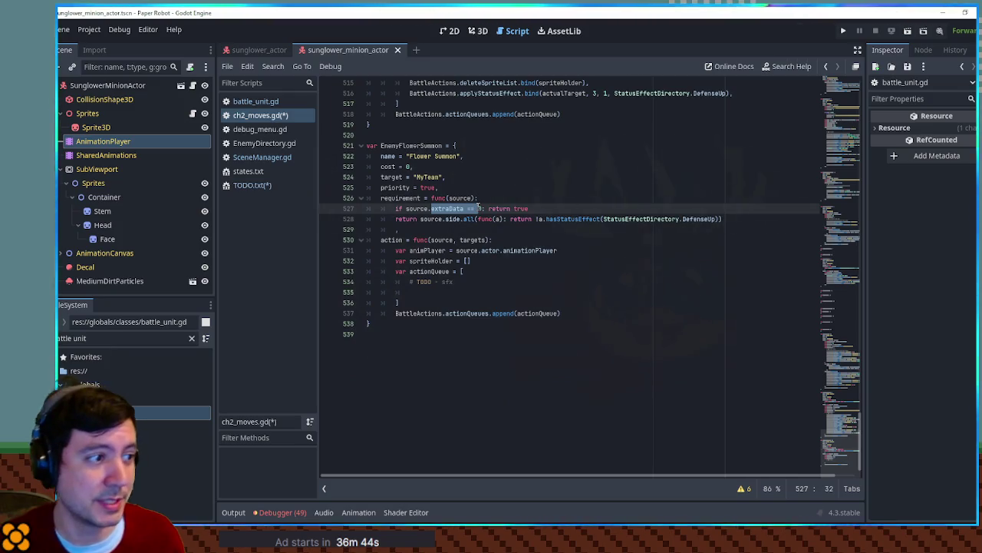
# Step: Duplicate the check as 'extraData == 1' returning source.hp.current
pyautogui.click(660, 211)
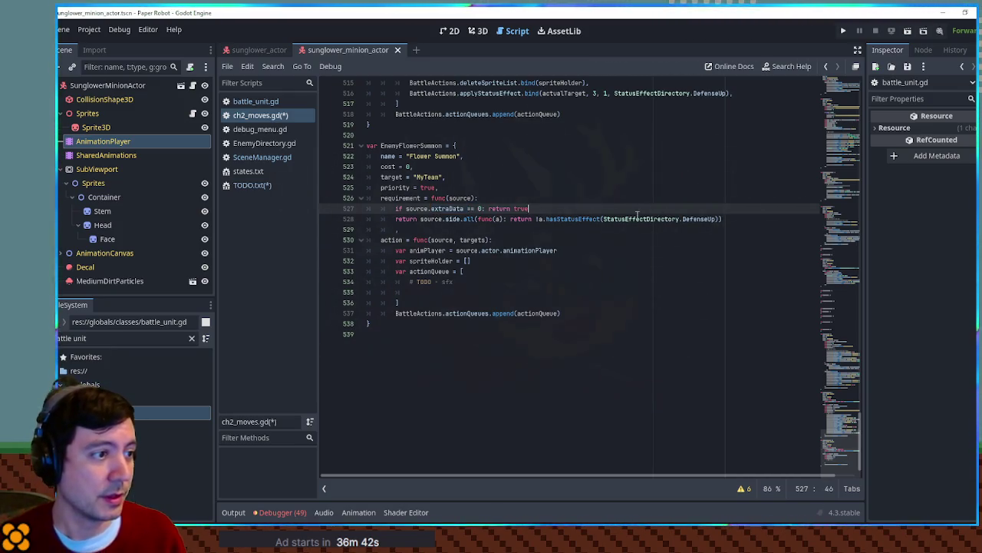
pyautogui.hotkey('ctrl', 'shift', 'd')
pyautogui.doubleClick(482, 219)
pyautogui.write('1')
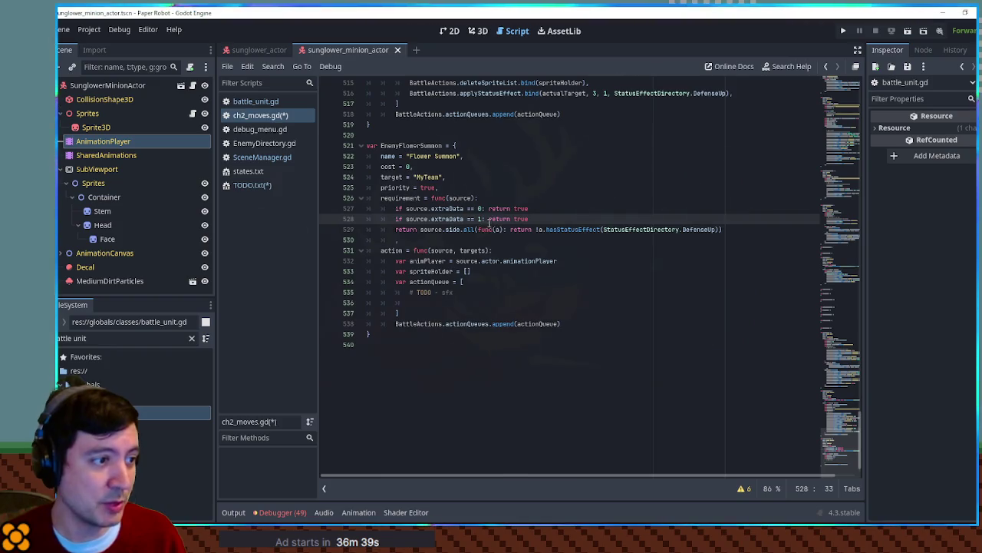
pyautogui.doubleClick(522, 218)
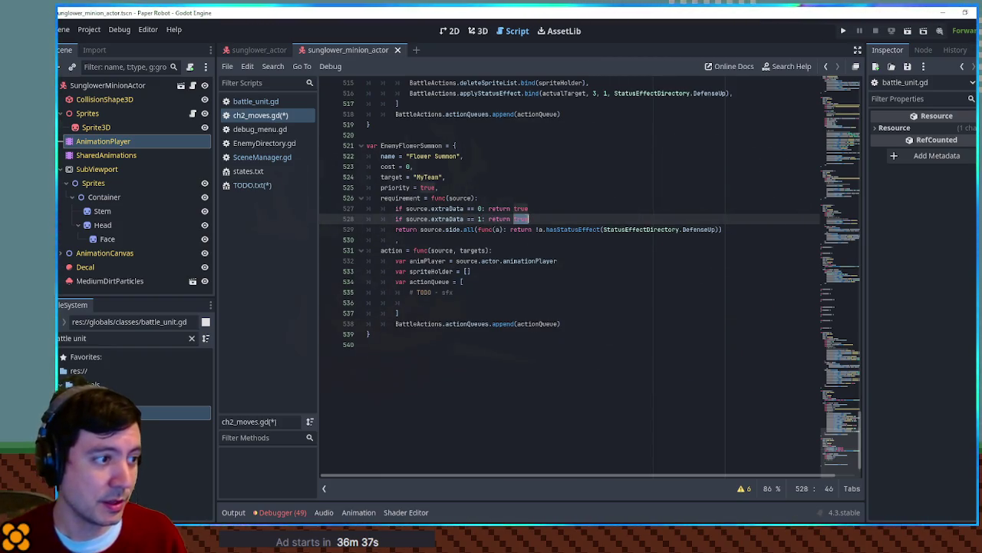
pyautogui.write('source.')
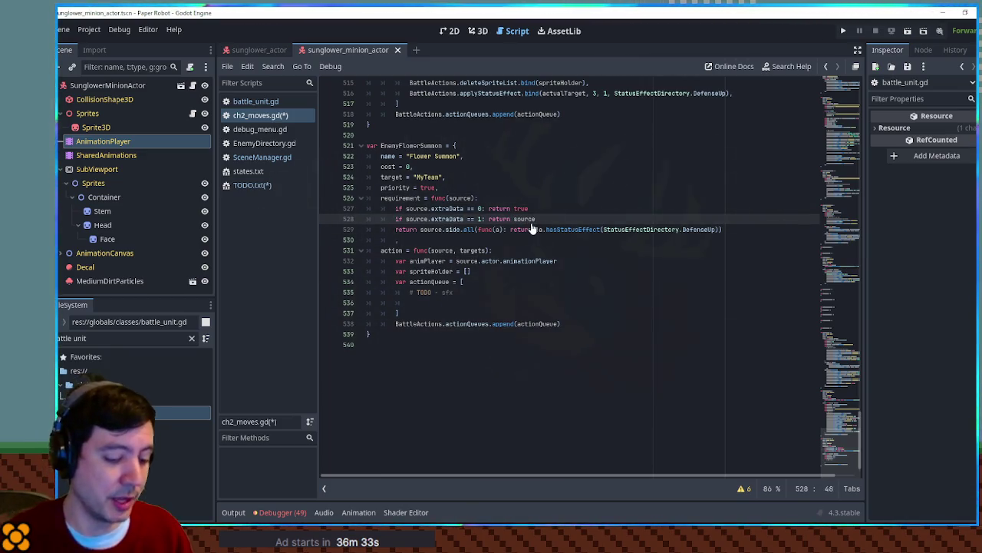
pyautogui.write('hp.')
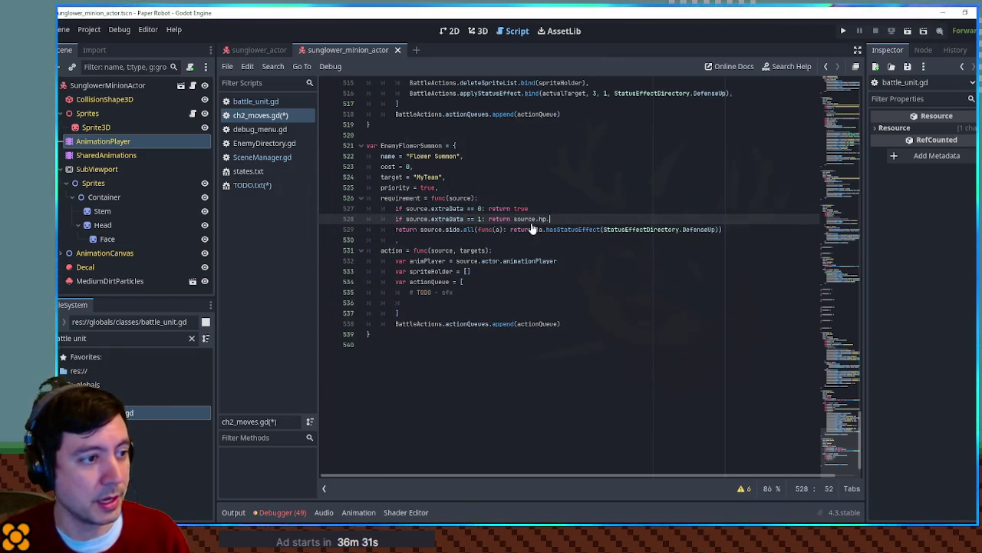
pyautogui.write('current')
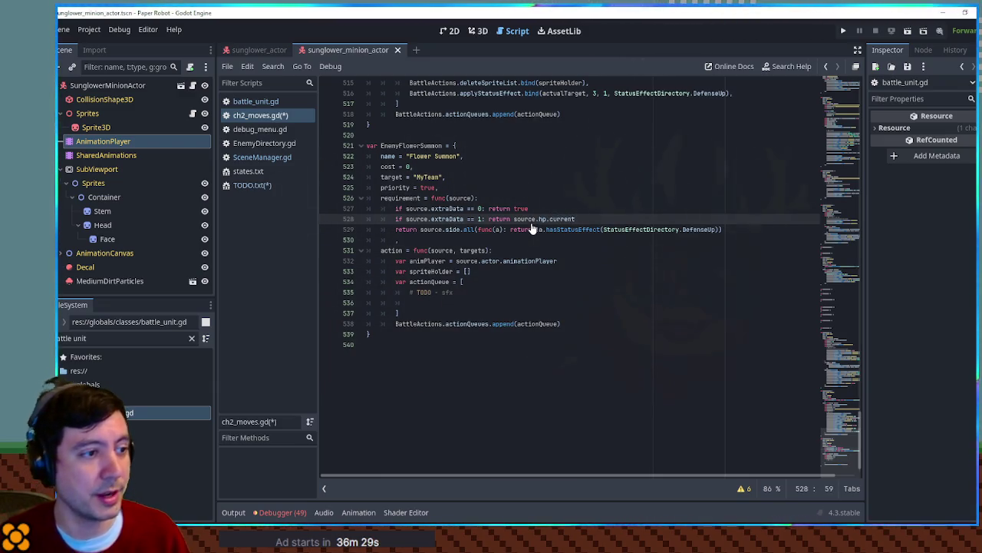
# Step: Change the return to 1.0 * source.hp.current / source.hp.maxValue
pyautogui.moveTo(578, 219); pyautogui.dragTo(514, 219)
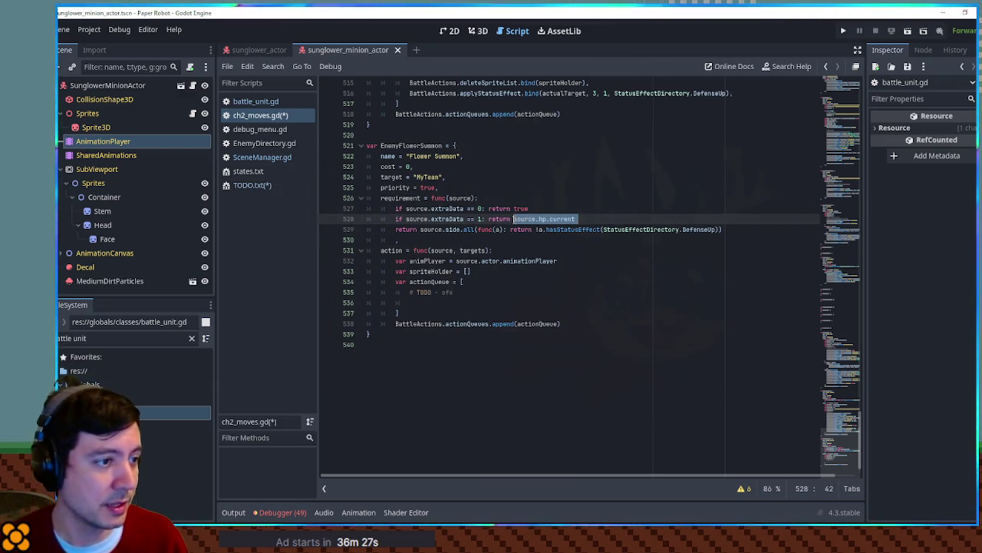
pyautogui.click(514, 218)
pyautogui.write('1.0 ')
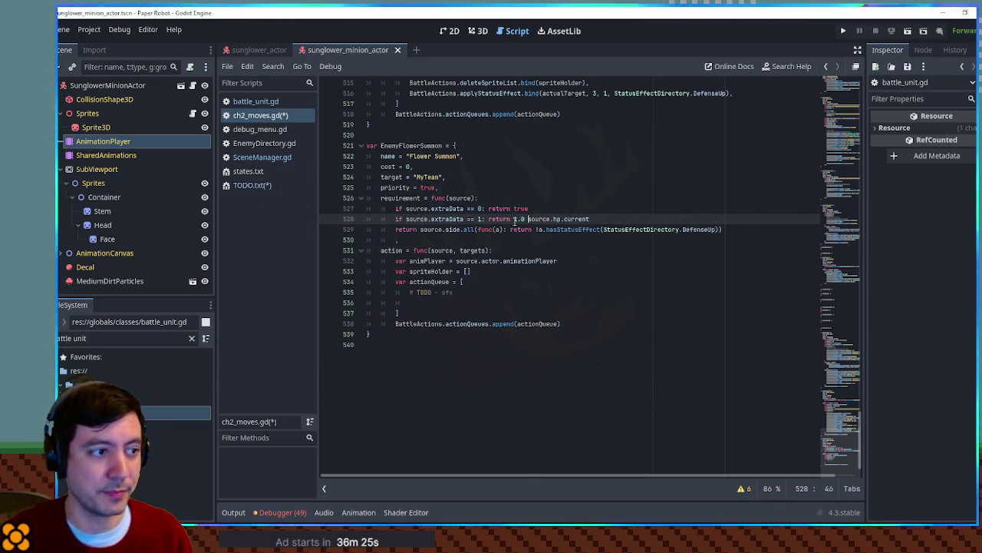
pyautogui.write('*')
pyautogui.press('End')
pyautogui.write('/ source.hp.')
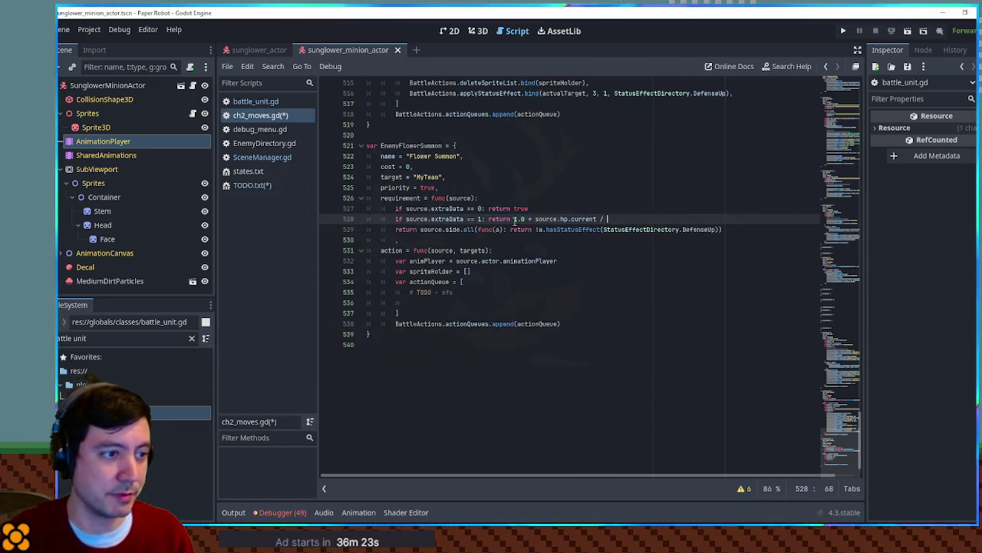
pyautogui.write('maxValue')
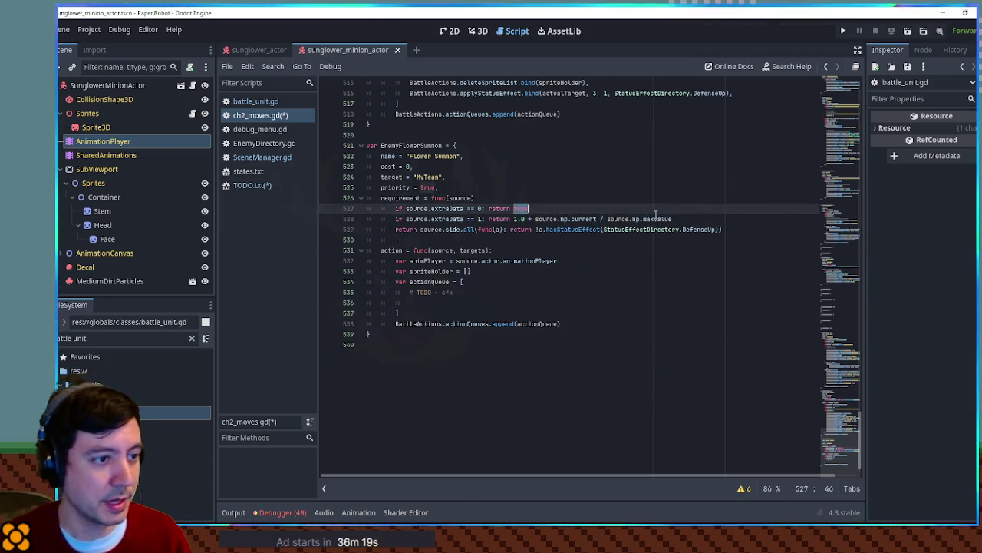
# Step: Search the script for other hp.maxValue uses to confirm the property name
pyautogui.hotkey('ctrl', 'shift', 'Left')
pyautogui.hotkey('ctrl', 'shift', 'Left')
pyautogui.hotkey('ctrl', 'shift', 'Left')
pyautogui.hotkey('ctrl', 'f')
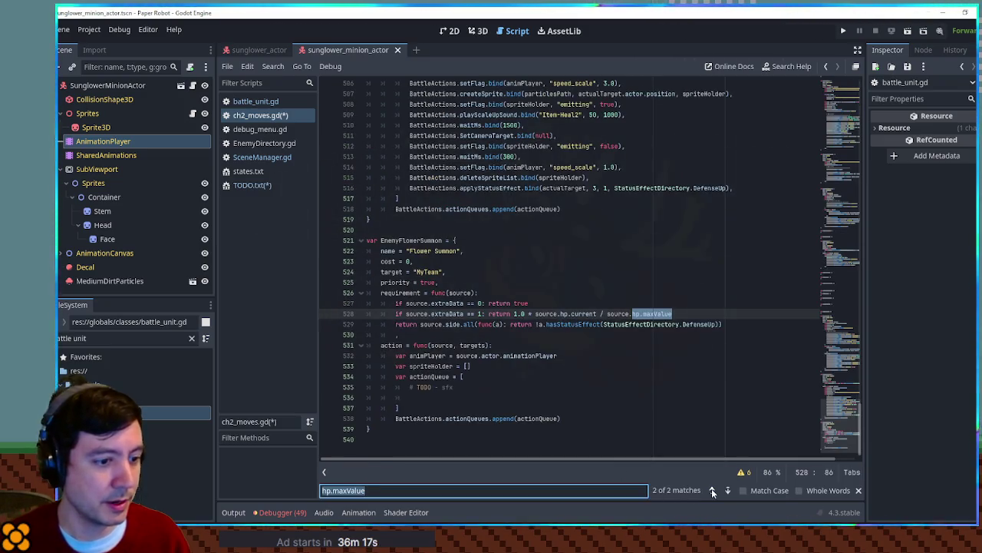
pyautogui.click(712, 490)
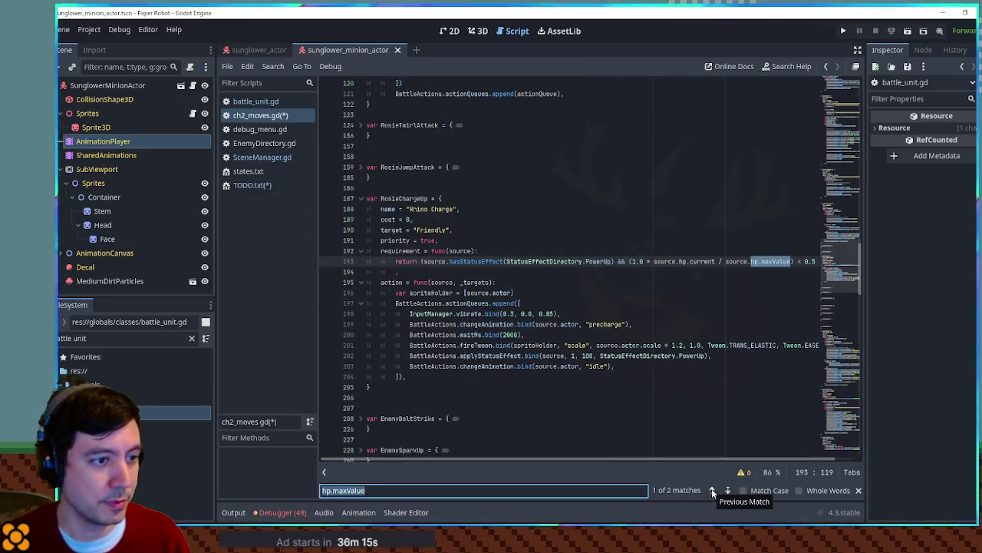
pyautogui.click(711, 488)
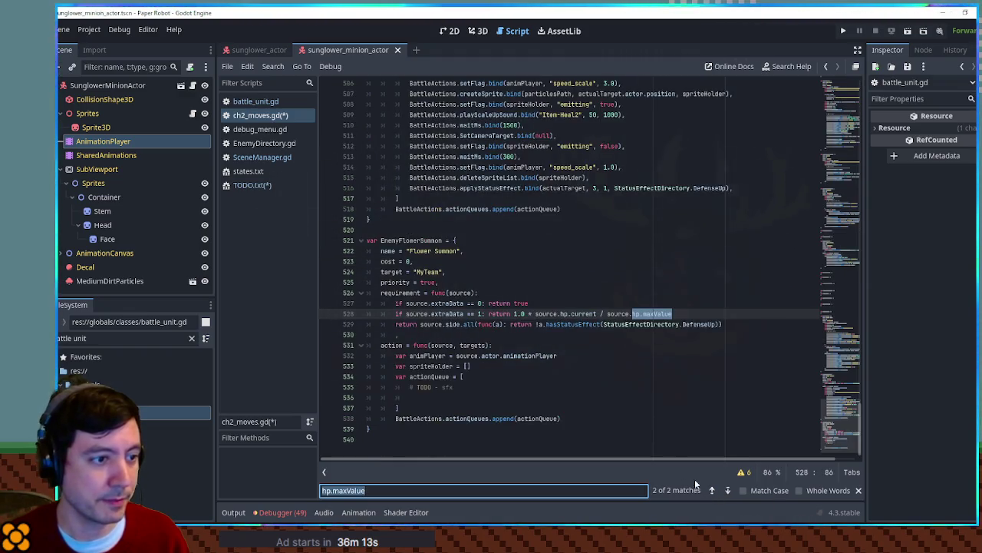
# Step: Wrap the HP-fraction expression on line 528 in parentheses
pyautogui.click(513, 314)
pyautogui.write('(')
pyautogui.click(700, 314)
pyautogui.write(')')
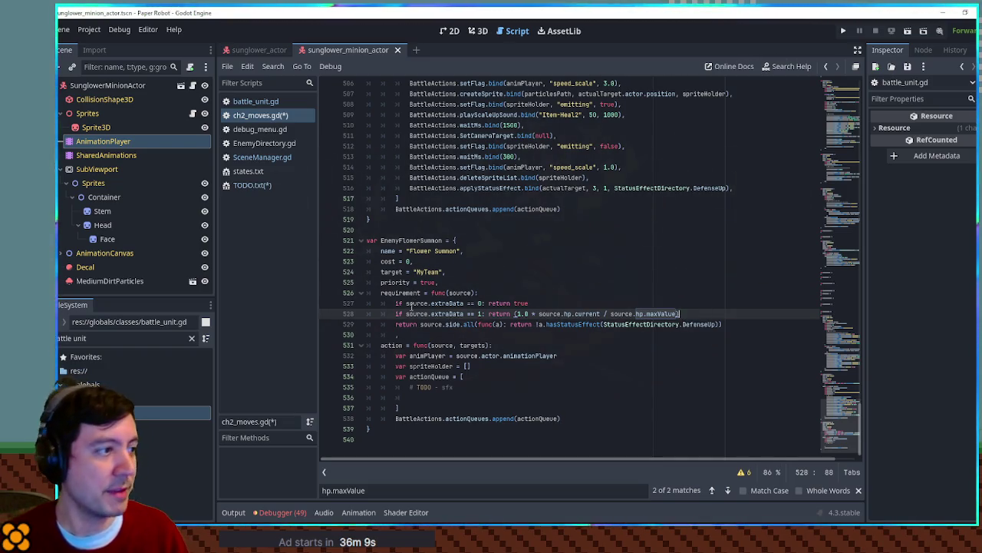
pyautogui.click(268, 184)
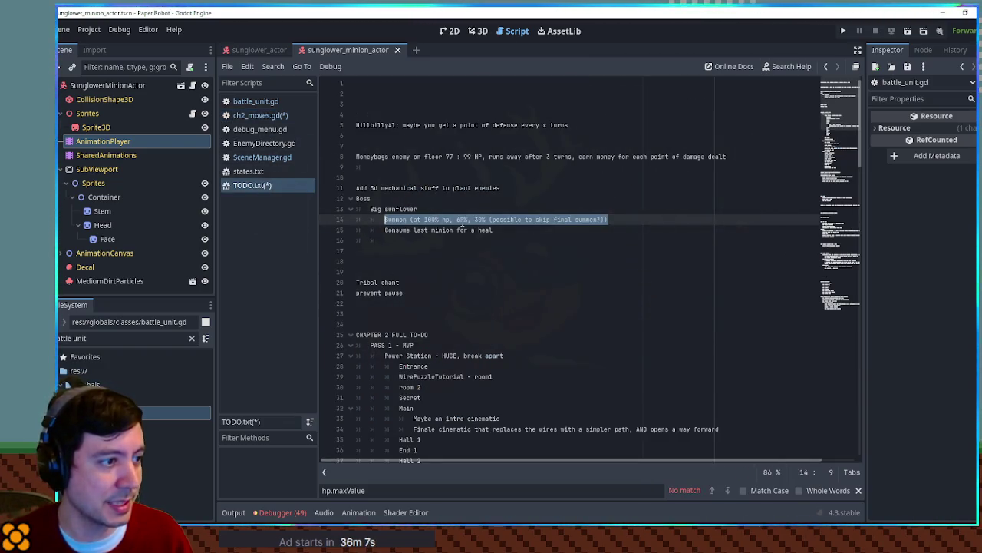
# Step: After checking TODO.txt's 65% threshold, append '< 0.65' to the extraData == 1 check
pyautogui.click(463, 220)
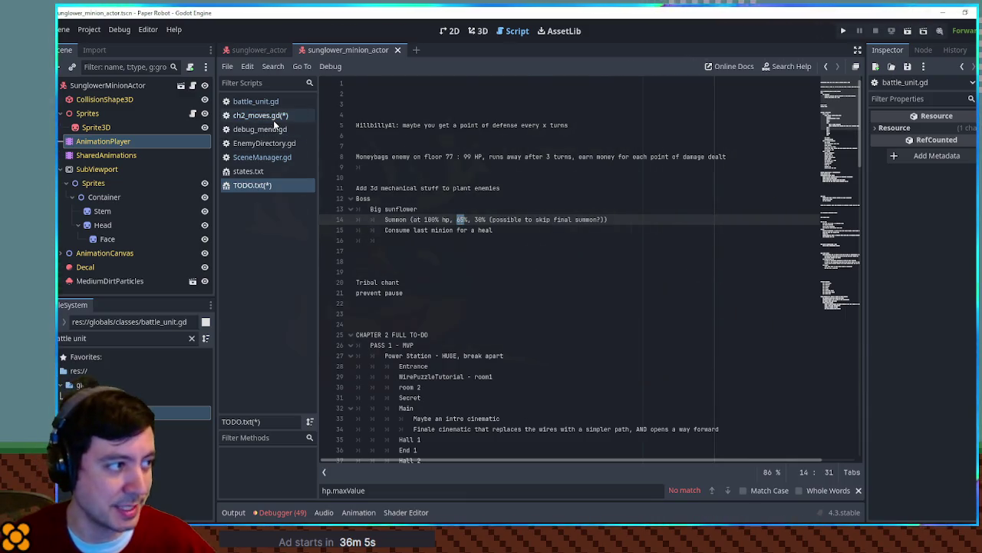
pyautogui.click(274, 117)
pyautogui.click(696, 313)
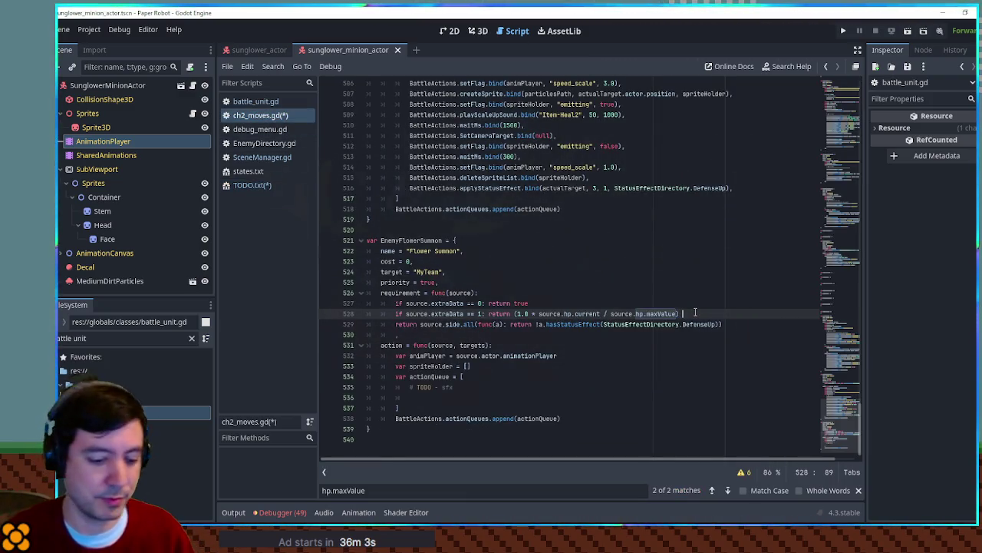
pyautogui.write('< ')
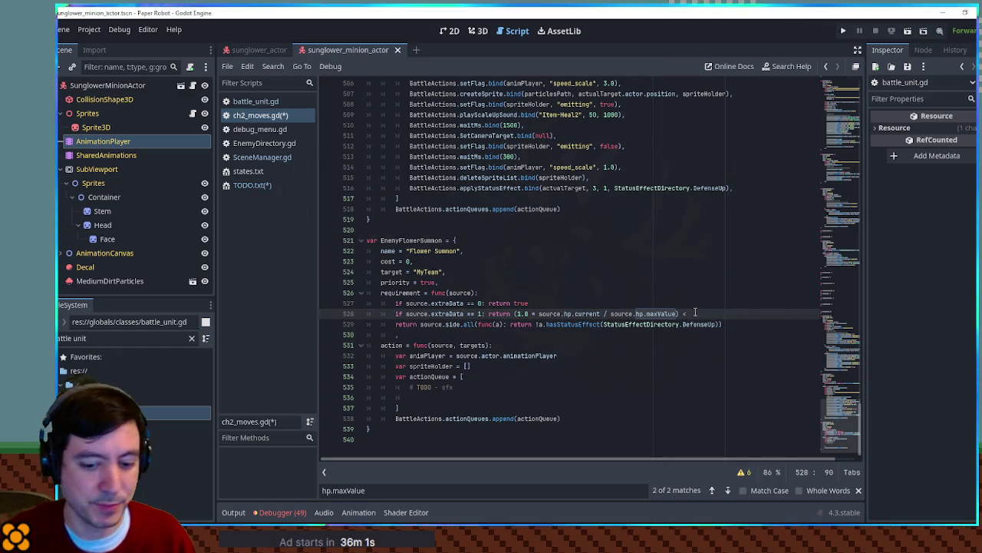
pyautogui.write('0.65')
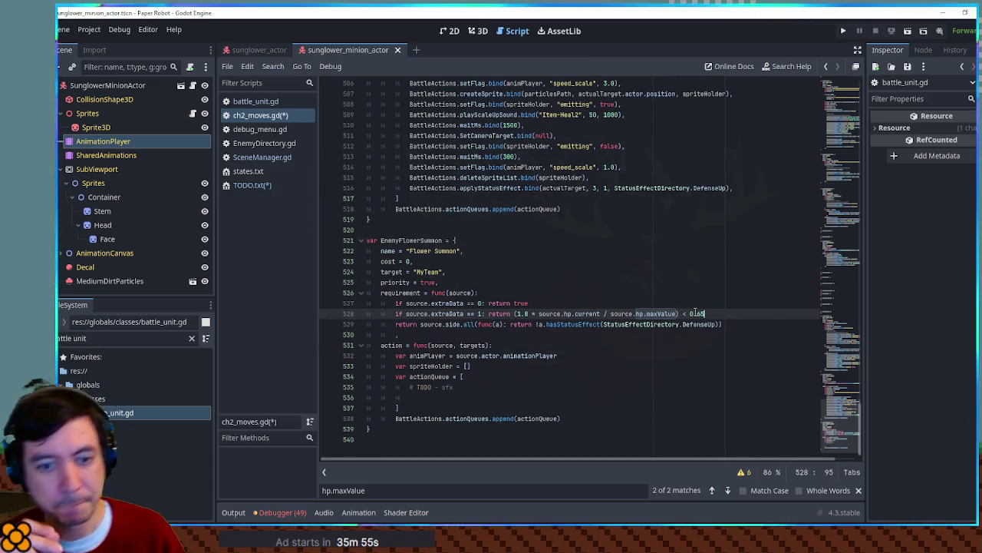
pyautogui.moveTo(396, 303); pyautogui.dragTo(551, 303)
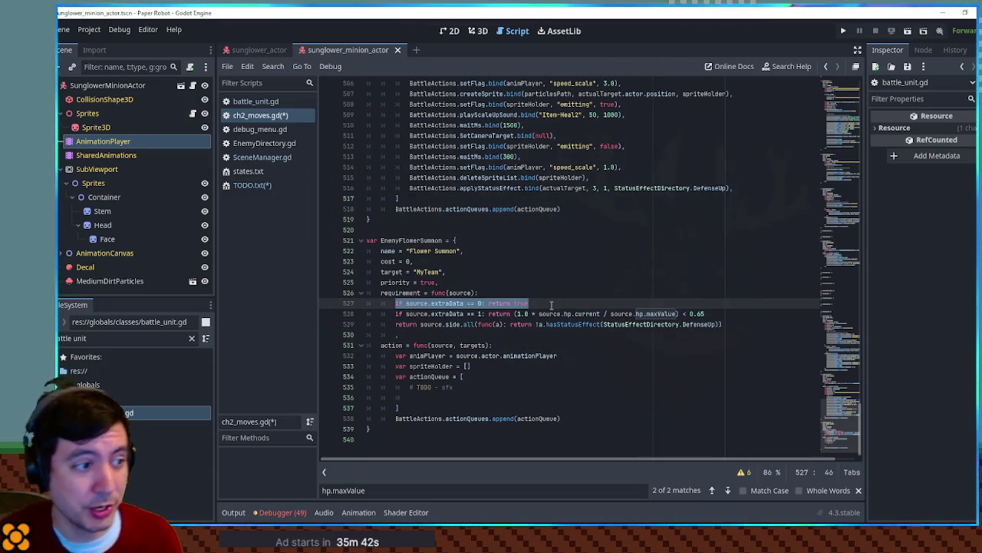
pyautogui.moveTo(397, 314); pyautogui.dragTo(733, 311)
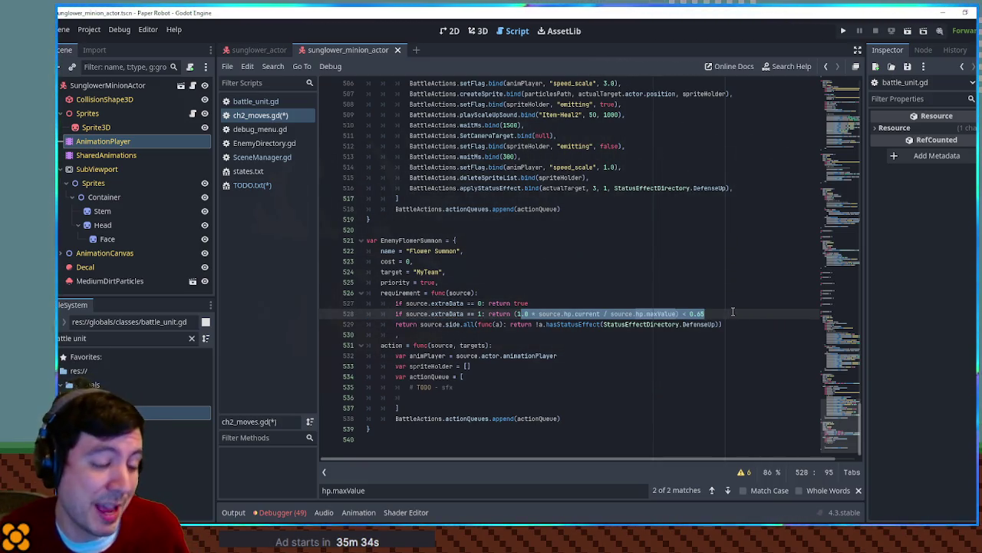
pyautogui.moveTo(722, 312); pyautogui.dragTo(485, 314)
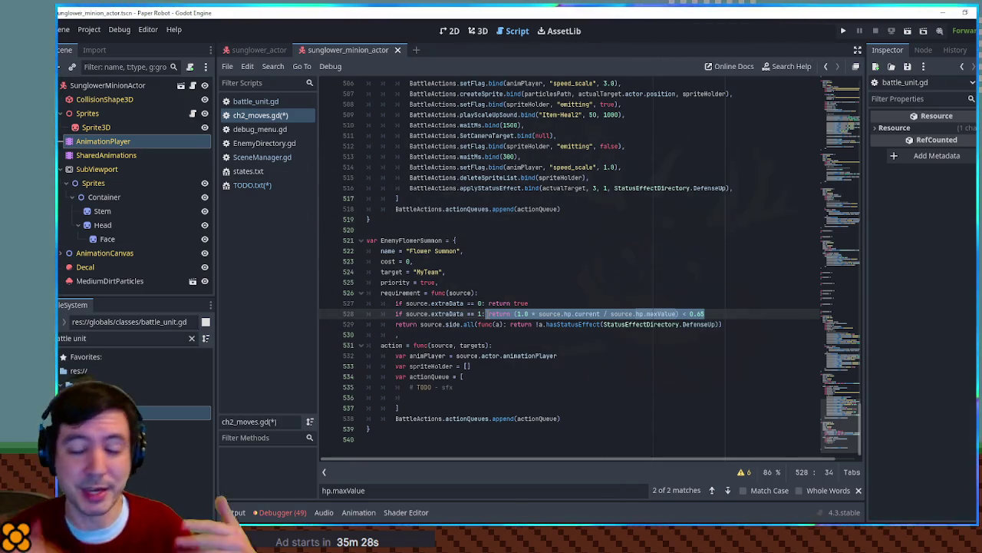
# Step: Duplicate line 528 as an extraData == 2 check
pyautogui.doubleClick(701, 314)
pyautogui.click(716, 315)
pyautogui.moveTo(717, 314); pyautogui.dragTo(720, 306)
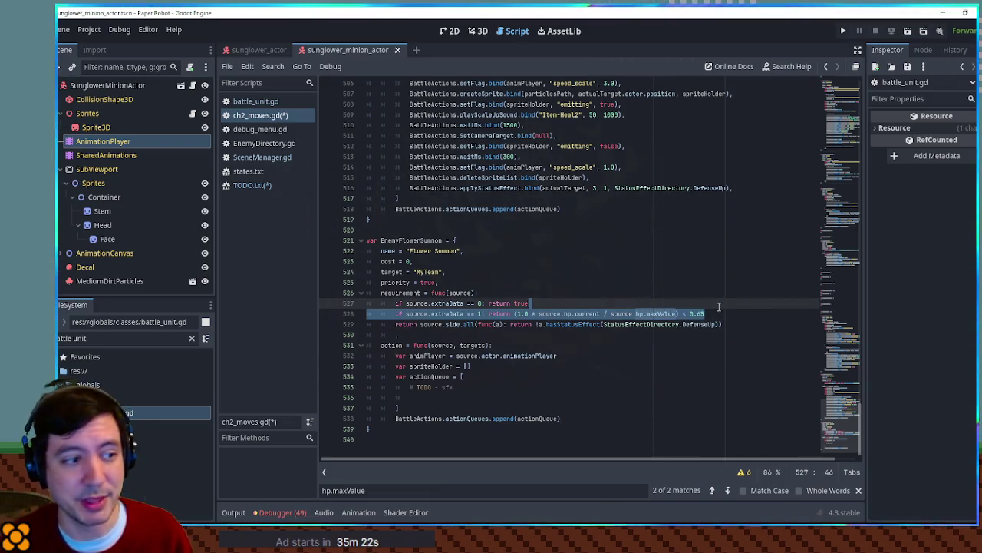
pyautogui.click(718, 308)
pyautogui.hotkey('ctrl', 'shift', 'd')
pyautogui.doubleClick(478, 324)
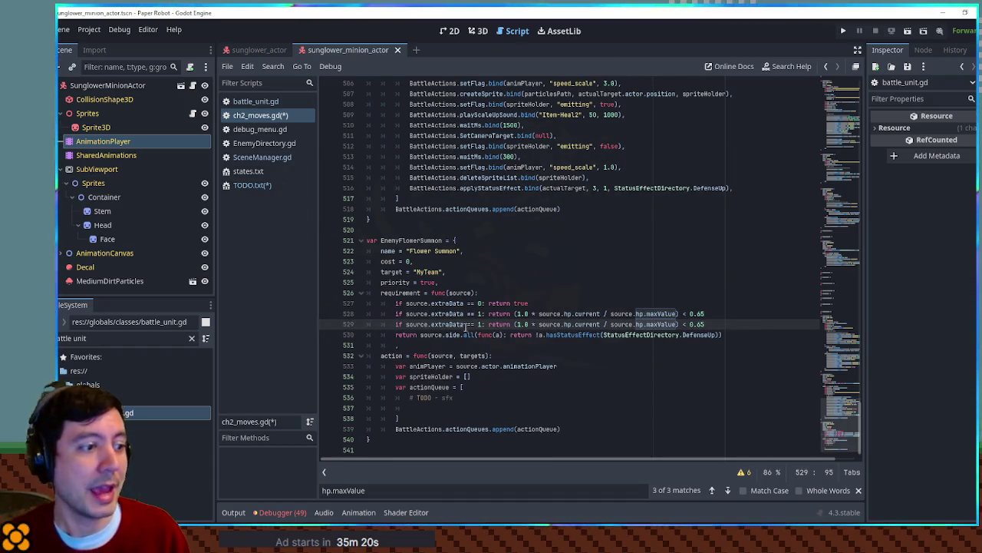
pyautogui.write('2')
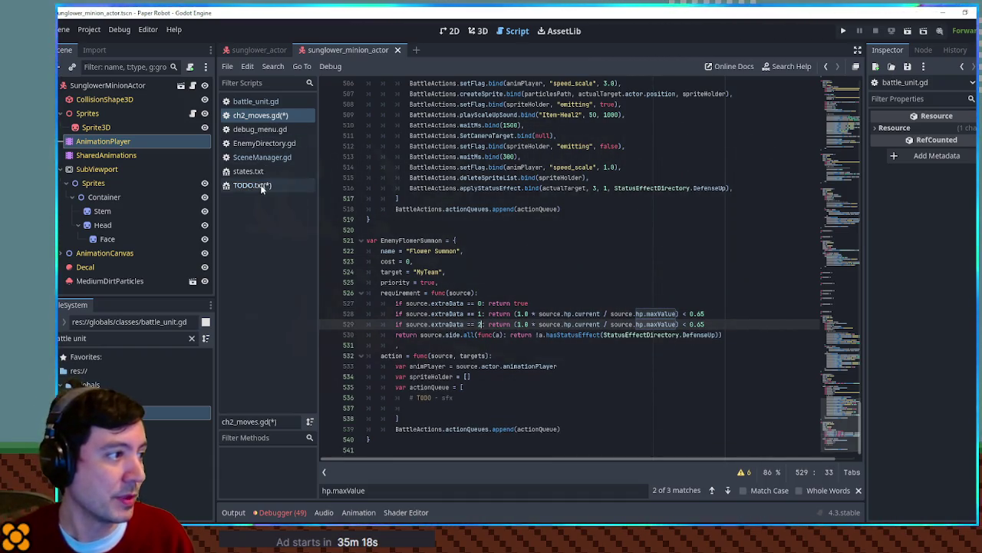
# Step: Set the extraData == 2 threshold to 0.30, rechecking TODO.txt first
pyautogui.click(253, 185)
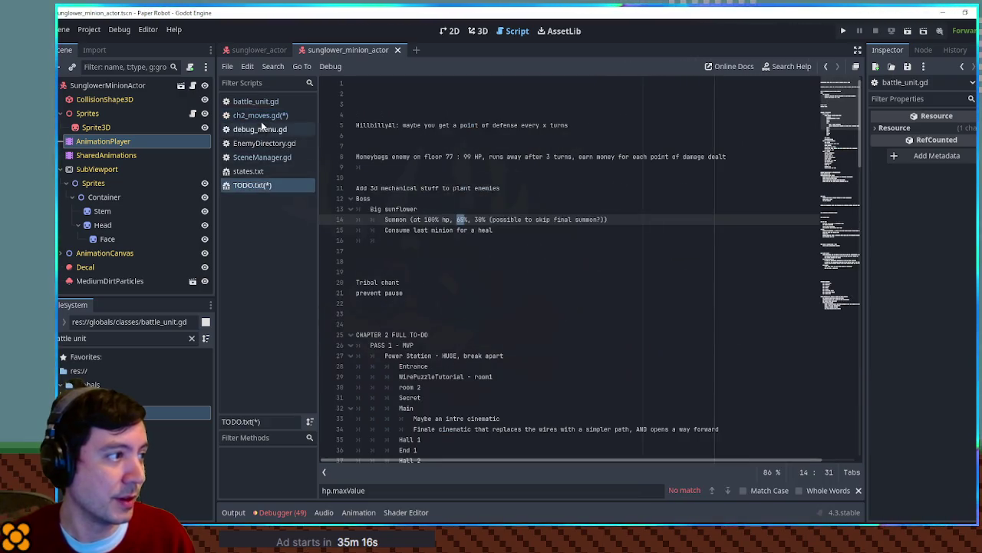
pyautogui.click(260, 115)
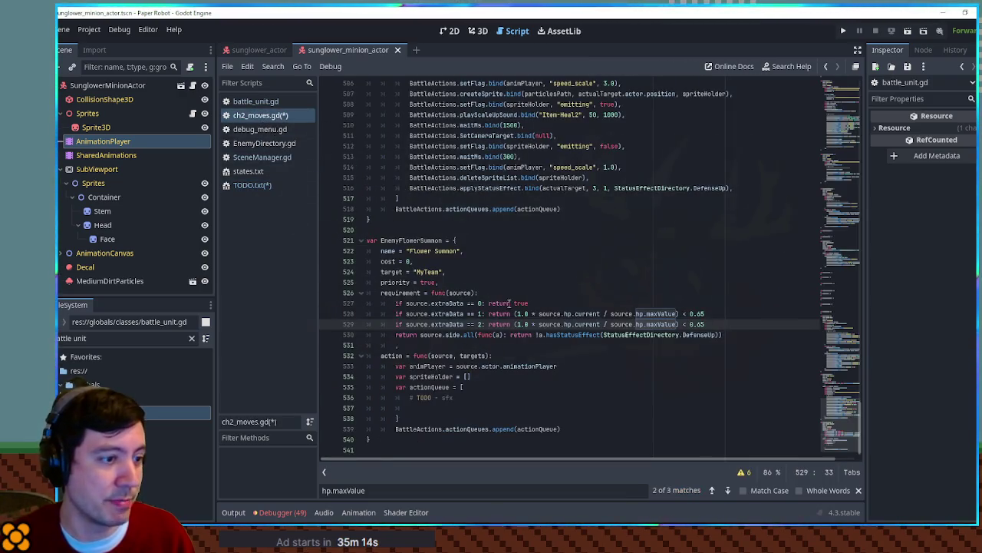
pyautogui.click(703, 324)
pyautogui.press('BackSpace')
pyautogui.press('BackSpace')
pyautogui.write('30')
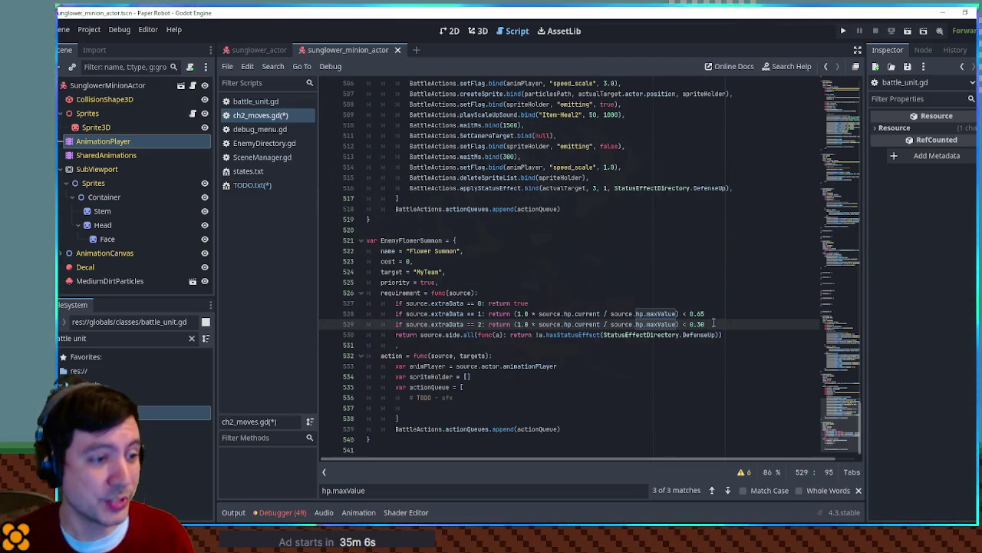
# Step: Replace the requirement's fallback return expression with false
pyautogui.moveTo(733, 335)
pyautogui.mouseDown()
pyautogui.moveTo(421, 334)
pyautogui.moveTo(430, 413)
pyautogui.mouseUp()
pyautogui.write('false')
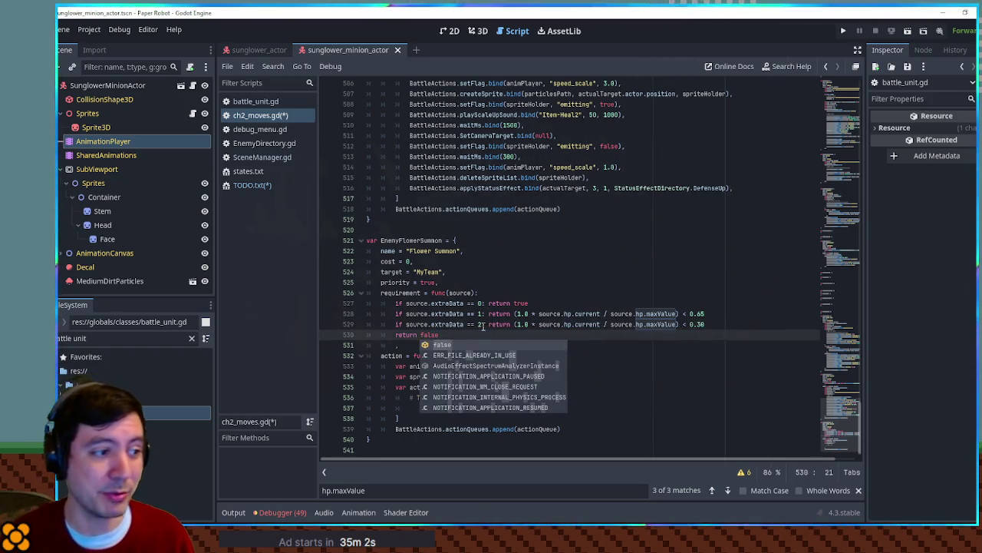
pyautogui.click(481, 324)
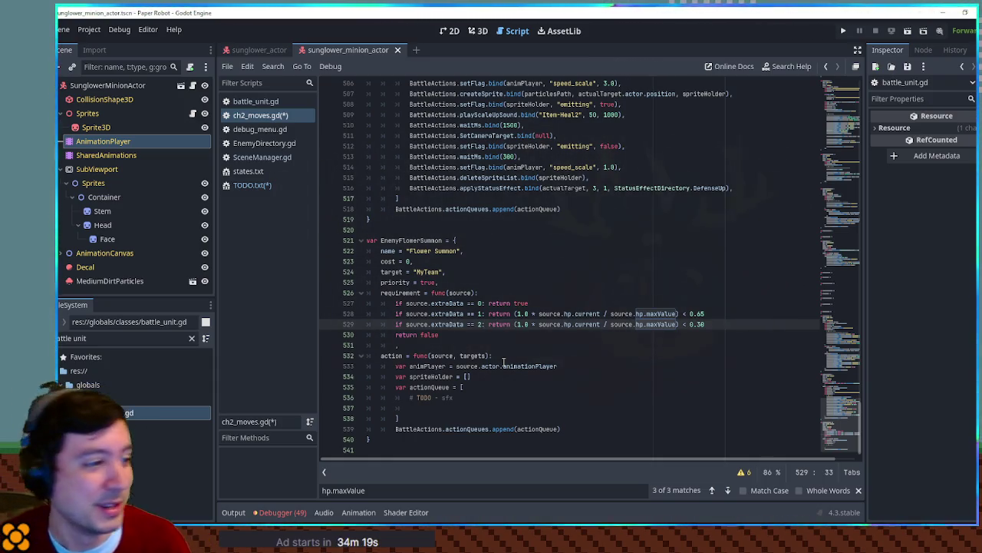
pyautogui.click(527, 345)
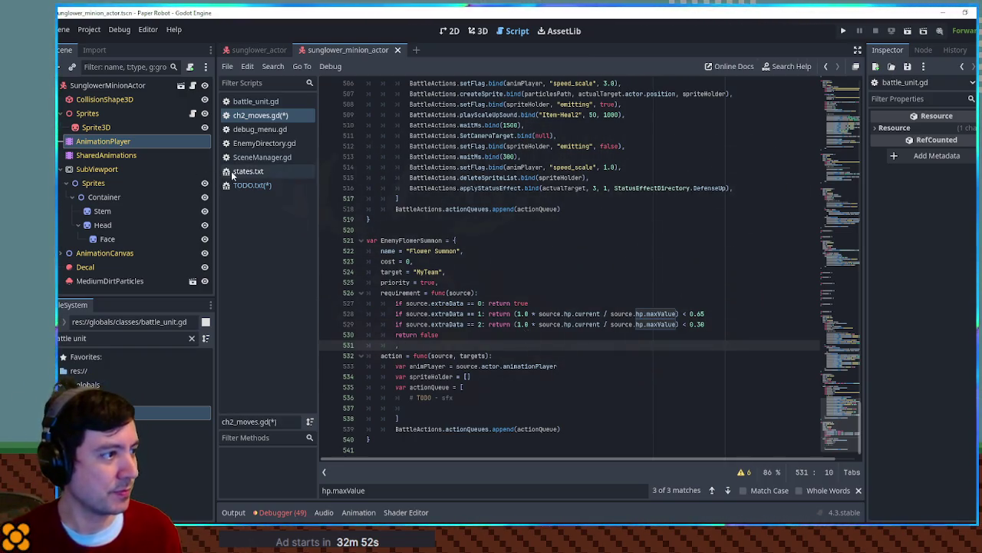
pyautogui.tripleClick(115, 338)
# Step: Open breakout_special.gd via a 'special' file search, then clear the filter
pyautogui.write('spe')
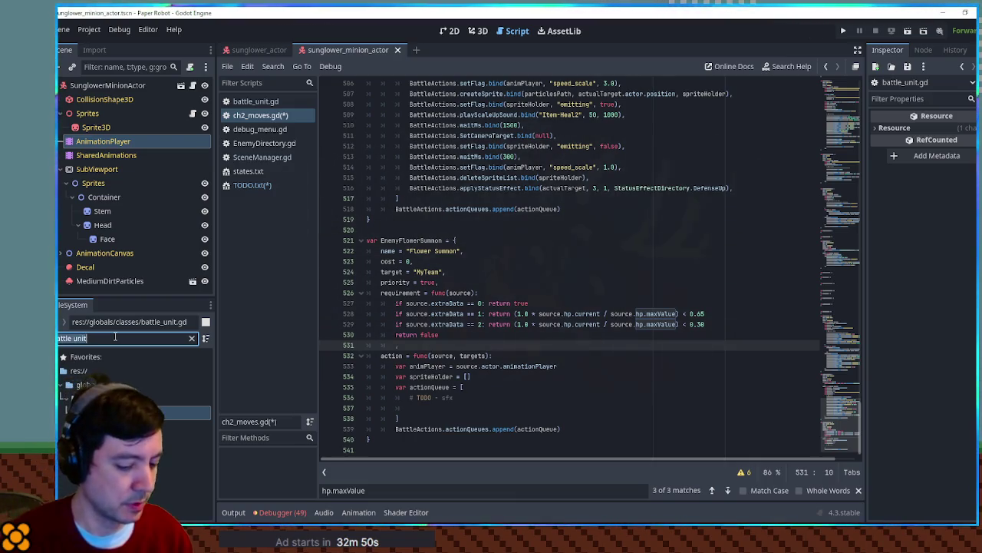
pyautogui.write('cial')
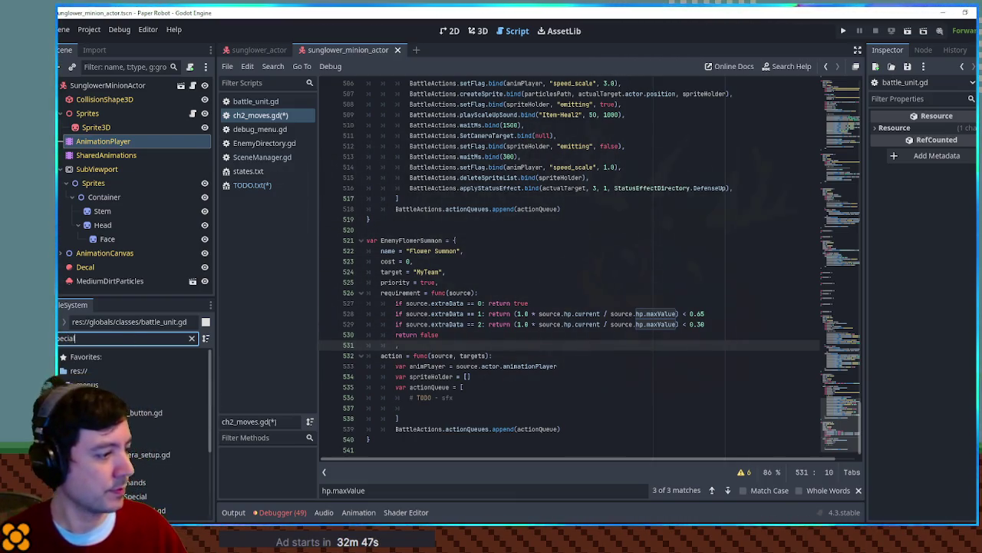
pyautogui.click(154, 510)
pyautogui.press('Return')
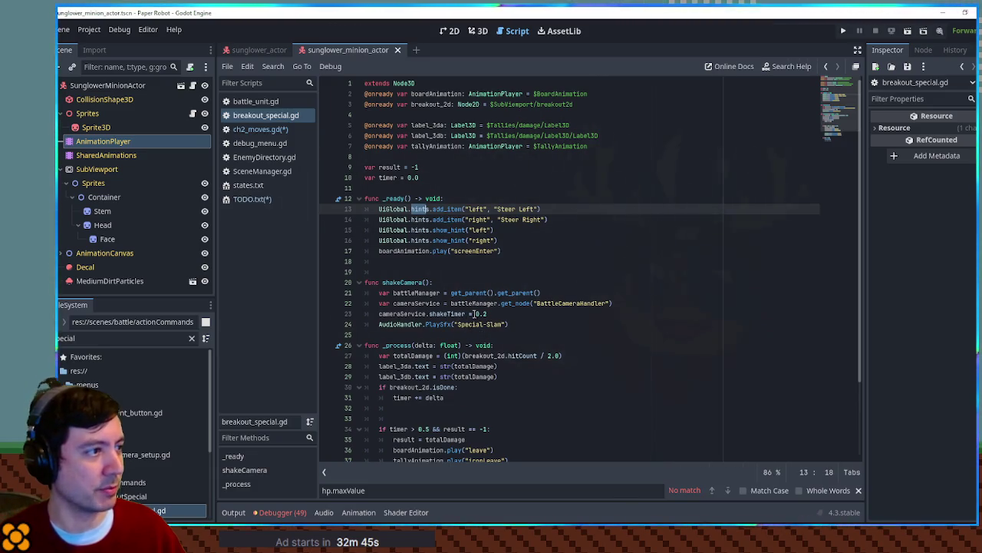
pyautogui.scroll(-3, 618, 281)
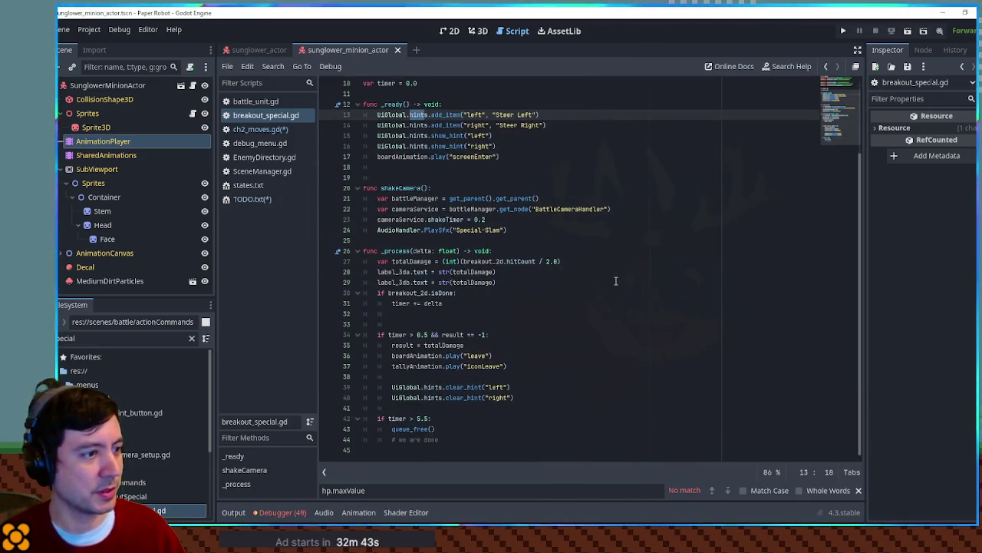
pyautogui.scroll(3, 614, 281)
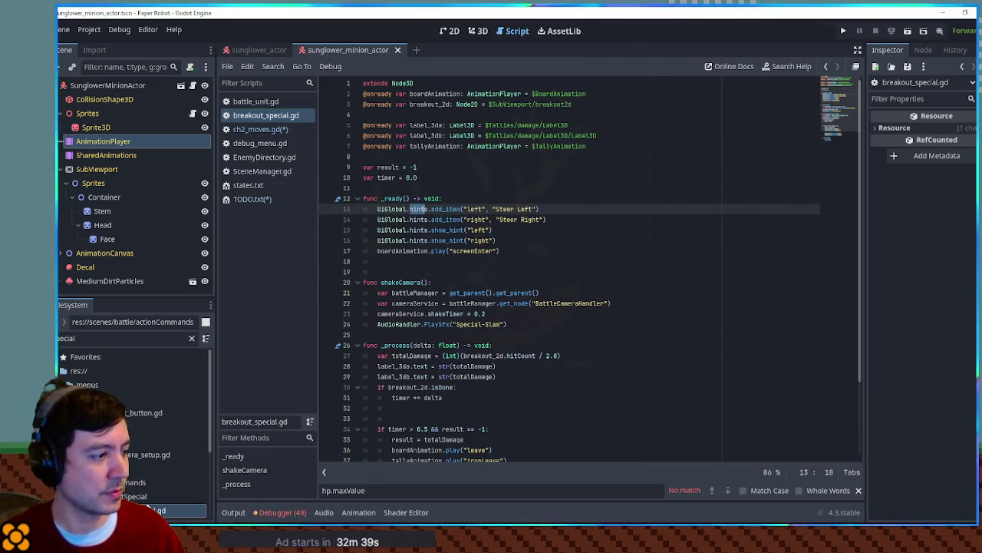
pyautogui.click(133, 498)
pyautogui.click(191, 338)
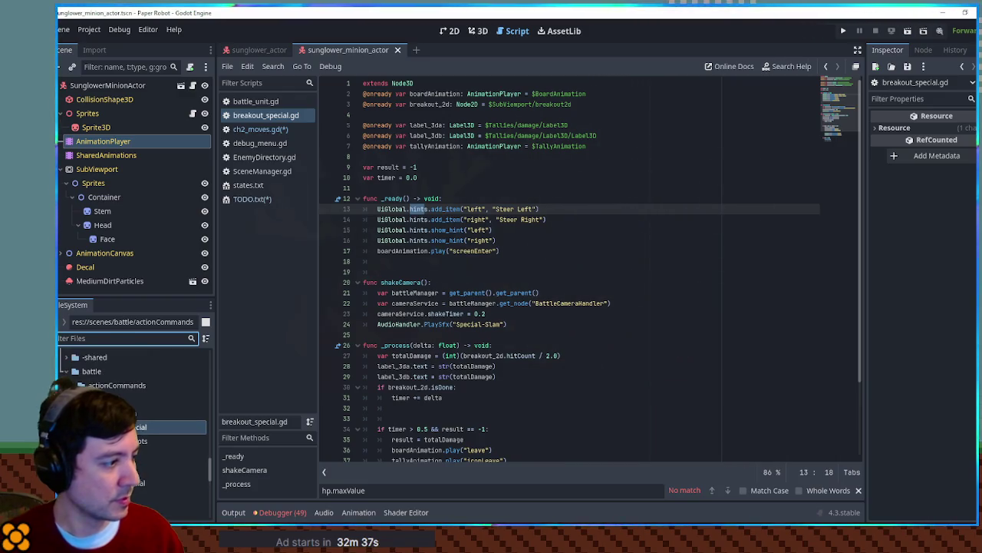
# Step: Review breakout_2d.gd's hitCount usage, then close both breakout scripts
pyautogui.doubleClick(115, 441)
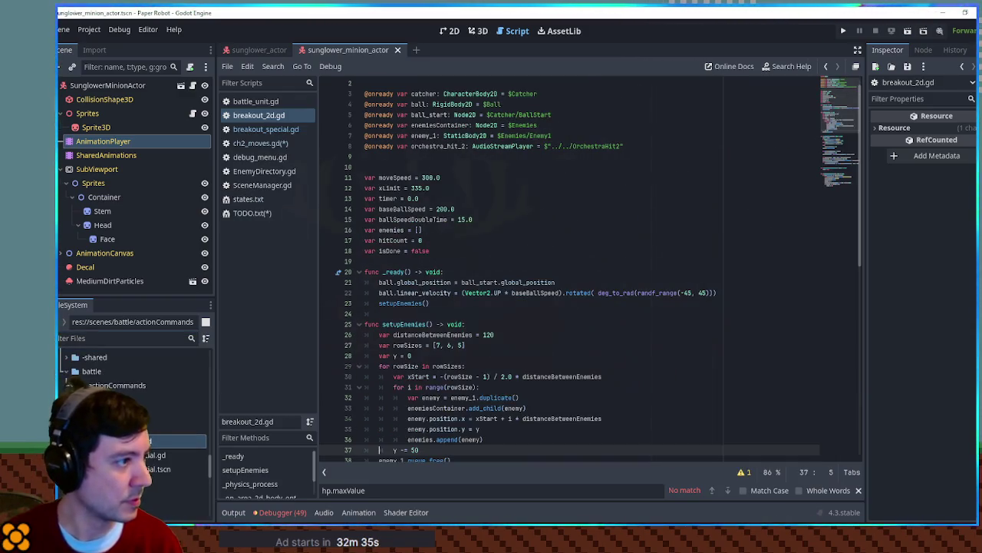
pyautogui.scroll(-4, 531, 318)
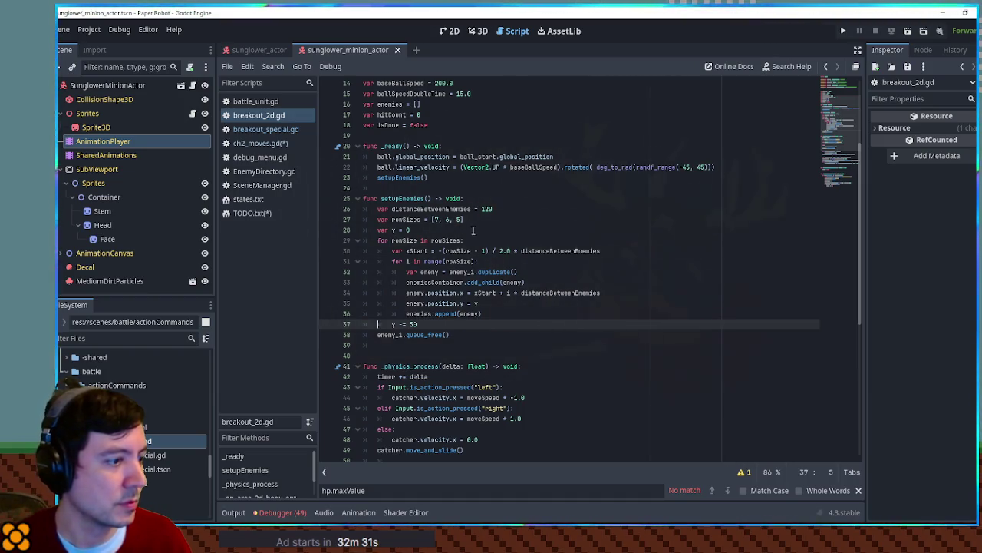
pyautogui.scroll(-7, 494, 233)
pyautogui.scroll(-2, 495, 234)
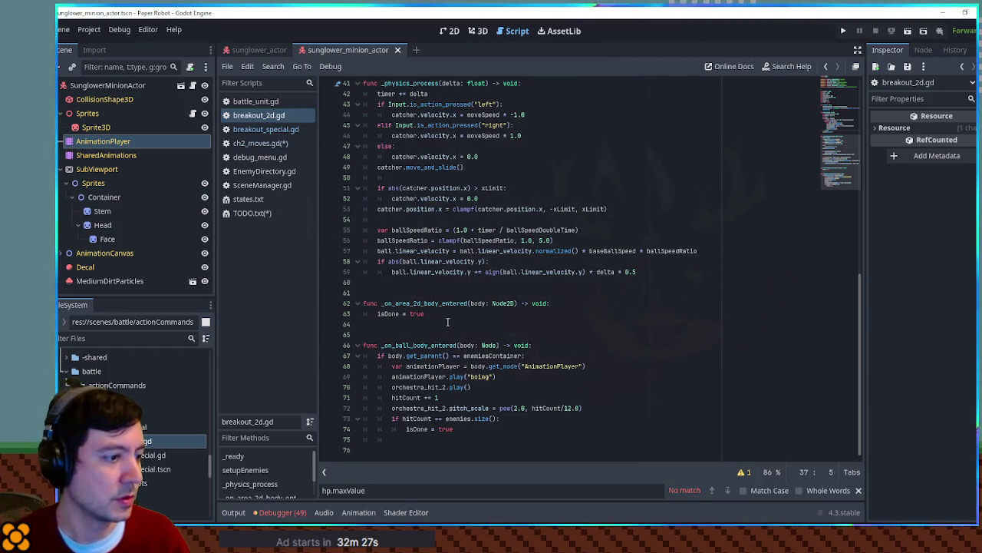
pyautogui.doubleClick(425, 418)
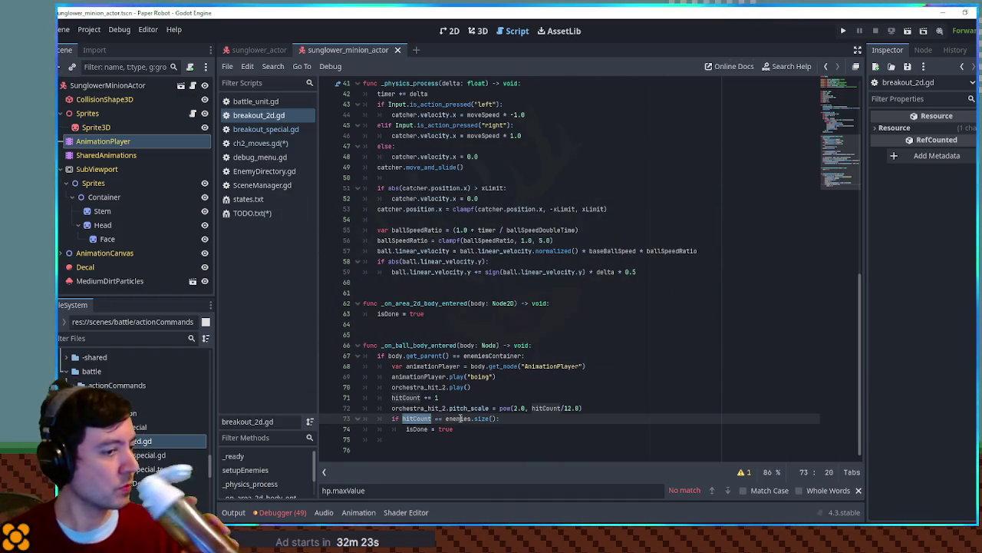
pyautogui.scroll(10, 464, 417)
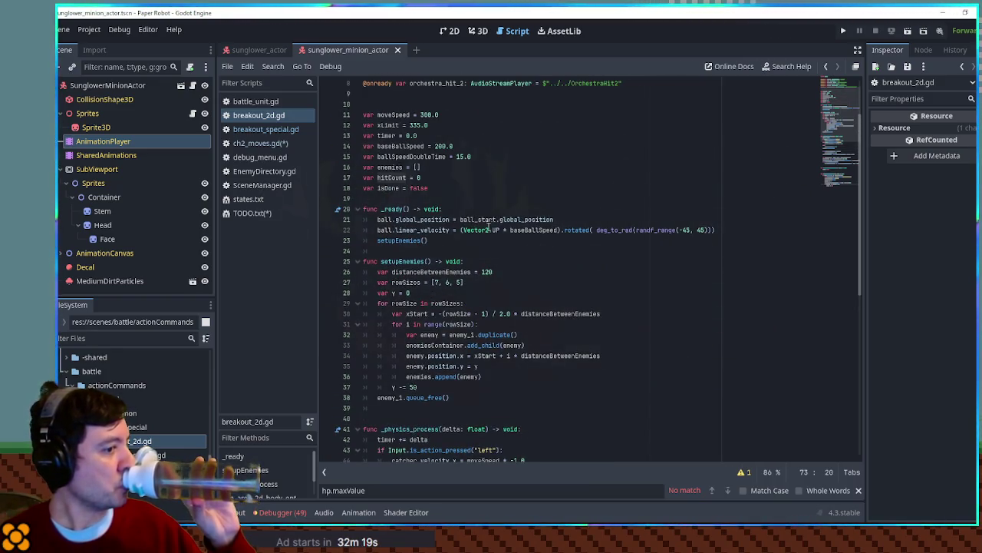
pyautogui.scroll(-3, 488, 238)
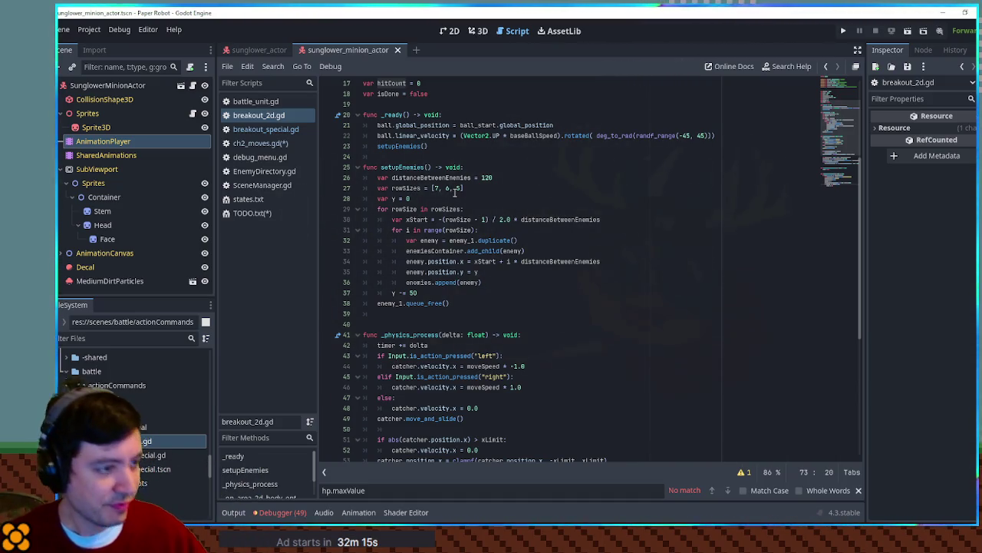
pyautogui.scroll(-6, 456, 196)
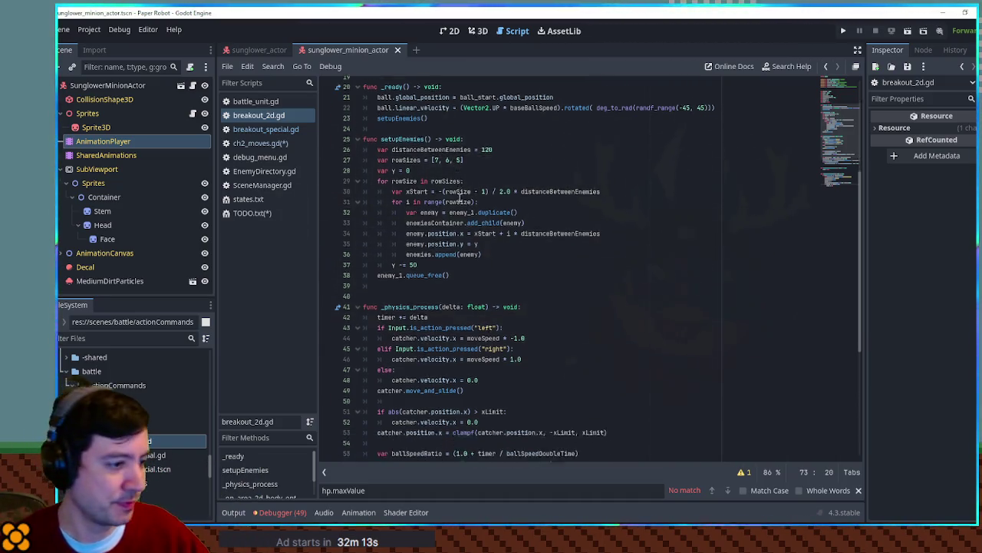
pyautogui.scroll(-2, 462, 199)
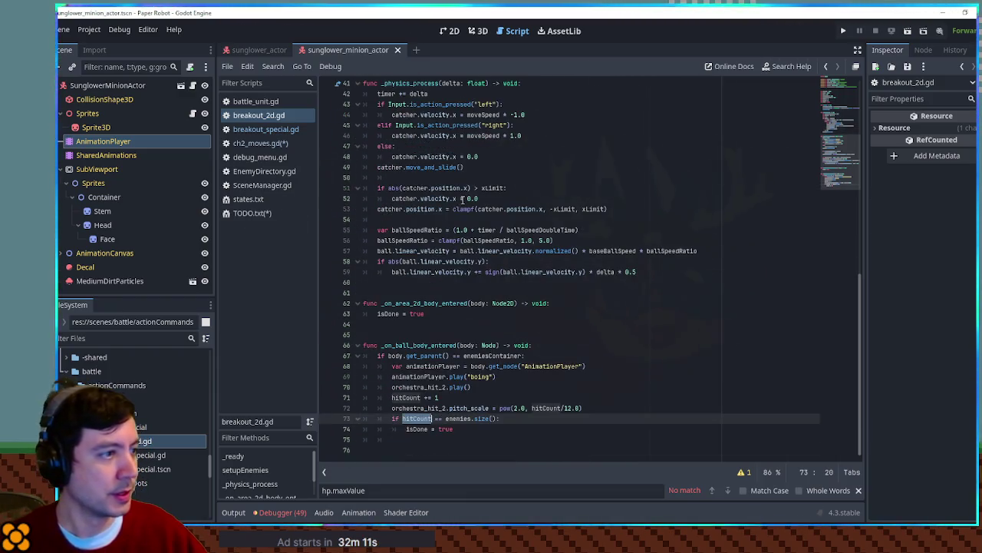
pyautogui.middleClick(255, 115)
pyautogui.middleClick(253, 117)
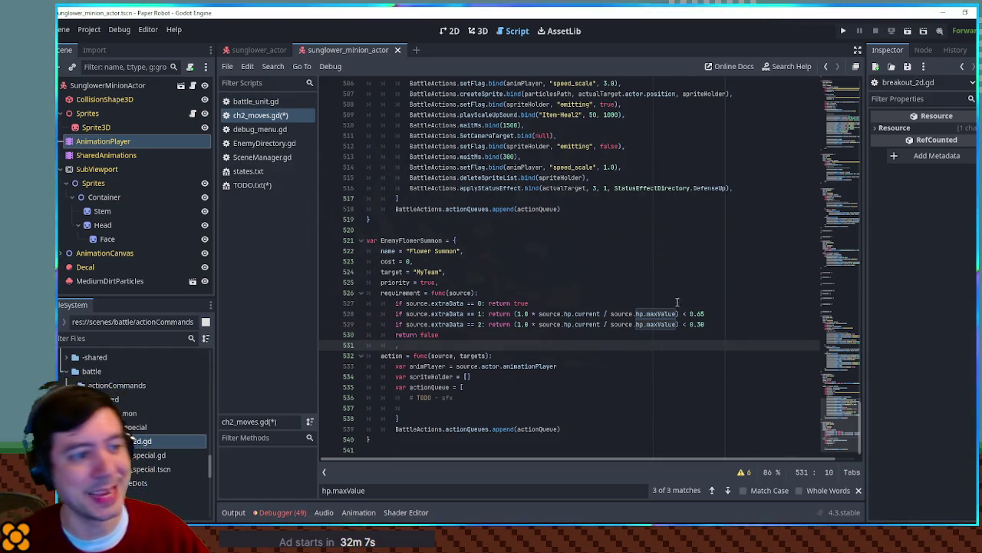
# Step: Save the scripts and lower the extraData == 2 threshold from 0.30 to 0.25
pyautogui.click(680, 383)
pyautogui.hotkey('ctrl', 's')
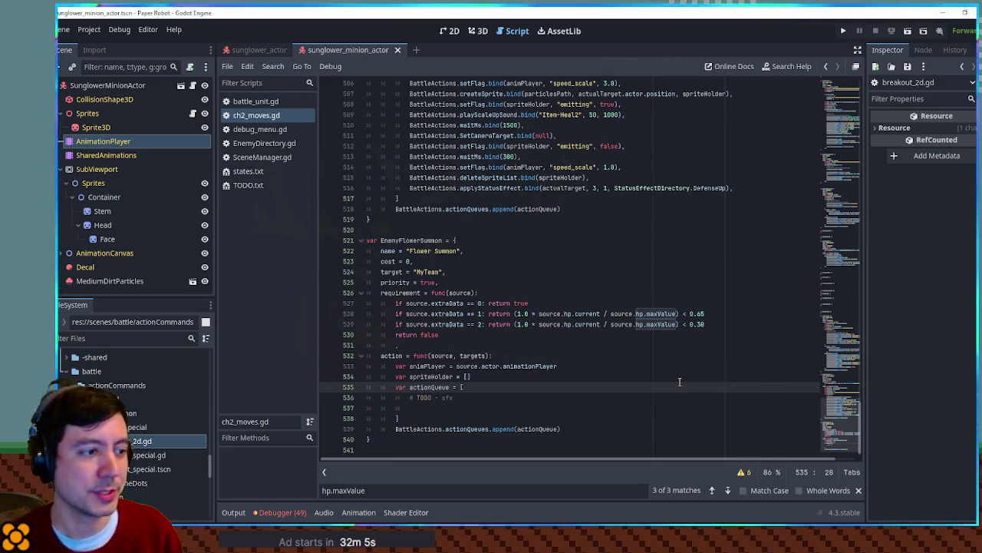
pyautogui.doubleClick(700, 324)
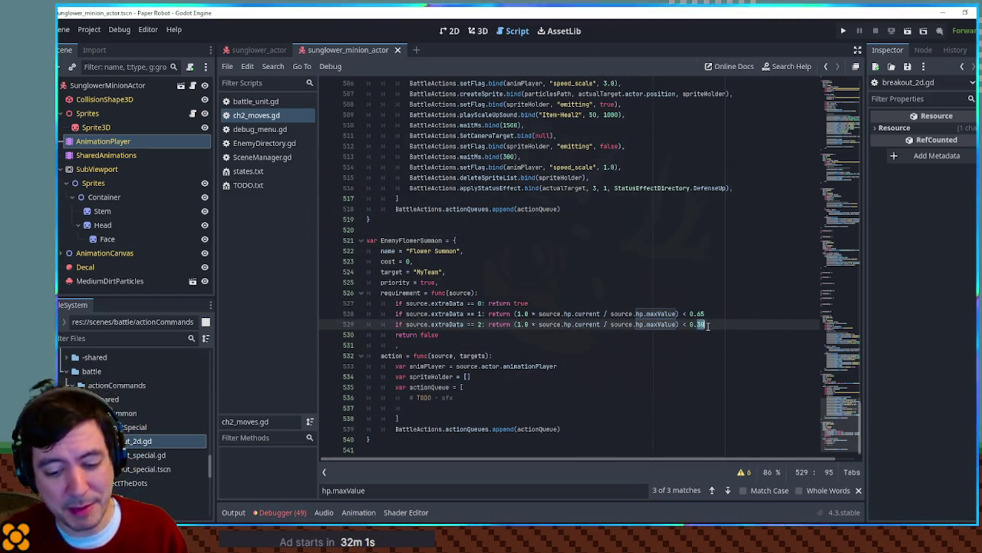
pyautogui.write('25')
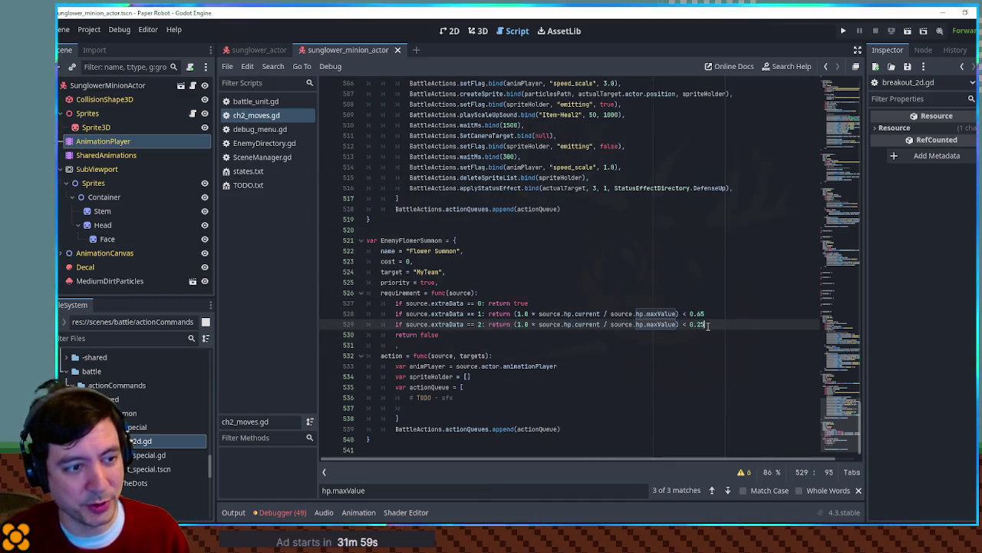
pyautogui.click(711, 346)
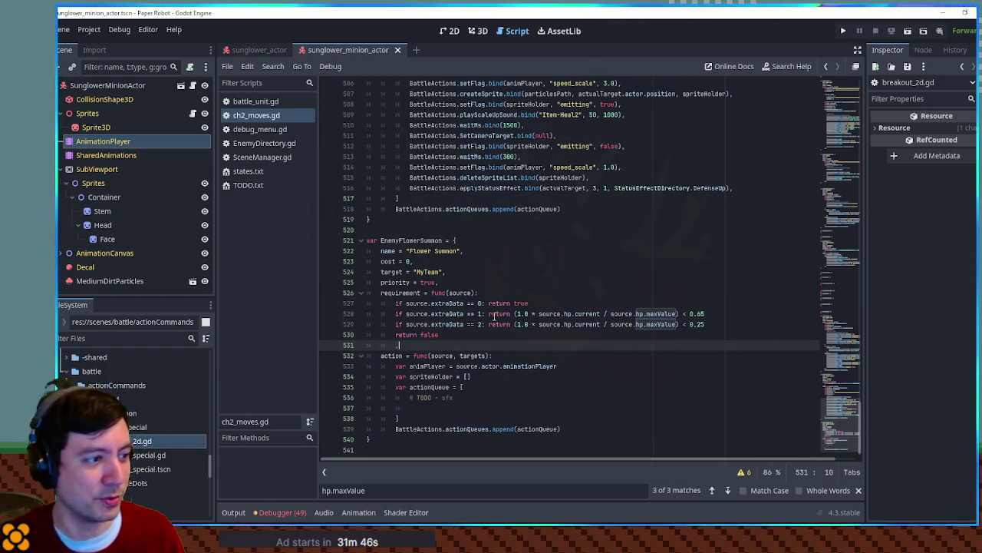
pyautogui.moveTo(394, 251)
pyautogui.mouseDown()
pyautogui.moveTo(436, 251)
pyautogui.moveTo(384, 251)
pyautogui.moveTo(463, 251)
pyautogui.moveTo(380, 254)
pyautogui.mouseUp()
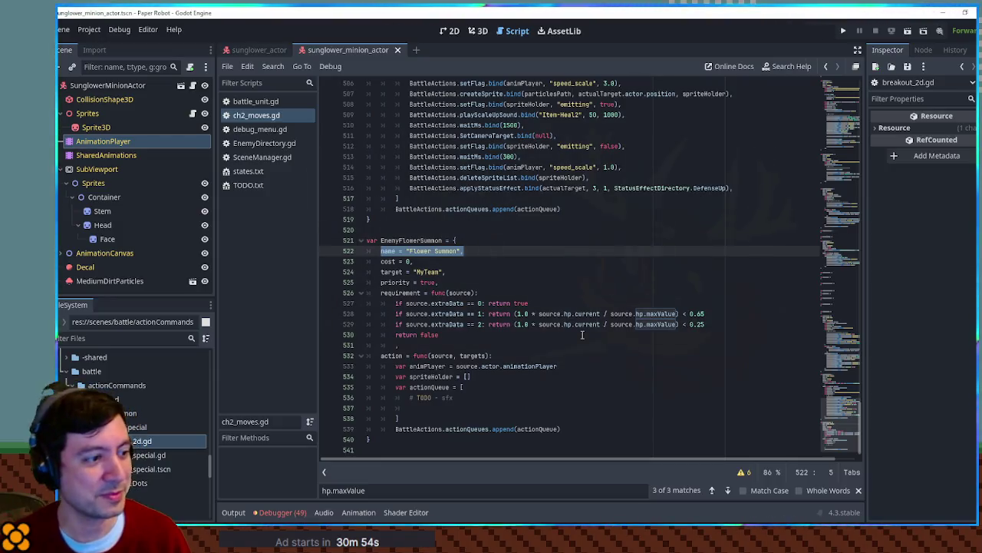
pyautogui.moveTo(406, 313); pyautogui.dragTo(465, 313)
# Step: Insert 'source.extraData += 1' and a blank line at the start of the Flower Summon action
pyautogui.hotkey('ctrl', 'c')
pyautogui.click(510, 357)
pyautogui.press('Return')
pyautogui.hotkey('ctrl', 'v')
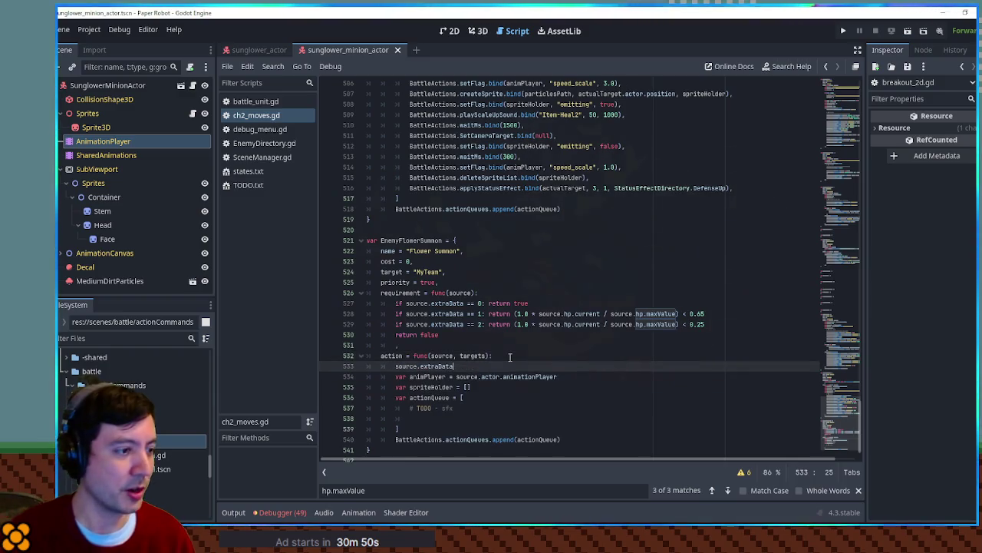
pyautogui.write(' += 1')
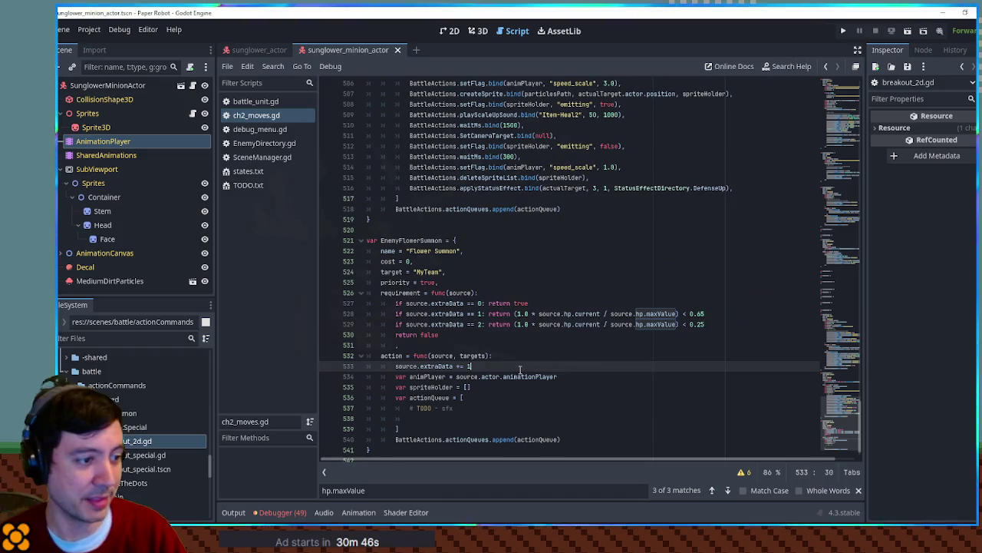
pyautogui.press('Return')
pyautogui.scroll(-1, 538, 361)
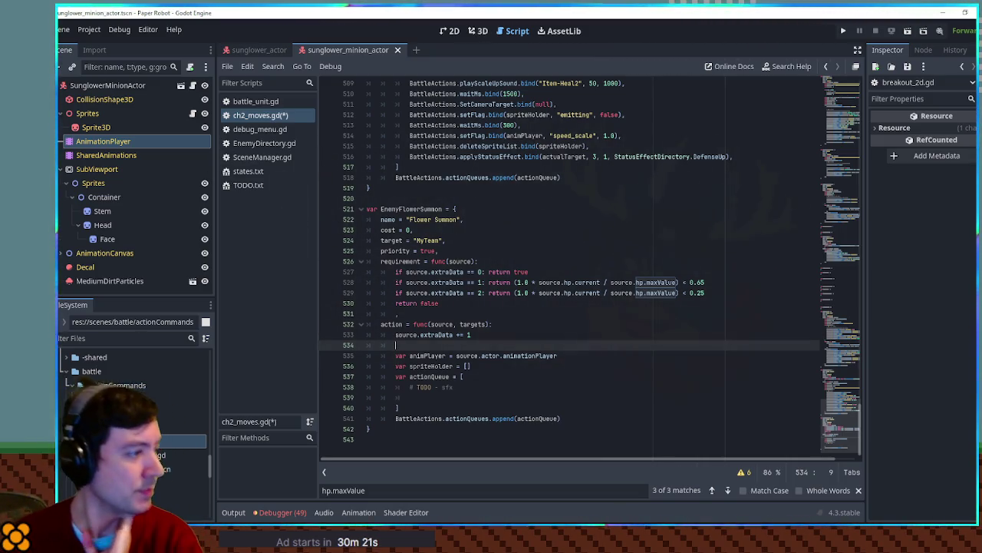
# Step: Filter the FileSystem for 'moves', search tactics_moves.gd for summon code, then close it
pyautogui.click(120, 339)
pyautogui.write('moves')
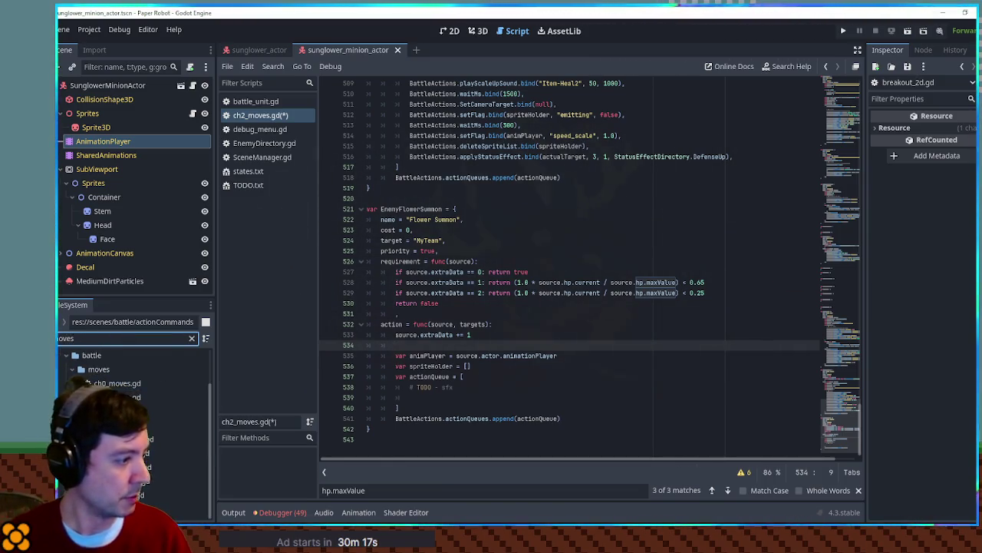
pyautogui.click(138, 480)
pyautogui.doubleClick(138, 480)
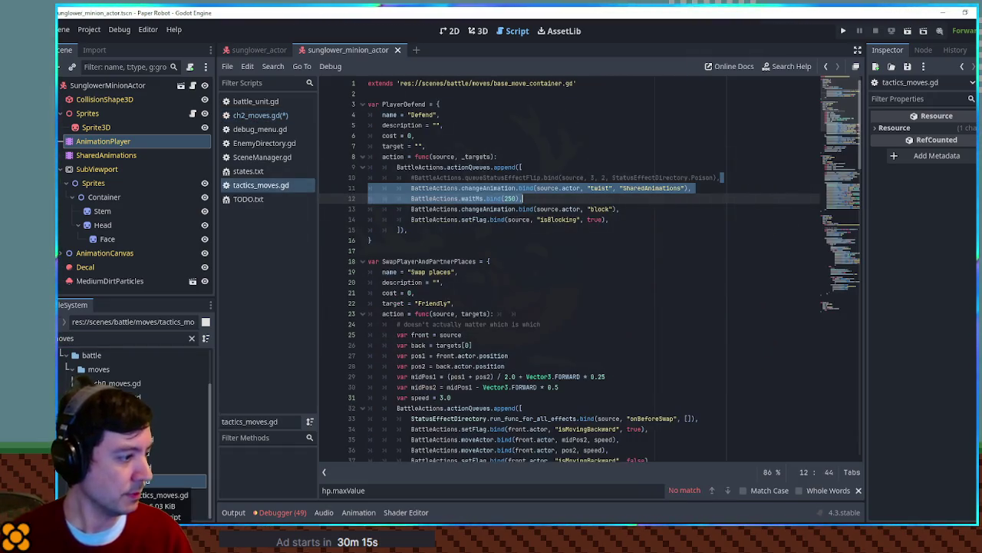
pyautogui.hotkey('ctrl', 'f')
pyautogui.write('summo')
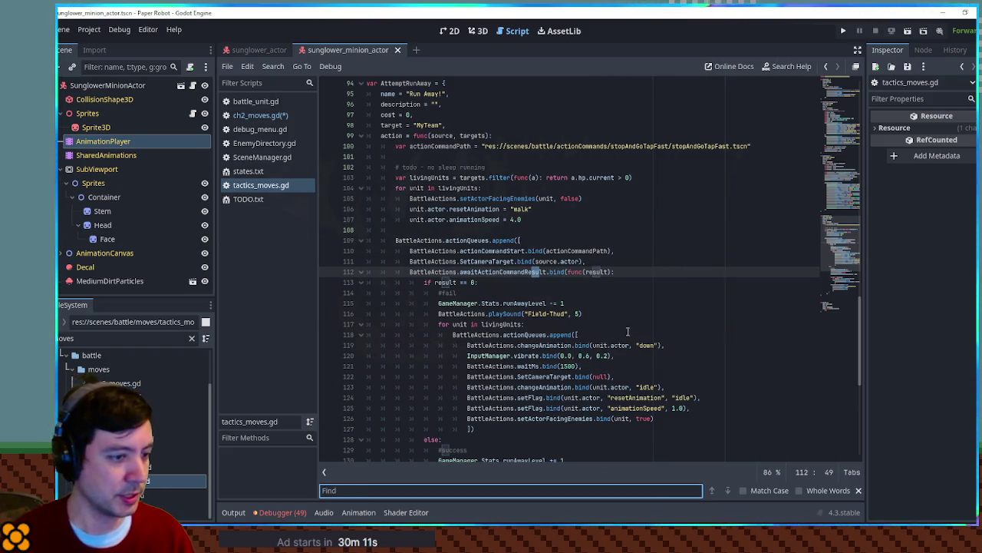
pyautogui.press('BackSpace')
pyautogui.press('BackSpace')
pyautogui.press('BackSpace')
pyautogui.hotkey('ctrl', 'w')
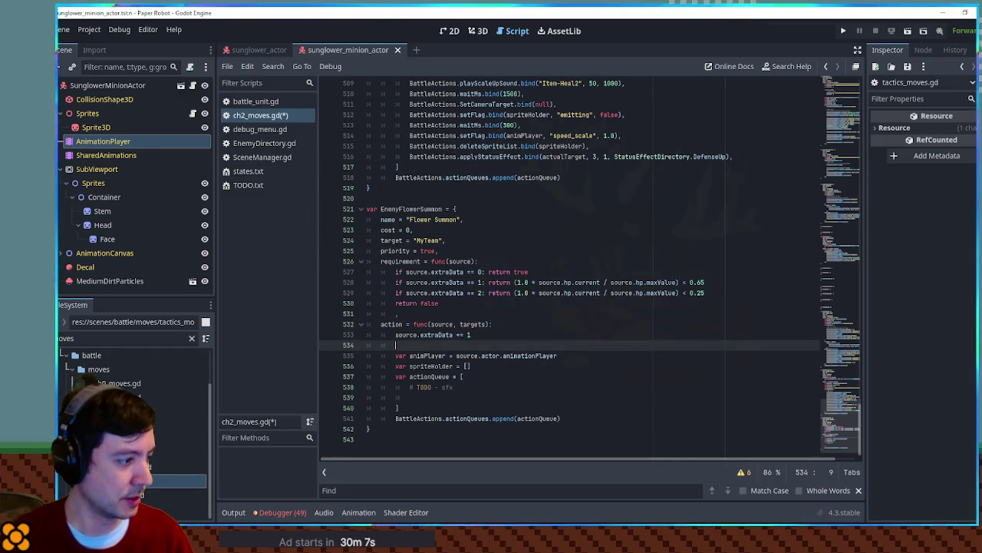
# Step: Open todo_moves.gd and find its first 'summon' match
pyautogui.doubleClick(139, 495)
pyautogui.click(609, 335)
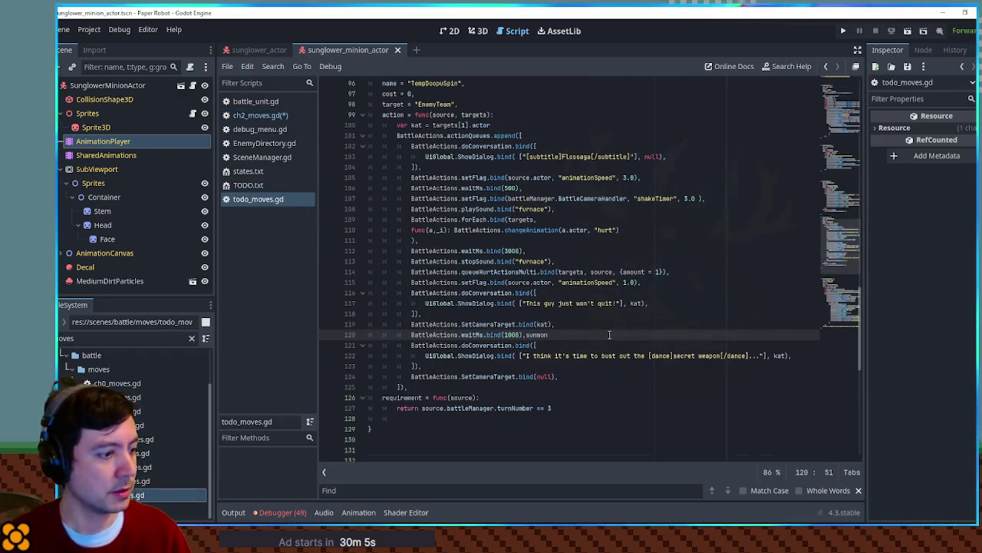
pyautogui.write('summon')
pyautogui.hotkey('ctrl', 'z')
pyautogui.hotkey('ctrl', 'f')
pyautogui.write('summon')
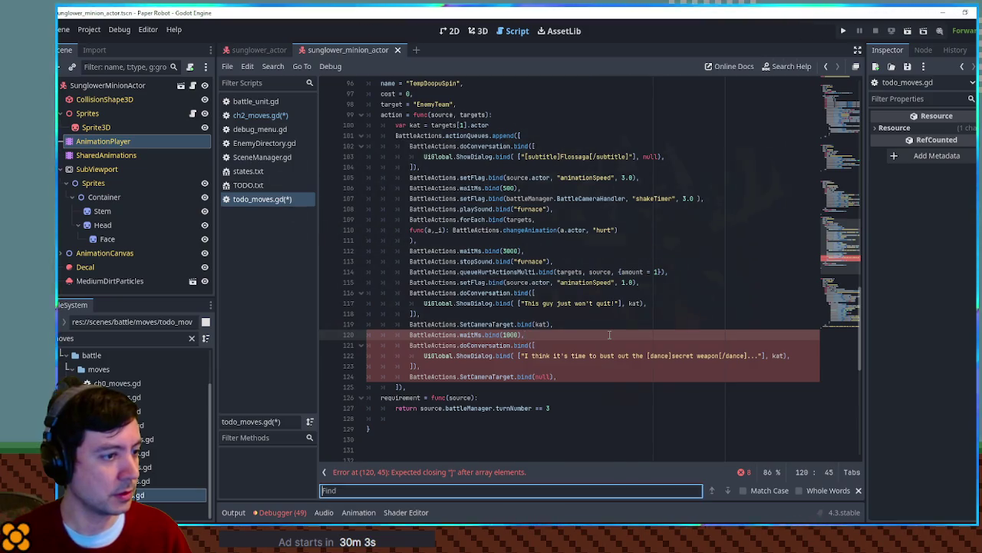
pyautogui.press('Escape')
pyautogui.scroll(-3, 515, 212)
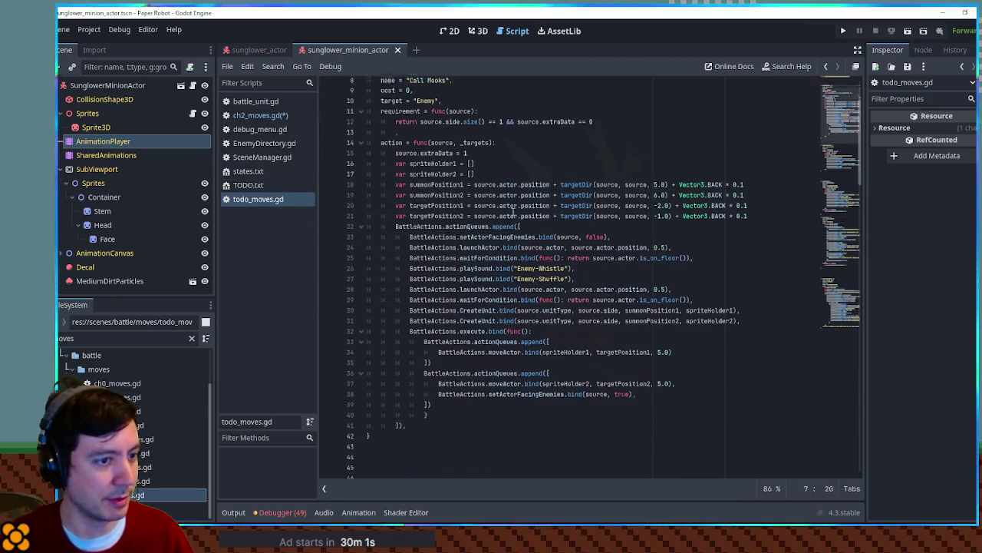
# Step: Study Call Mooks' summonPosition1, targetPosition1, playSound and launchActor usages
pyautogui.doubleClick(426, 167)
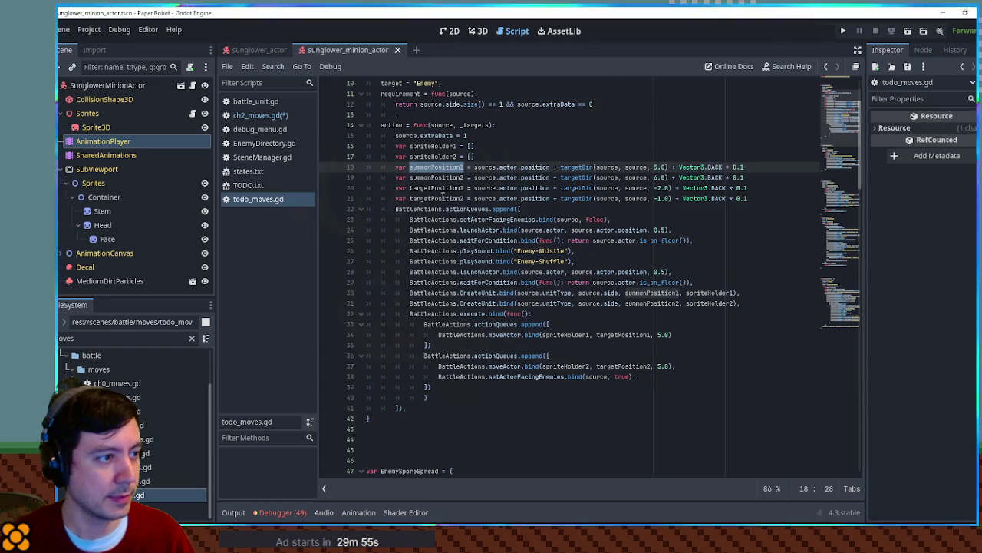
pyautogui.doubleClick(429, 188)
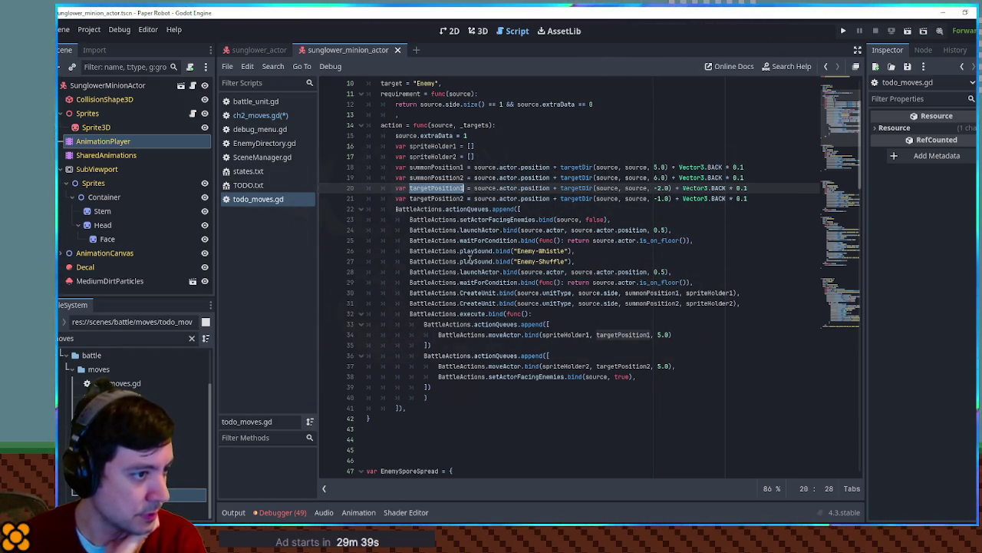
pyautogui.click(520, 261)
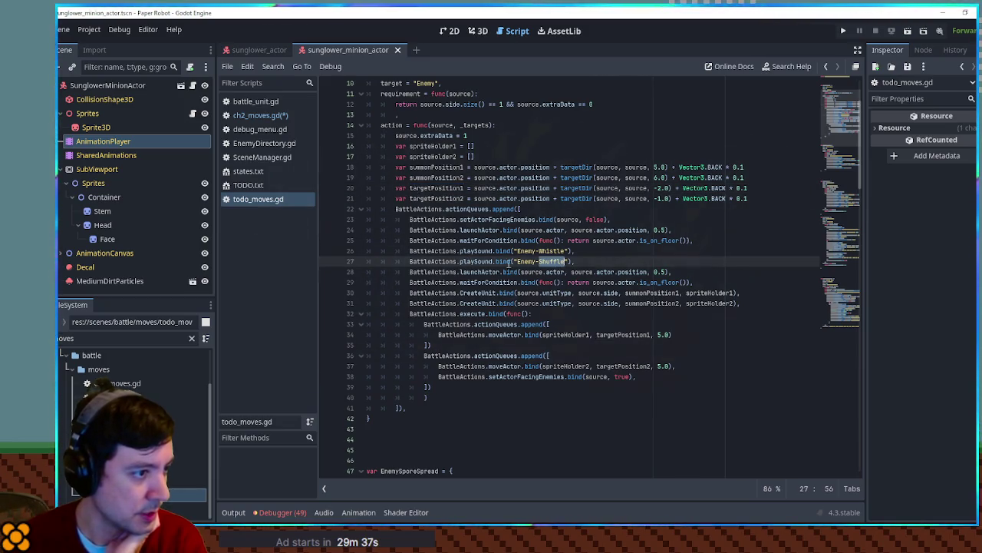
pyautogui.doubleClick(476, 261)
pyautogui.doubleClick(480, 271)
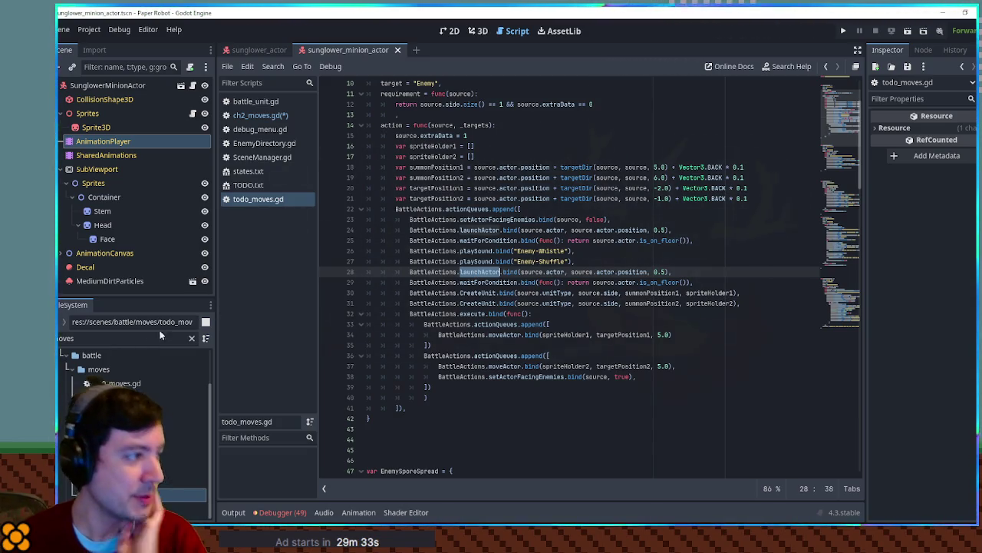
pyautogui.click(74, 343)
# Step: Play a preview of shuffle.mp3, close its import settings, and return to ch2_moves.gd
pyautogui.write('shuffle')
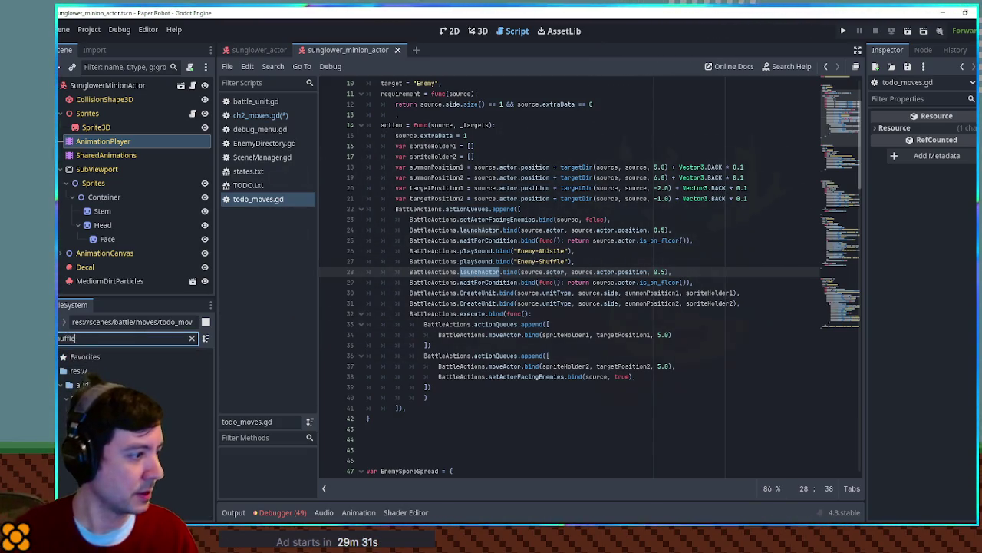
pyautogui.doubleClick(184, 416)
pyautogui.click(58, 298)
pyautogui.click(695, 421)
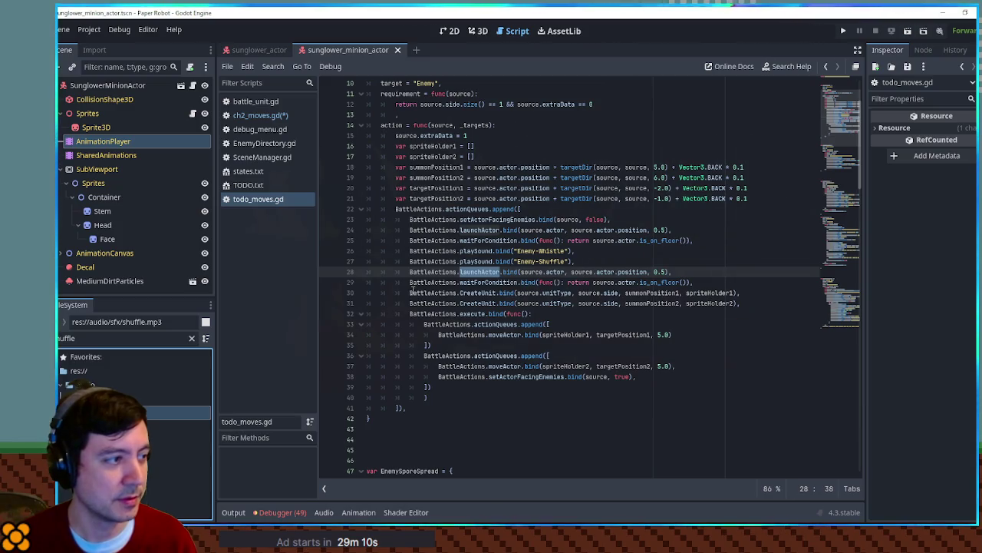
pyautogui.click(253, 115)
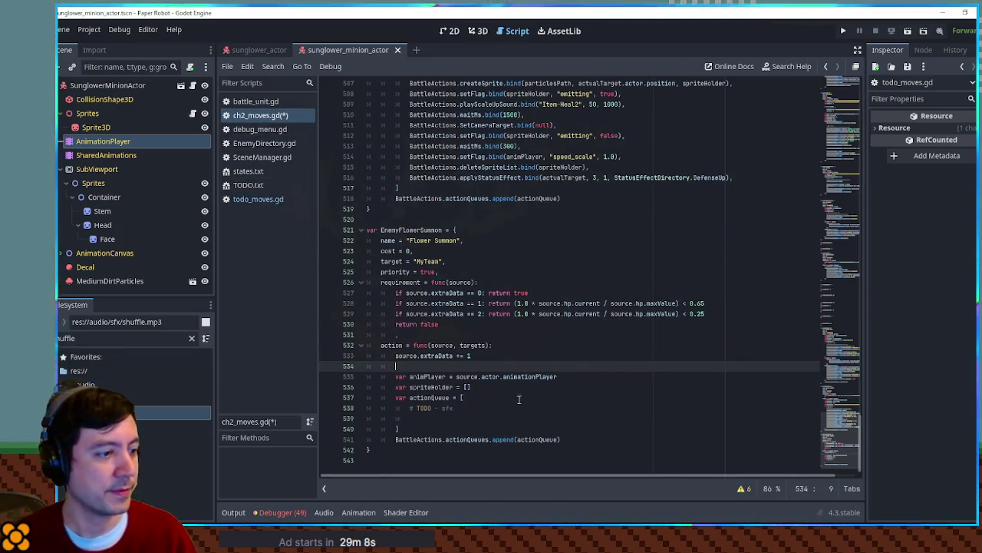
# Step: Add a for loop over range(source.extraData) below the action queue
pyautogui.click(475, 416)
pyautogui.press('BackSpace')
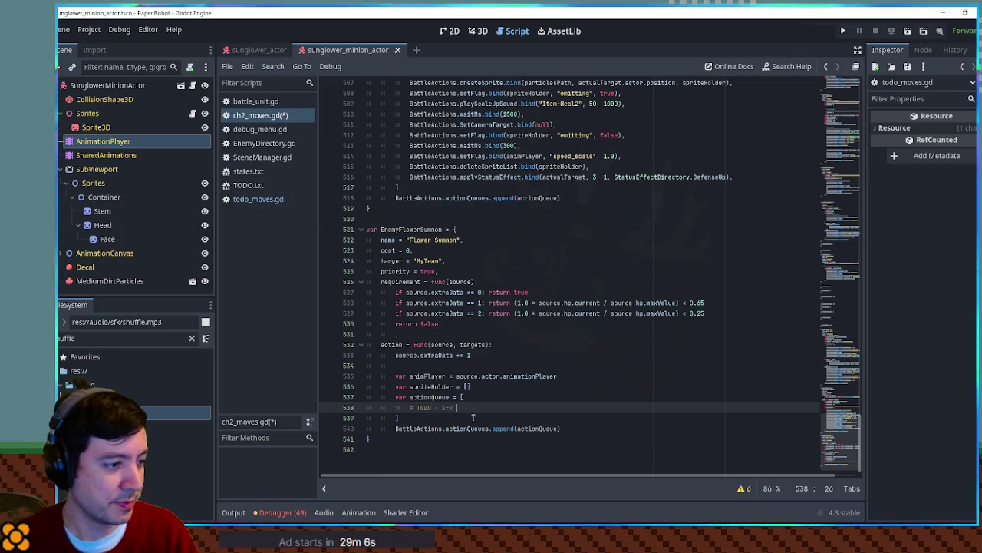
pyautogui.click(475, 416)
pyautogui.press('Return')
pyautogui.press('Return')
pyautogui.press('Return')
pyautogui.press('Up')
pyautogui.press('Up')
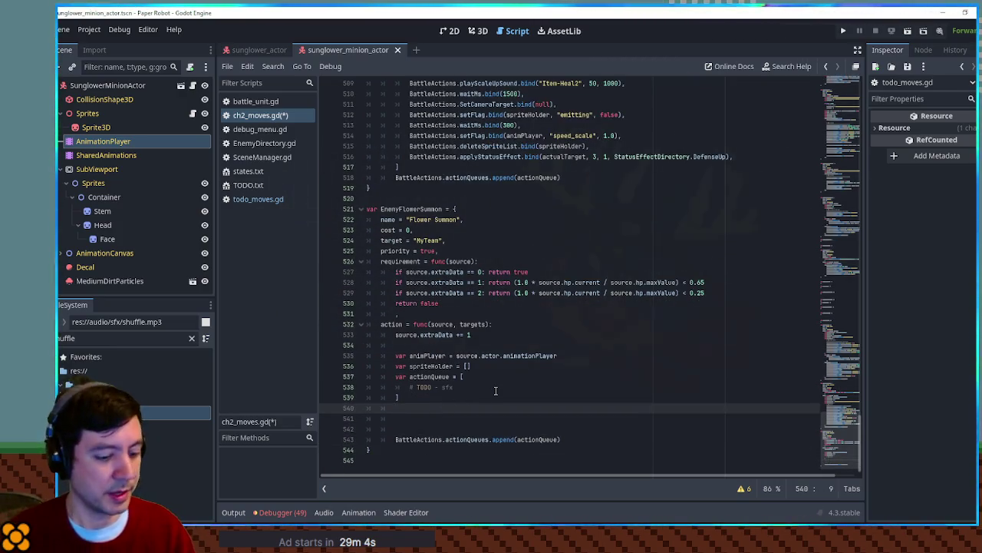
pyautogui.write('ange(')
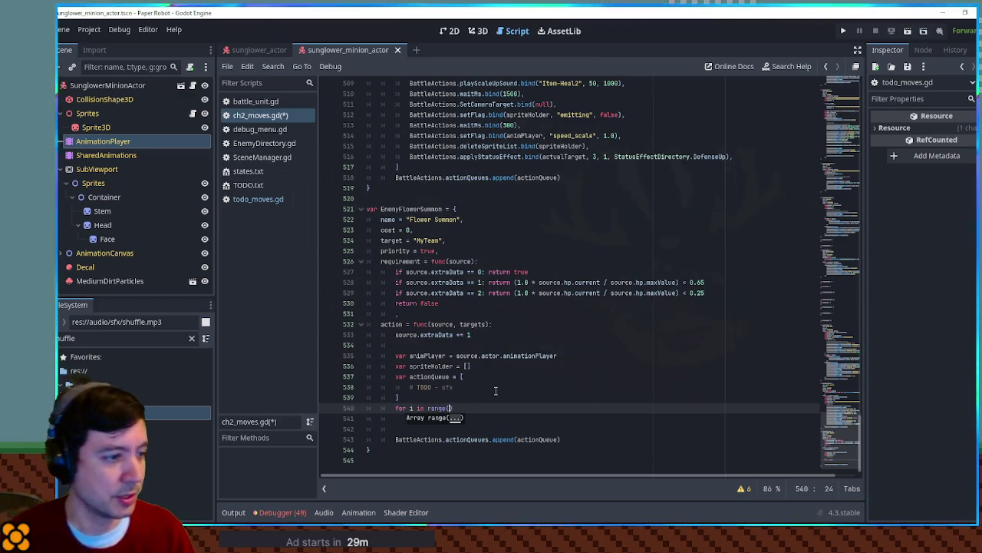
pyautogui.doubleClick(439, 334)
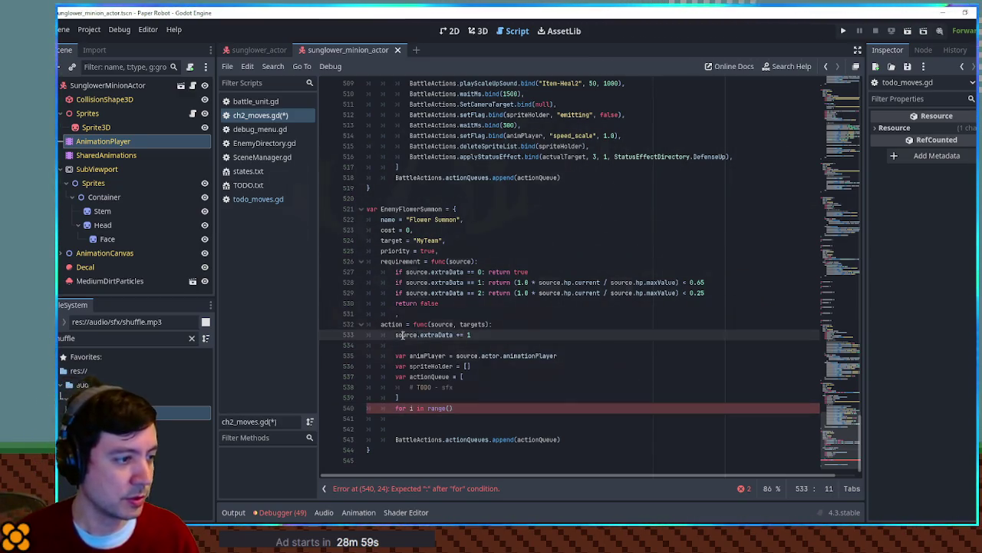
pyautogui.hotkey('ctrl', 'c')
pyautogui.click(453, 407)
pyautogui.hotkey('ctrl', 'v')
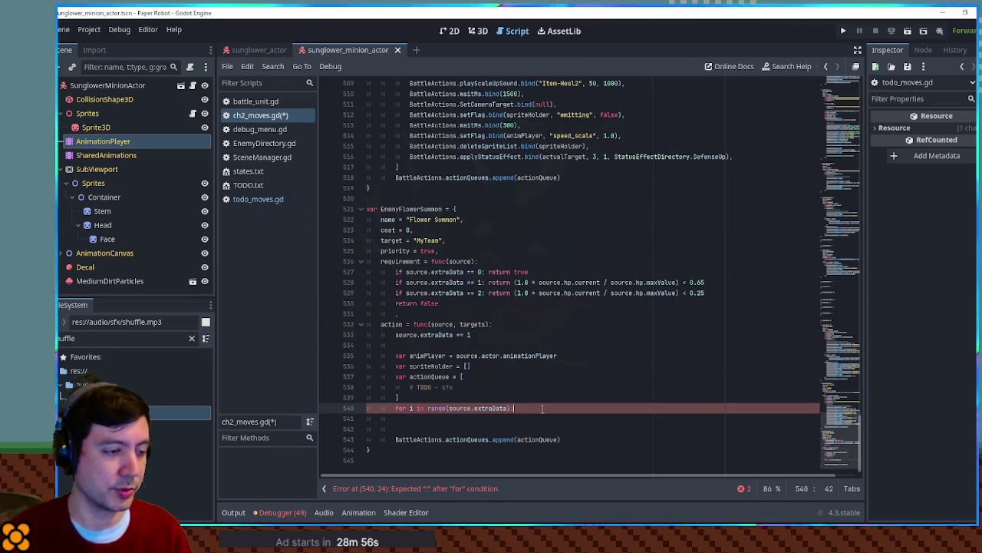
# Step: Give the loop body an actionQueue.append_array([ call with an indented block
pyautogui.press('Return')
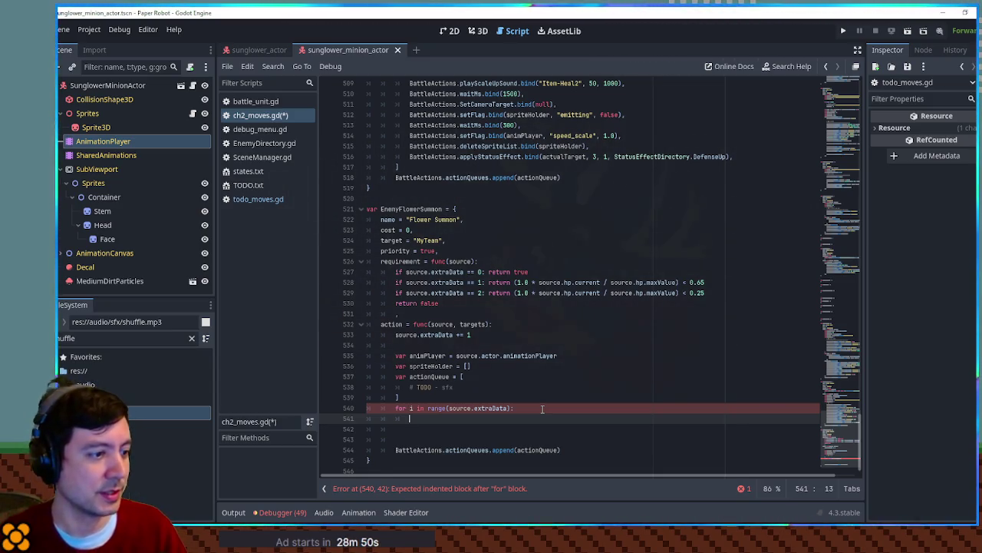
pyautogui.write('actionQueue')
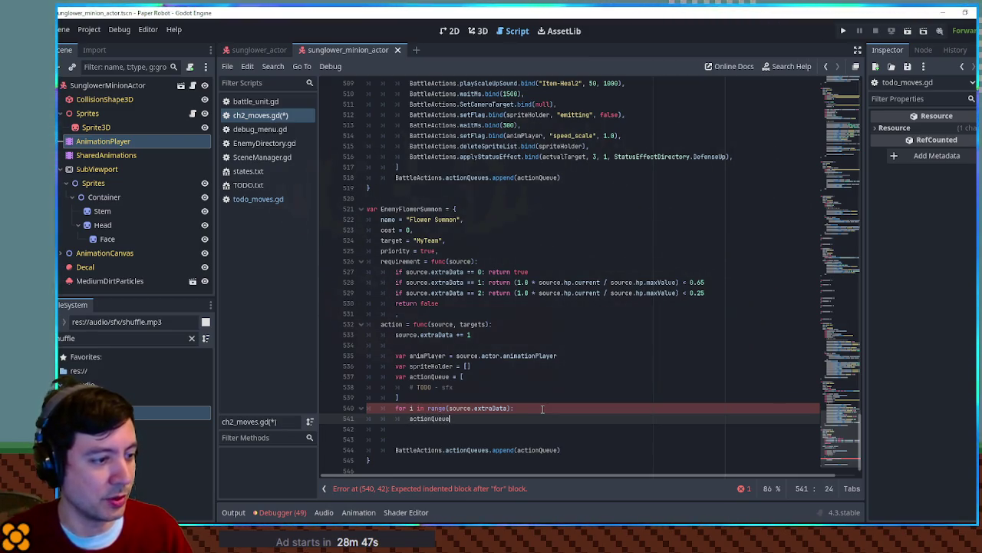
pyautogui.write('.append(')
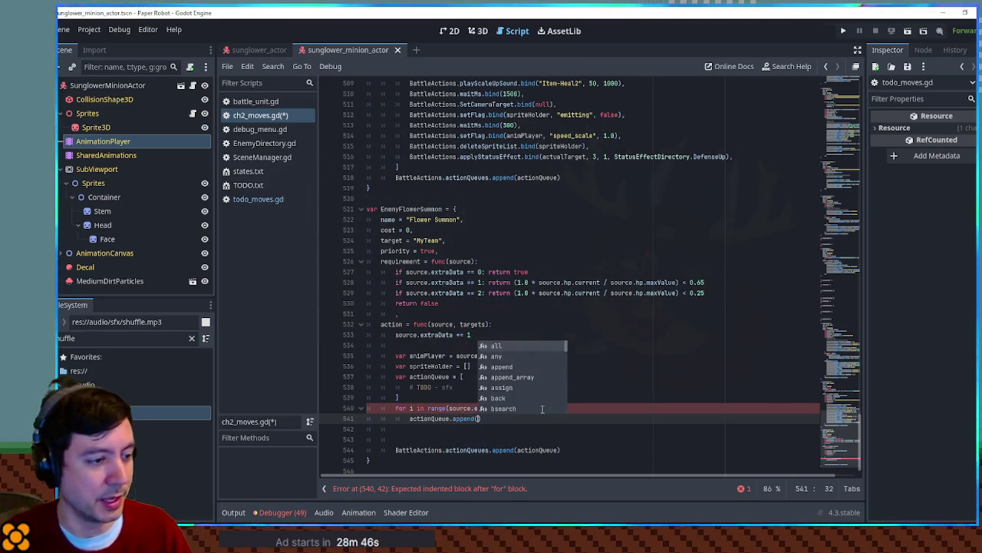
pyautogui.press('BackSpace')
pyautogui.write('array([')
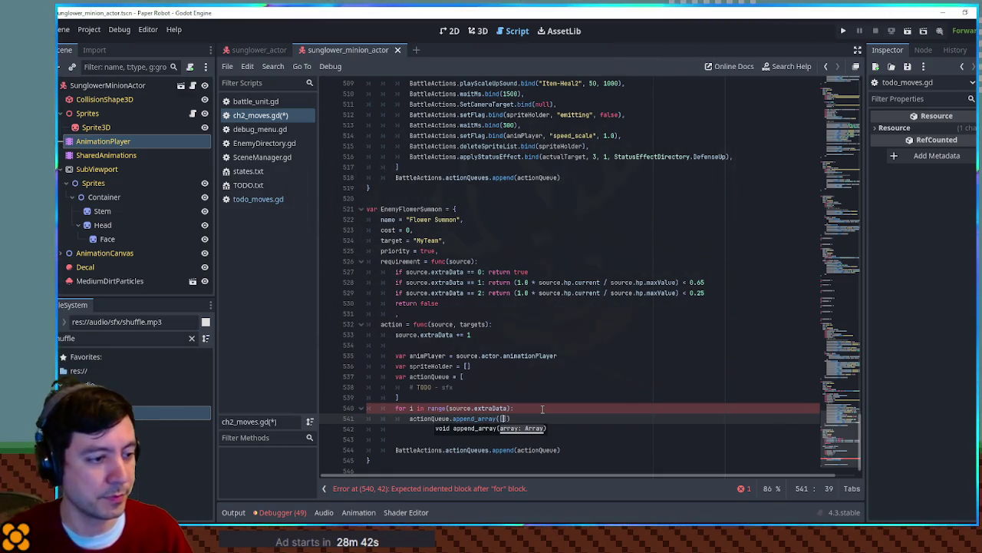
pyautogui.press('Return')
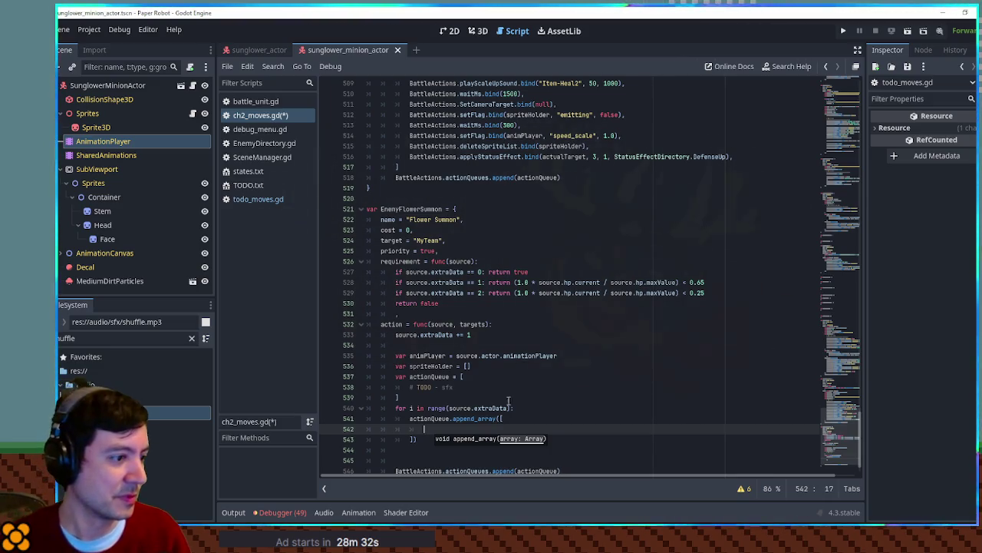
# Step: Add a blank loop line and declare 'var summonPosition = Vector3.ZERO' above animPlayer
pyautogui.click(486, 407)
pyautogui.click(486, 402)
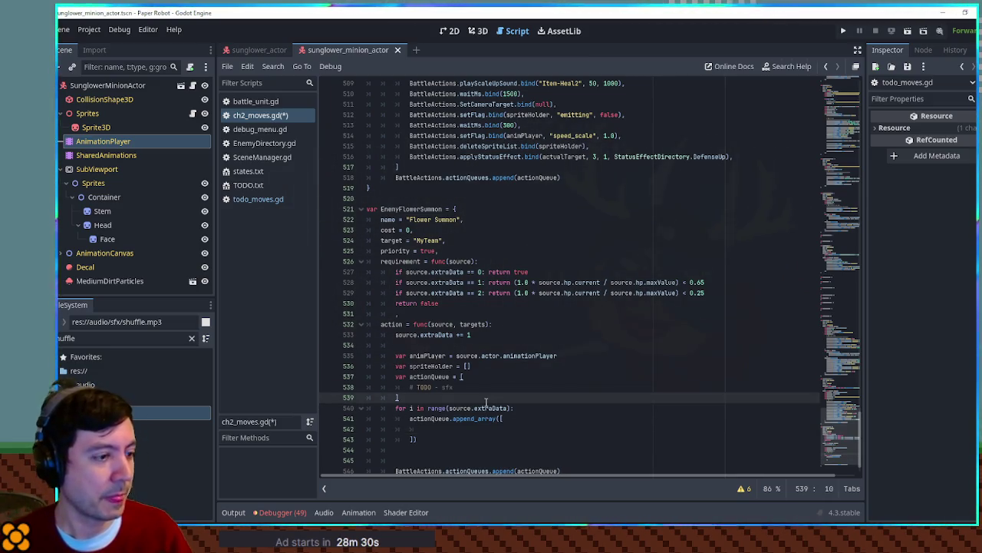
pyautogui.click(532, 407)
pyautogui.press('Return')
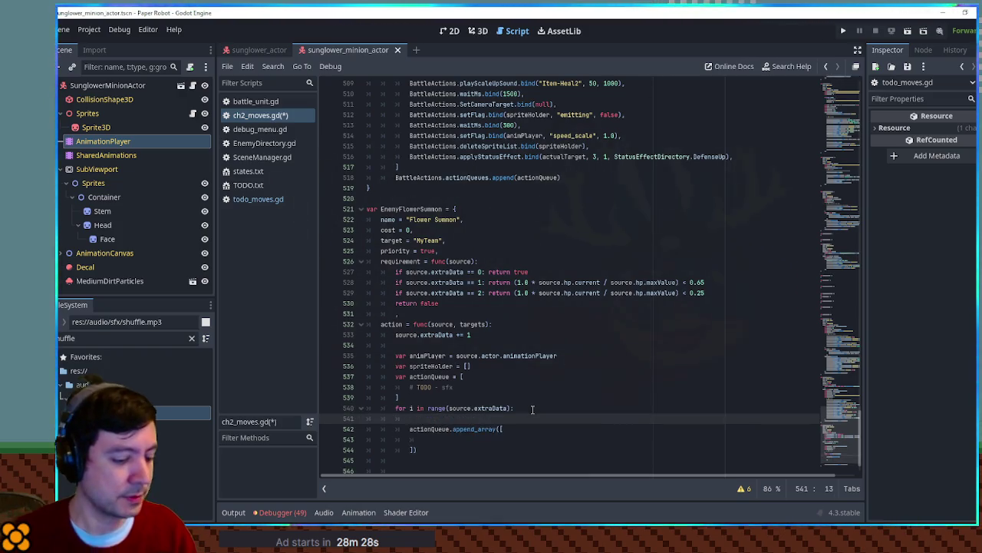
pyautogui.write('var')
pyautogui.press('BackSpace')
pyautogui.press('BackSpace')
pyautogui.press('Up')
pyautogui.press('Up')
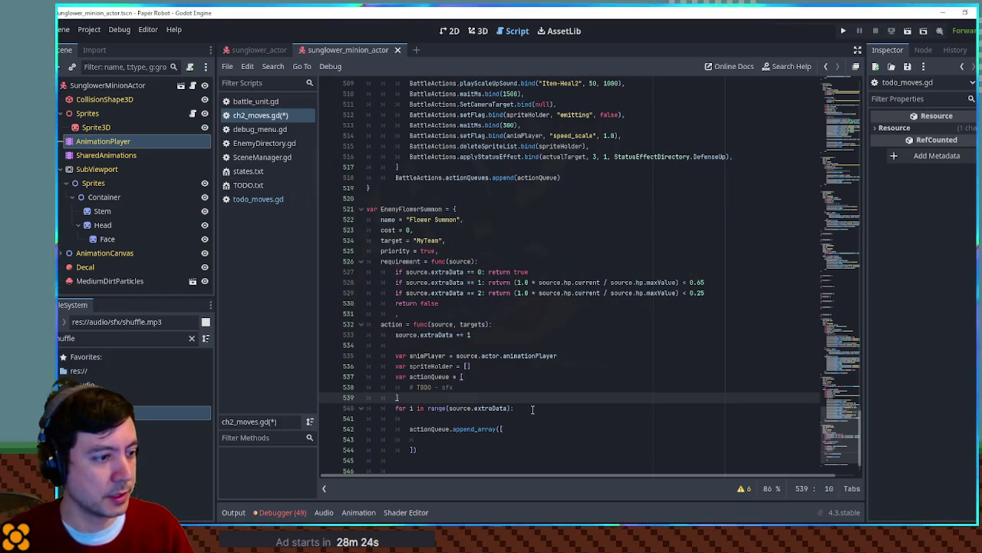
pyautogui.press('Up')
pyautogui.press('Up')
pyautogui.press('Up')
pyautogui.press('Up')
pyautogui.press('Up')
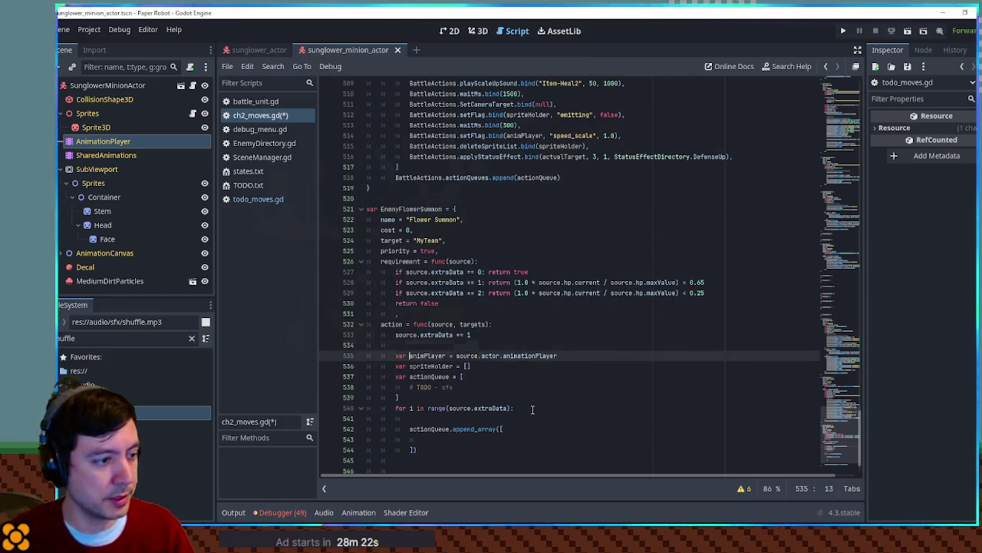
pyautogui.press('Return')
pyautogui.write('var ')
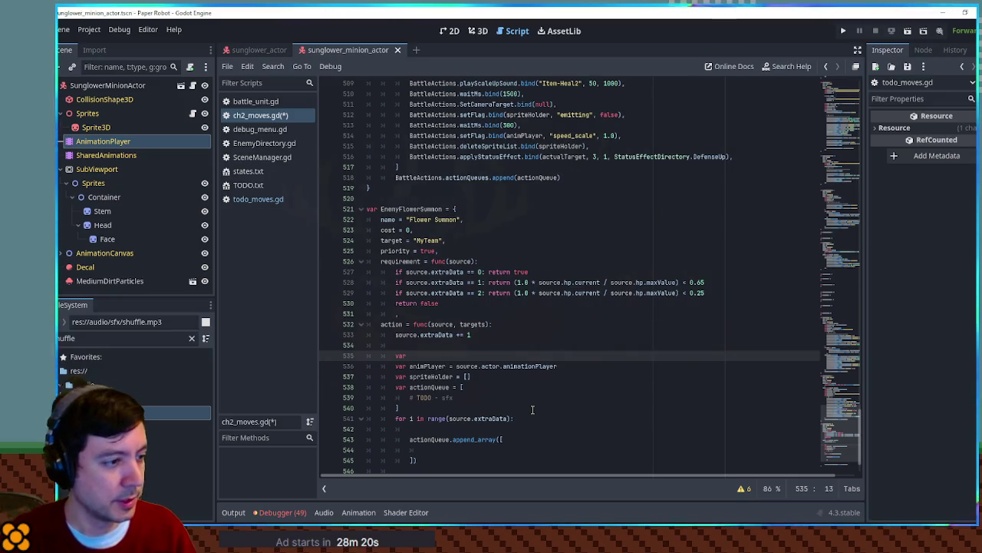
pyautogui.write('sum')
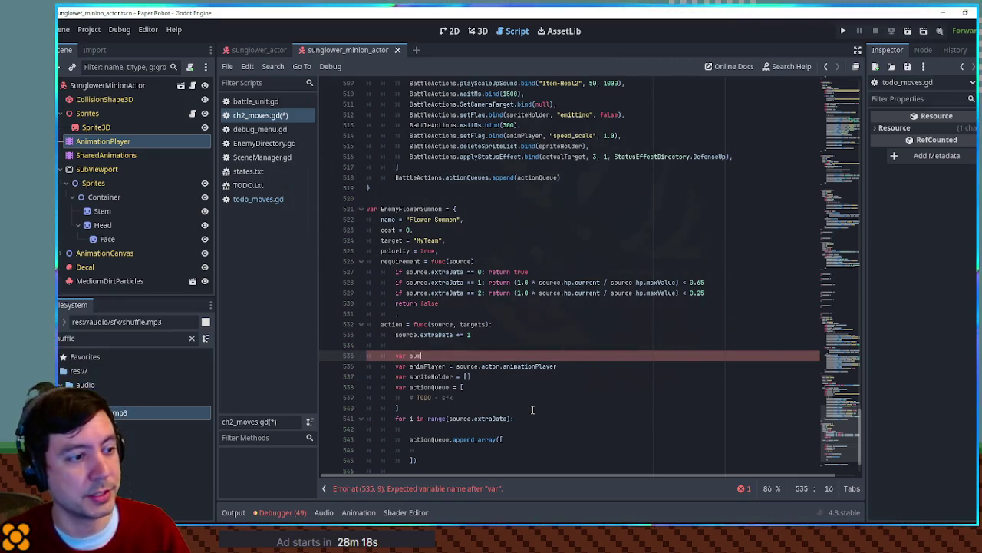
pyautogui.write('monPosition ')
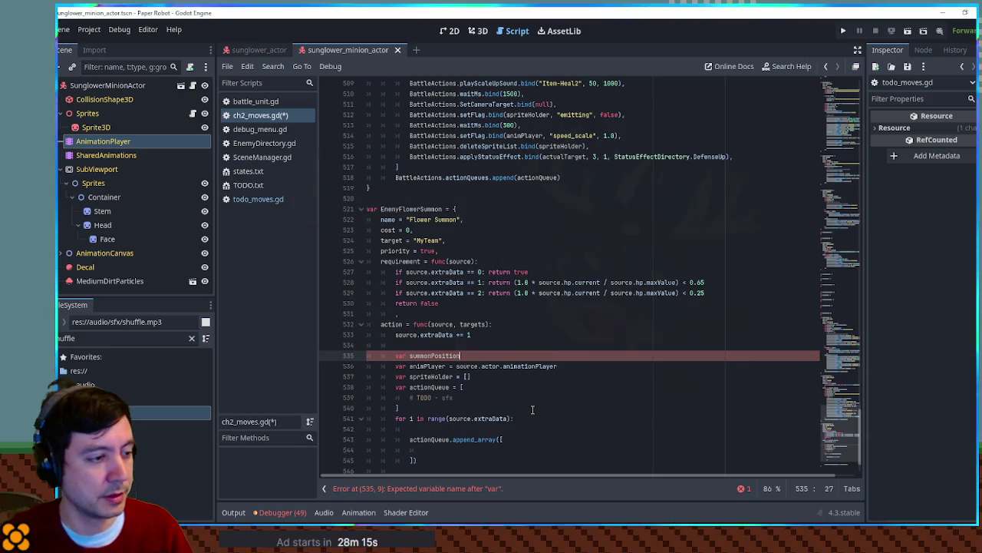
pyautogui.write('= Vector')
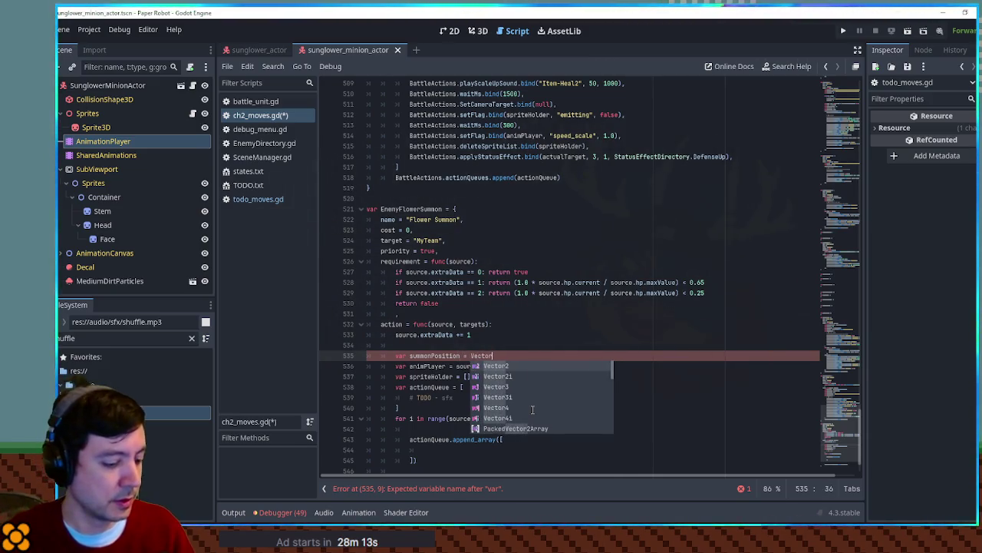
pyautogui.write('3.ZERO')
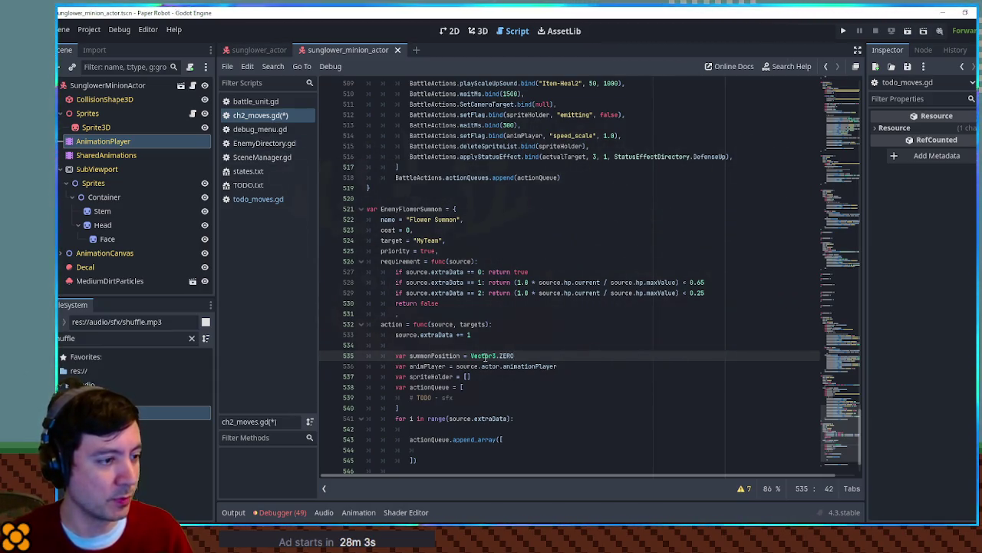
# Step: Replace Vector3.ZERO with source.actor.position + targetDir(source, …), checking targetDir's parameters
pyautogui.click(443, 335)
pyautogui.doubleClick(482, 355)
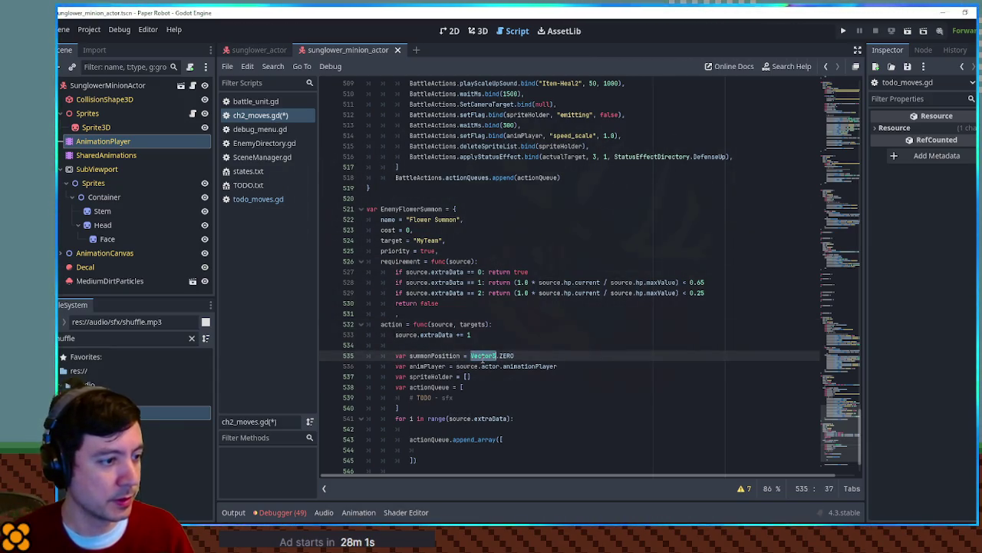
pyautogui.keyDown('shift'); pyautogui.click(522, 355); pyautogui.keyUp('shift')
pyautogui.write('source.ac')
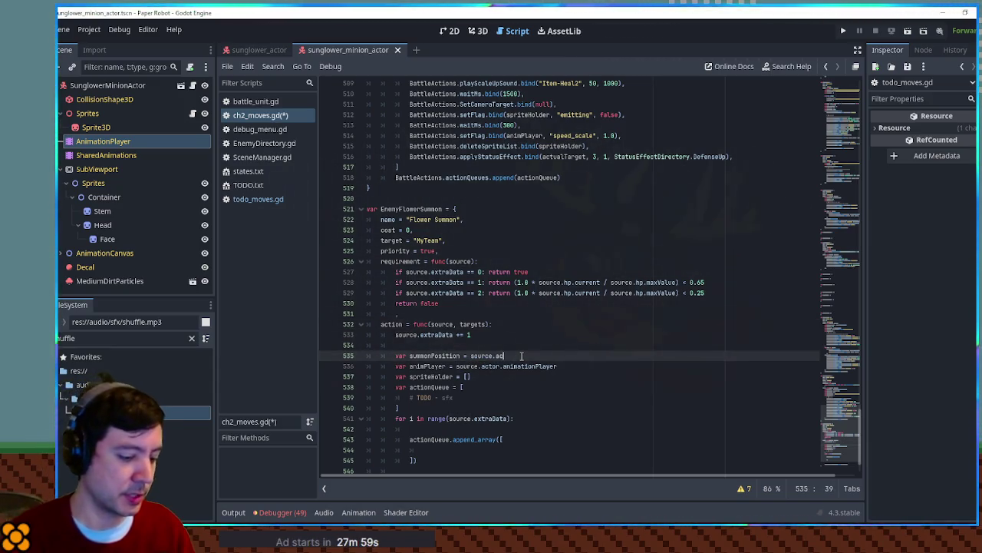
pyautogui.write('tor.position ')
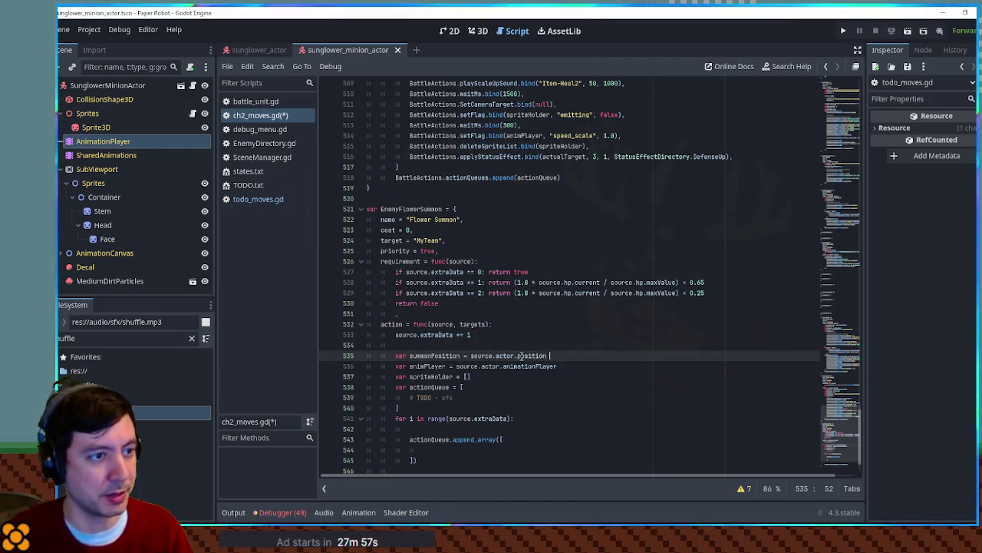
pyautogui.write('+ targetD')
pyautogui.press('Return')
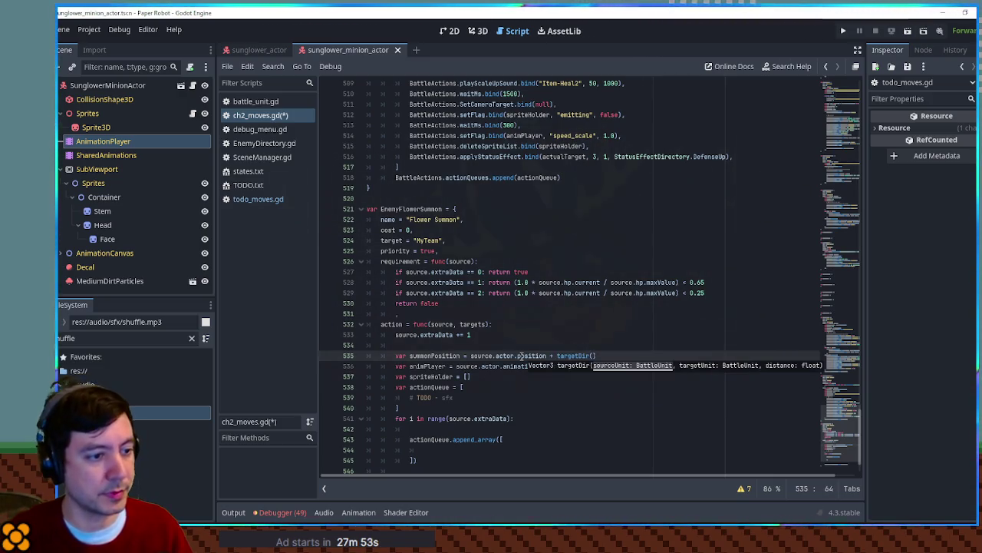
pyautogui.write('source,tar')
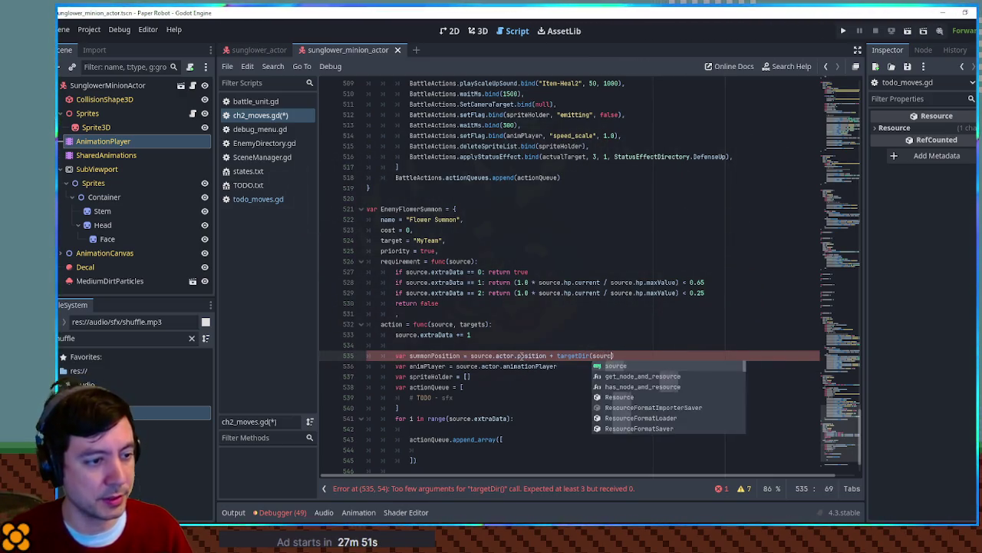
pyautogui.write('ge')
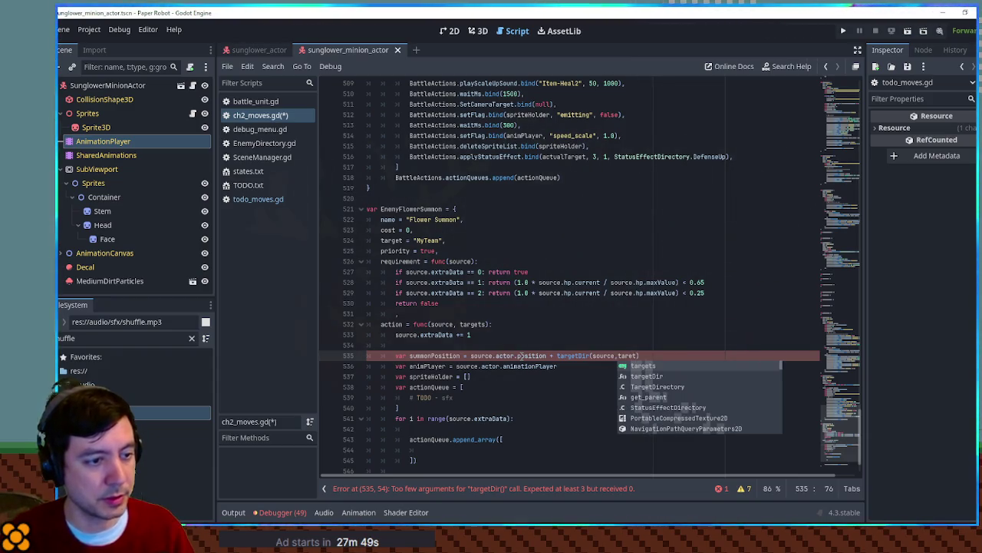
pyautogui.press('Return')
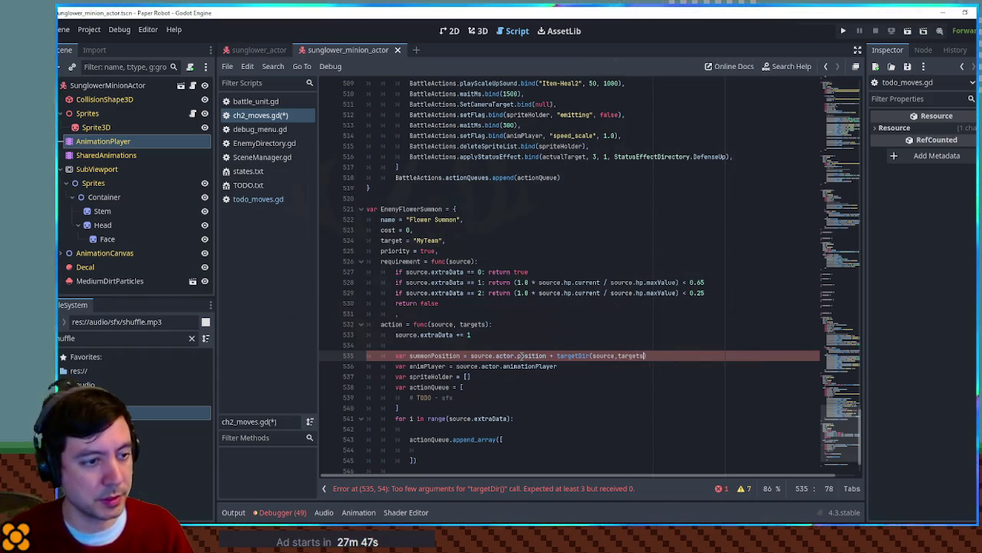
pyautogui.press('BackSpace')
pyautogui.press('BackSpace')
pyautogui.press('BackSpace')
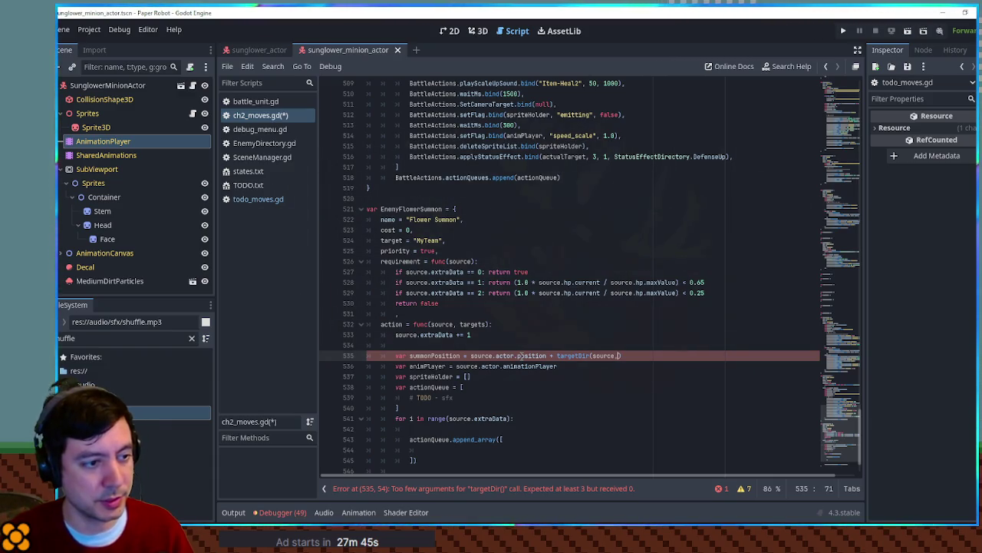
pyautogui.keyDown('ctrl'); pyautogui.click(574, 356); pyautogui.keyUp('ctrl')
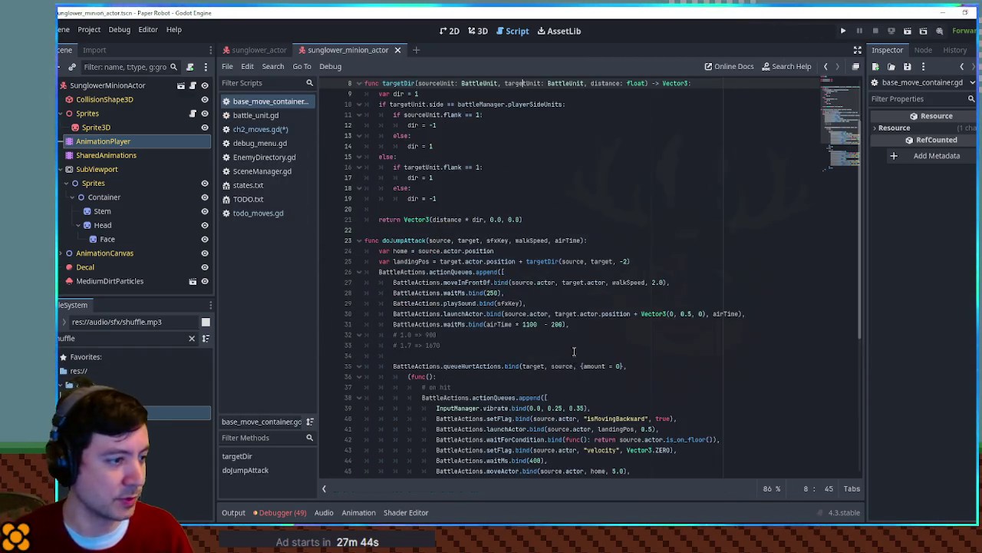
pyautogui.doubleClick(447, 240)
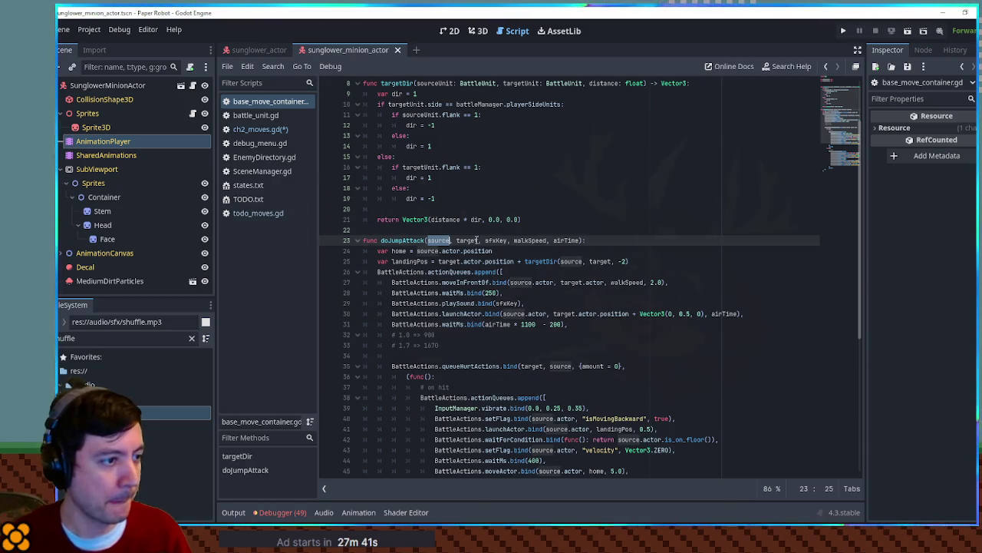
pyautogui.doubleClick(468, 240)
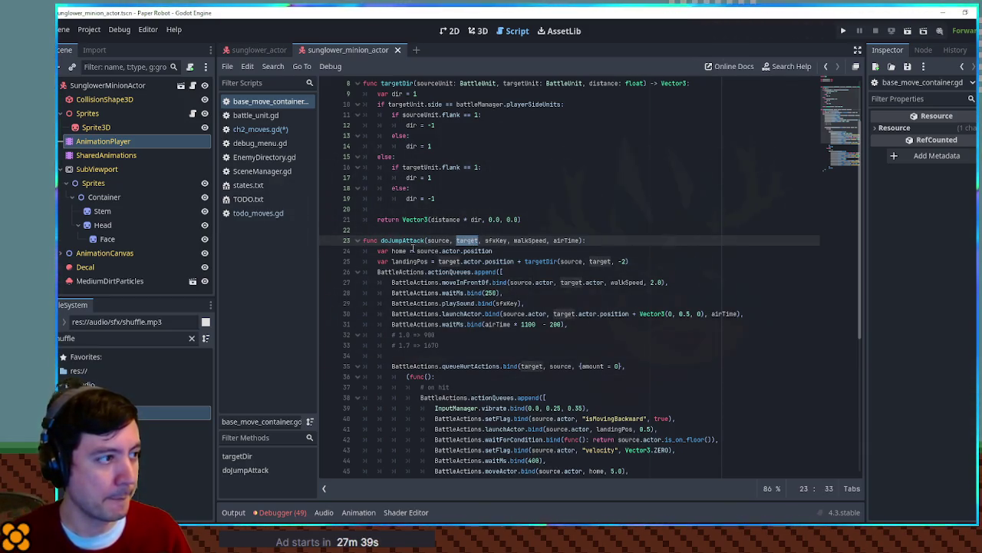
pyautogui.click(256, 129)
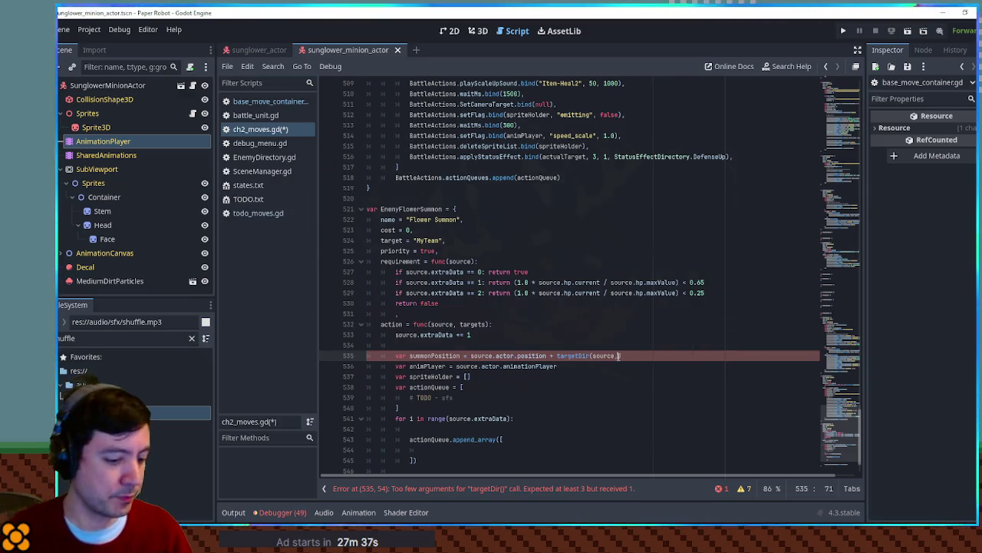
# Step: Use source.oppositeSide[0], copied from battle_unit.gd, as targetDir's direction argument
pyautogui.write('source.enemySide')
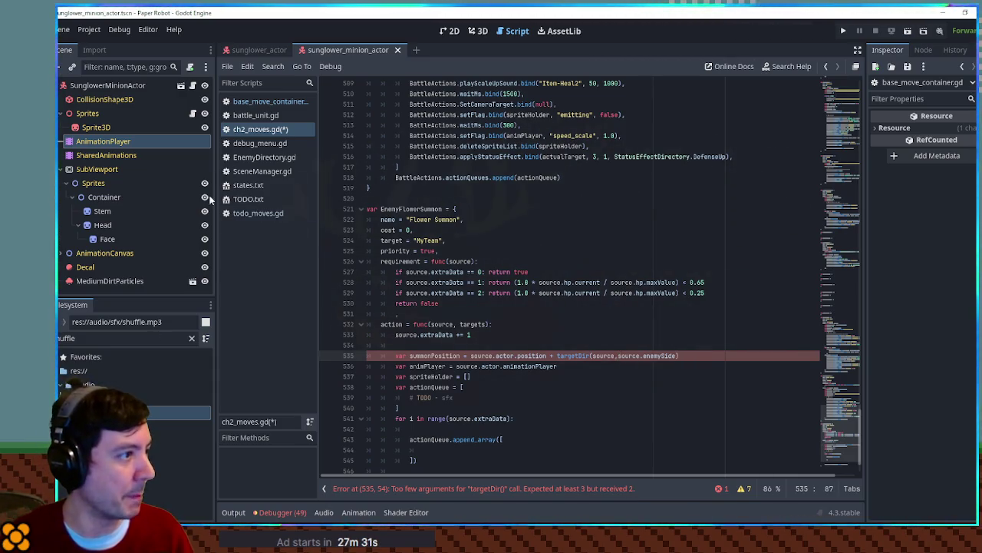
pyautogui.click(256, 115)
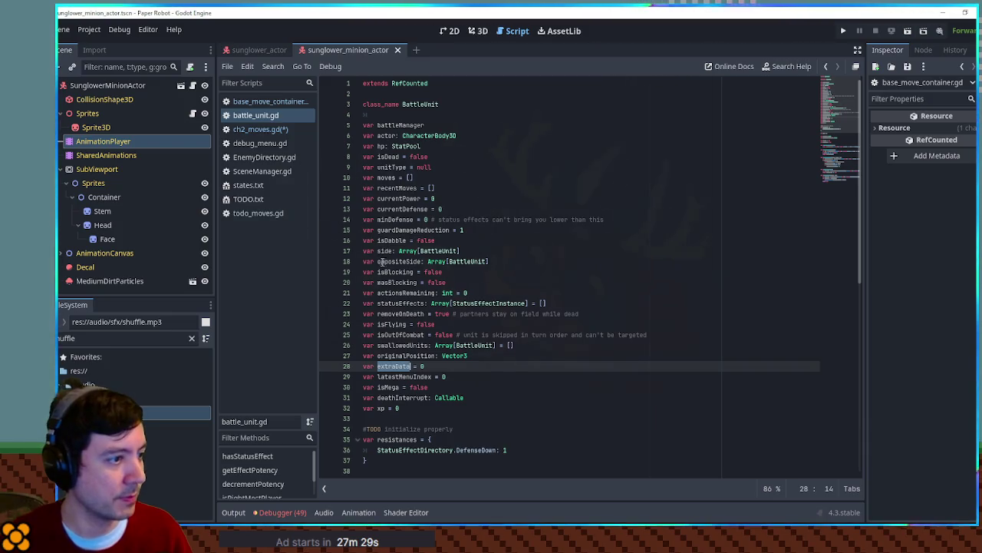
pyautogui.doubleClick(380, 261)
pyautogui.hotkey('ctrl', 'c')
pyautogui.click(262, 129)
pyautogui.doubleClick(664, 355)
pyautogui.hotkey('ctrl', 'v')
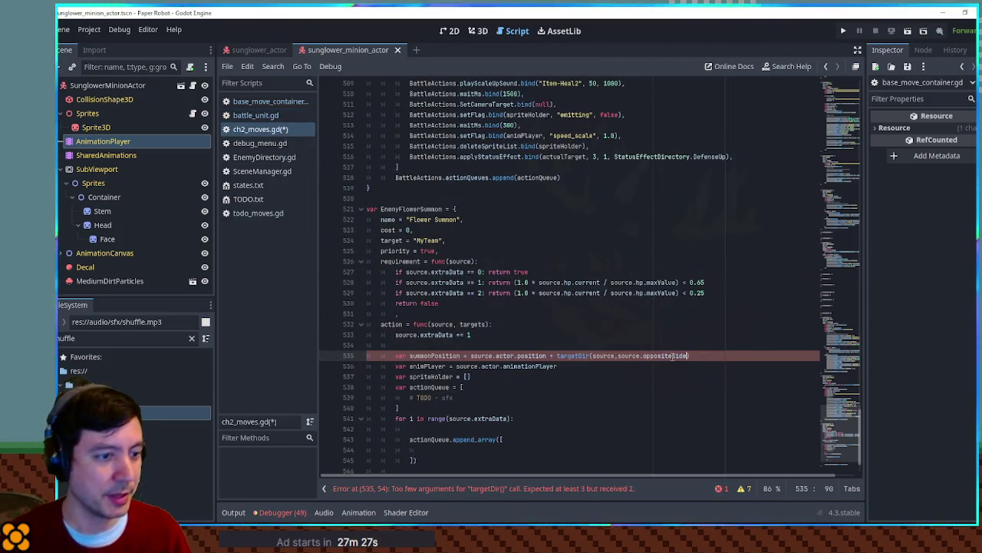
pyautogui.write('[0]')
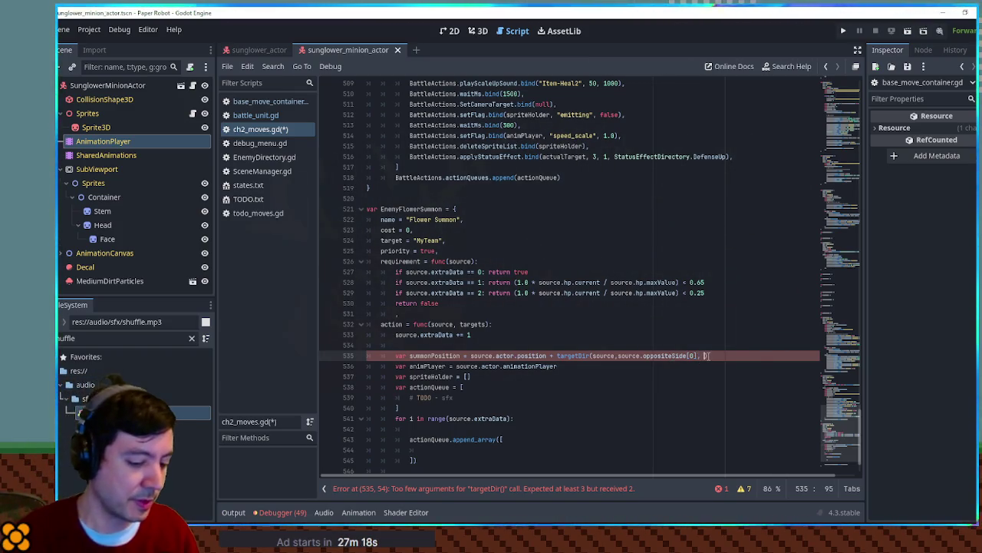
pyautogui.write(',')
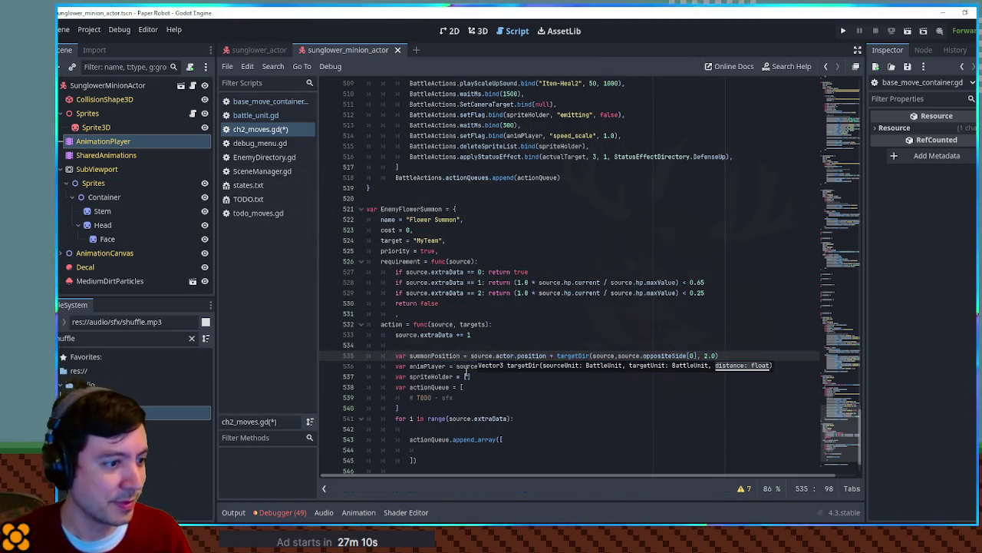
# Step: Select the 2.0 distance in summonPosition's targetDir call for replacement
pyautogui.doubleClick(434, 356)
pyautogui.moveTo(719, 356); pyautogui.dragTo(704, 356)
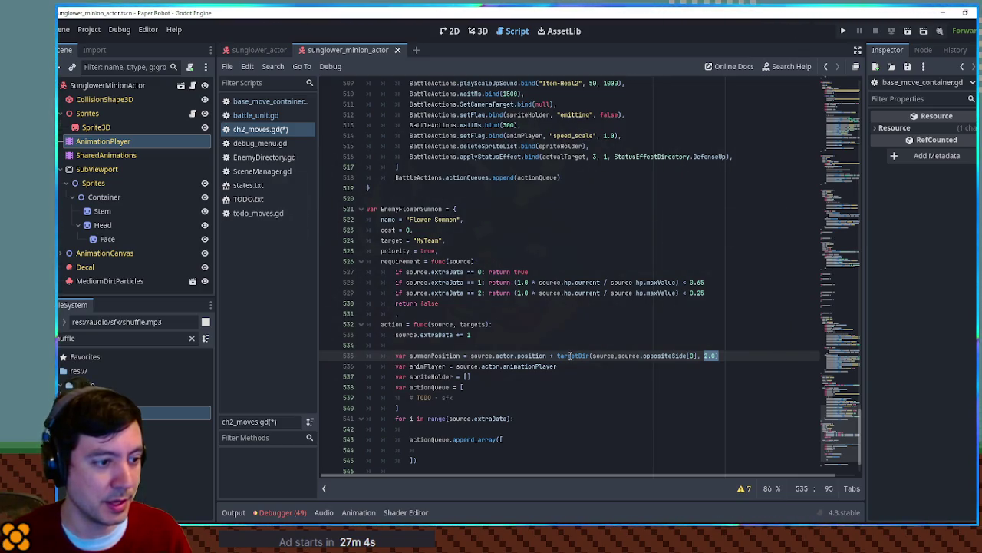
pyautogui.doubleClick(459, 355)
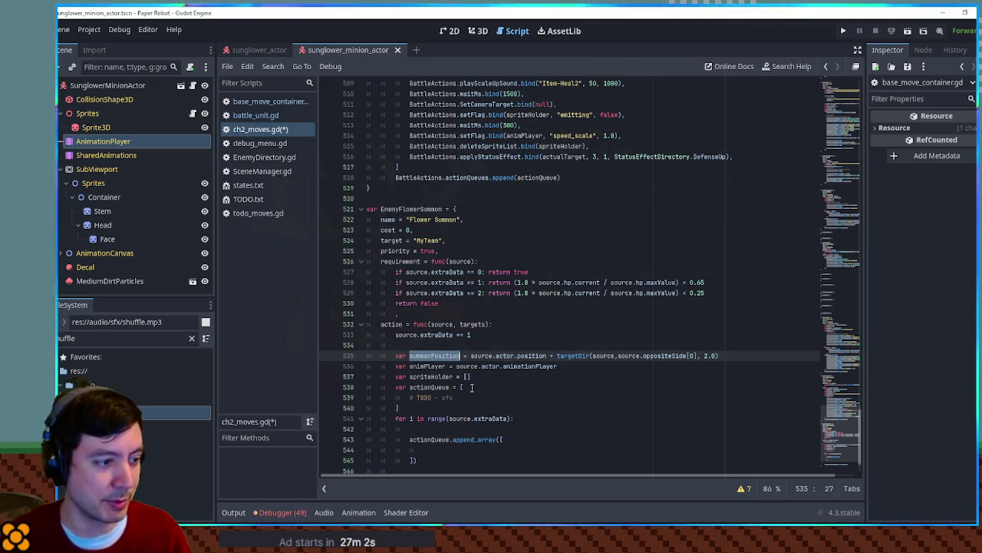
pyautogui.hotkey('ctrl', 'Right')
pyautogui.hotkey('ctrl', 'Right')
pyautogui.hotkey('ctrl', 'Right')
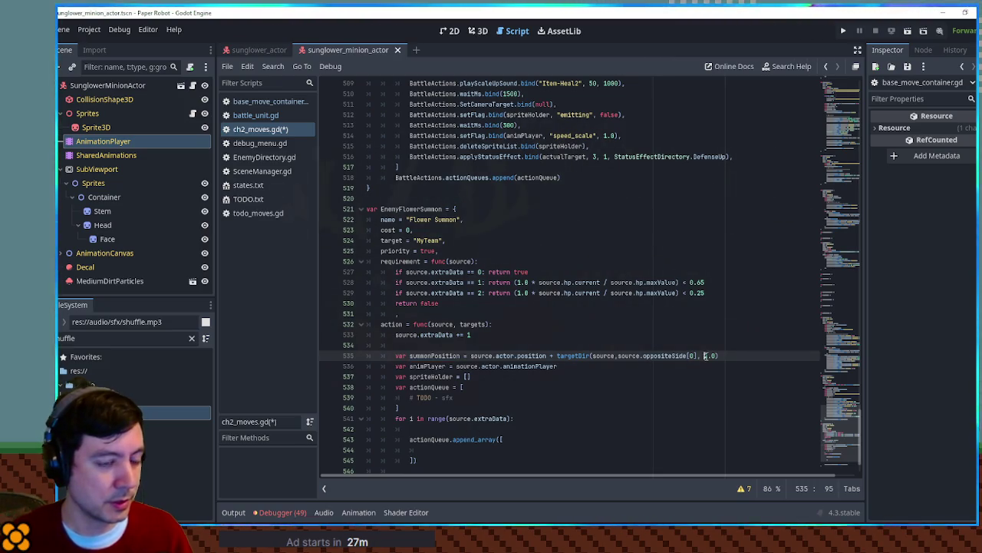
# Step: Set the distance to 1 and add 'summonPosition +=' the pasted targetDir call in the loop
pyautogui.write('1')
pyautogui.click(472, 426)
pyautogui.write('summonPosition')
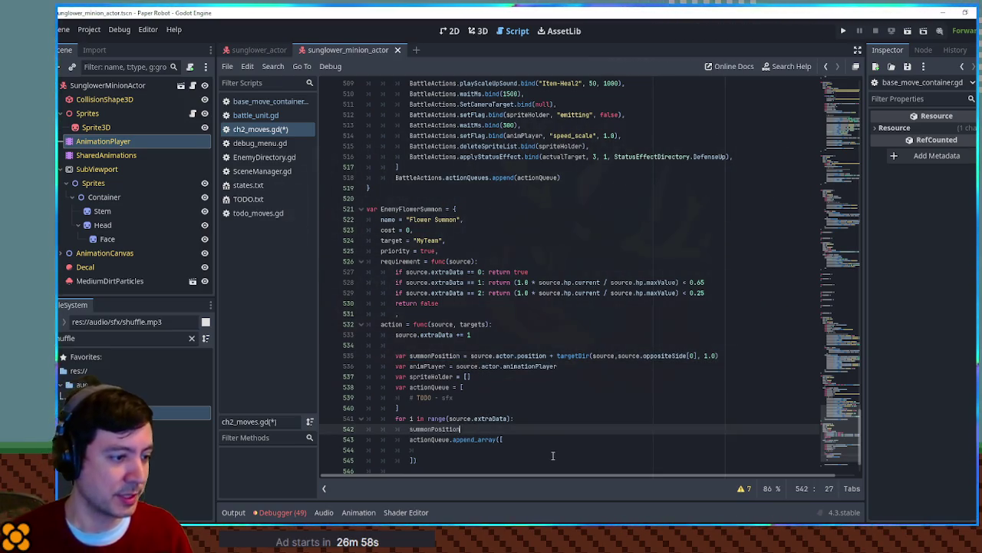
pyautogui.write(' +=')
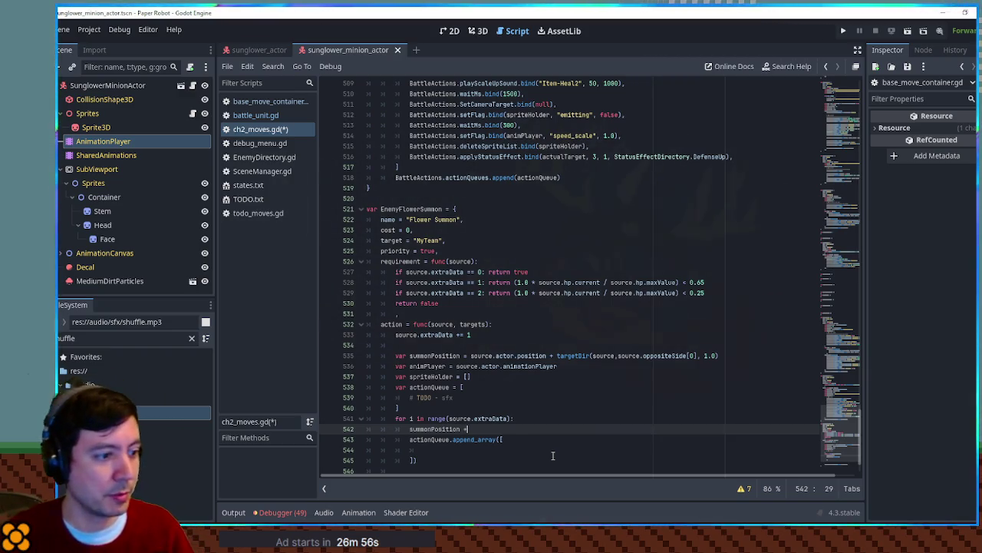
pyautogui.click(598, 336)
pyautogui.moveTo(559, 354); pyautogui.dragTo(719, 356)
pyautogui.hotkey('ctrl', 'c')
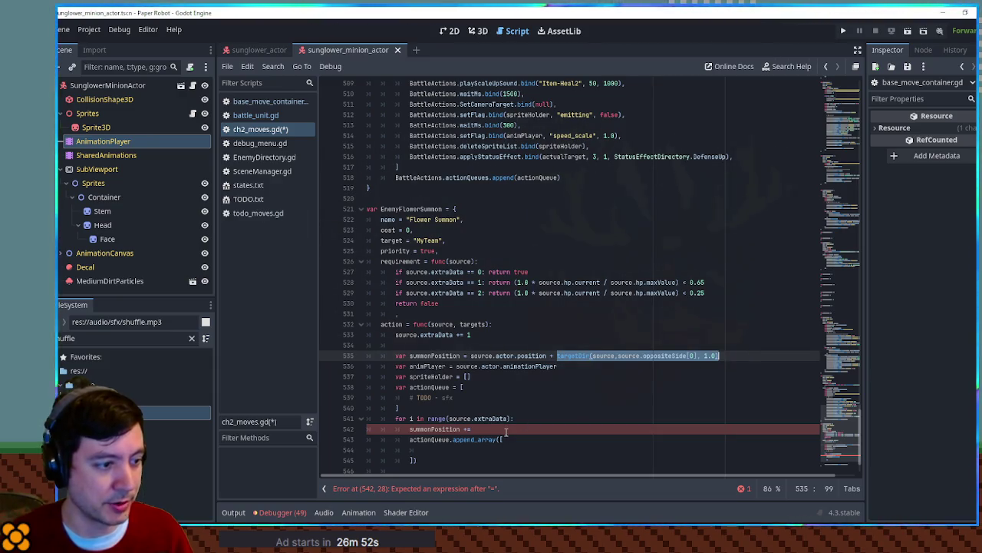
pyautogui.click(507, 429)
pyautogui.hotkey('ctrl', 'v')
pyautogui.keyDown('ctrl'); pyautogui.click(496, 430); pyautogui.keyUp('ctrl')
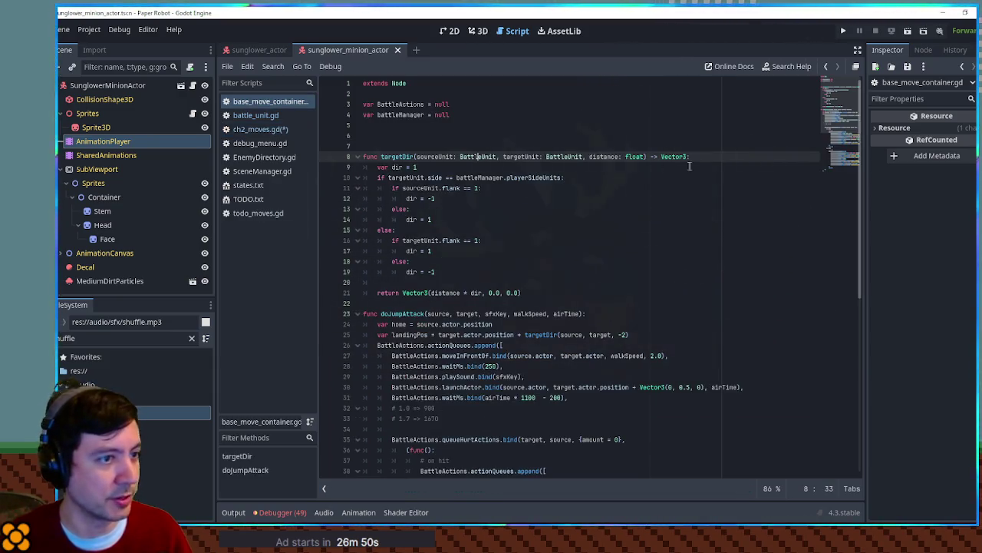
pyautogui.middleClick(262, 102)
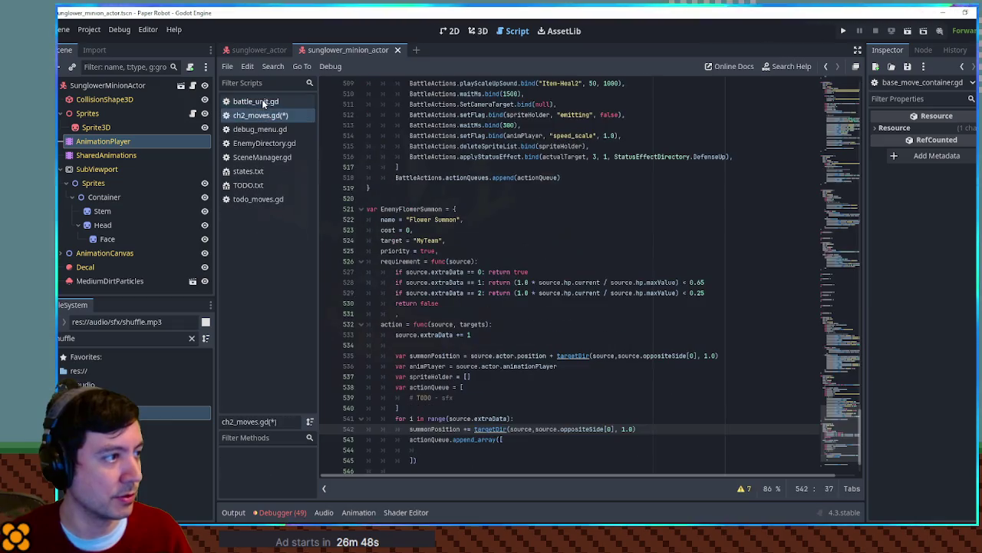
pyautogui.doubleClick(426, 429)
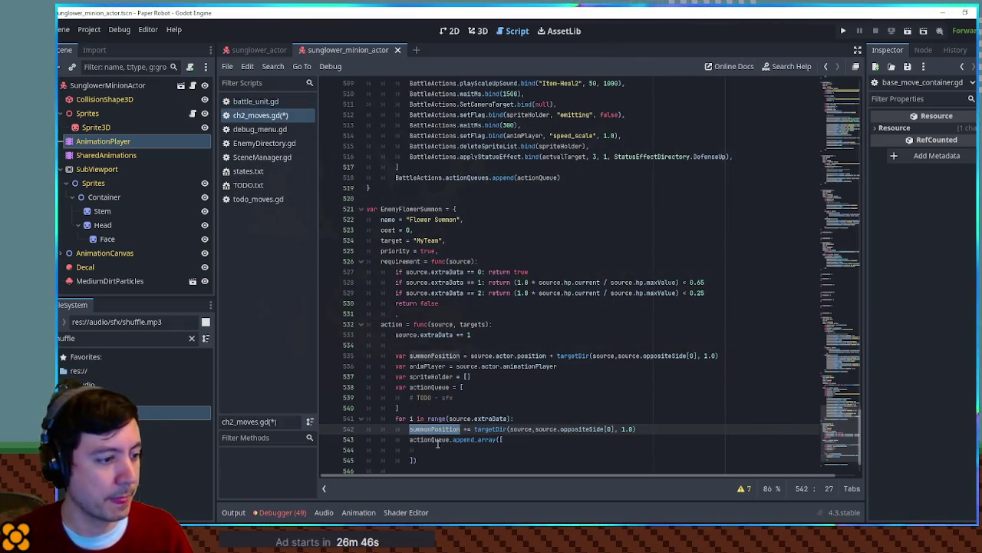
pyautogui.click(438, 449)
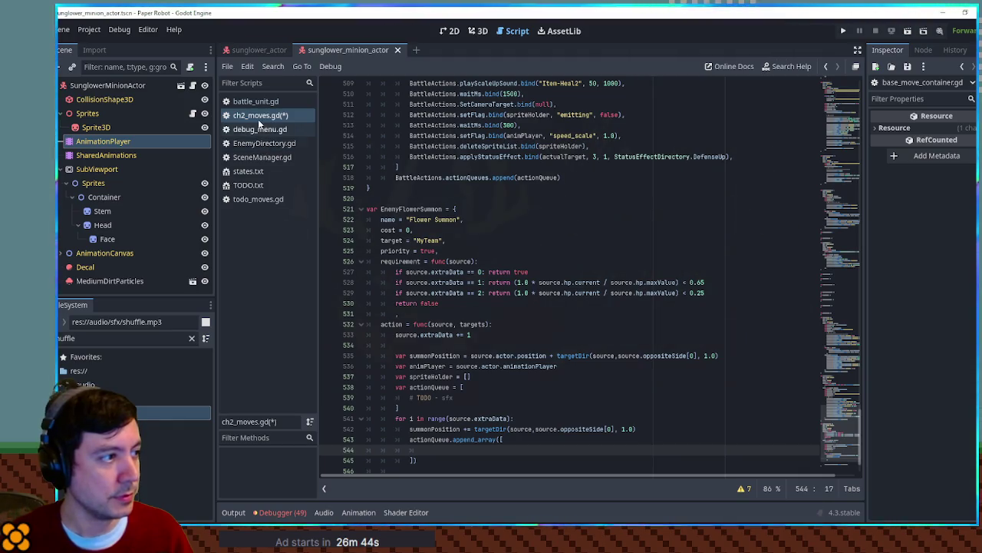
# Step: Copy the first CreateUnit line from todo_moves.gd's summon move
pyautogui.click(259, 198)
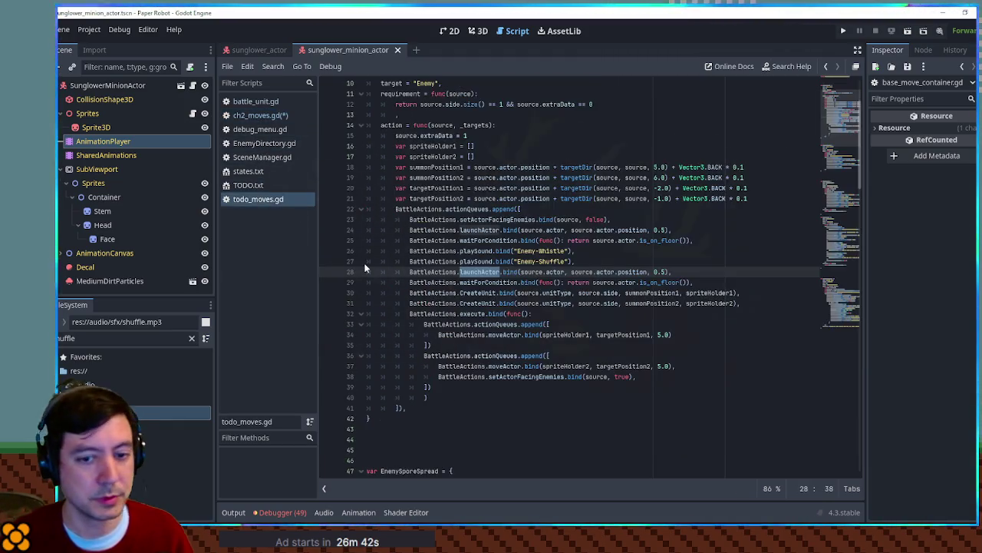
pyautogui.click(595, 261)
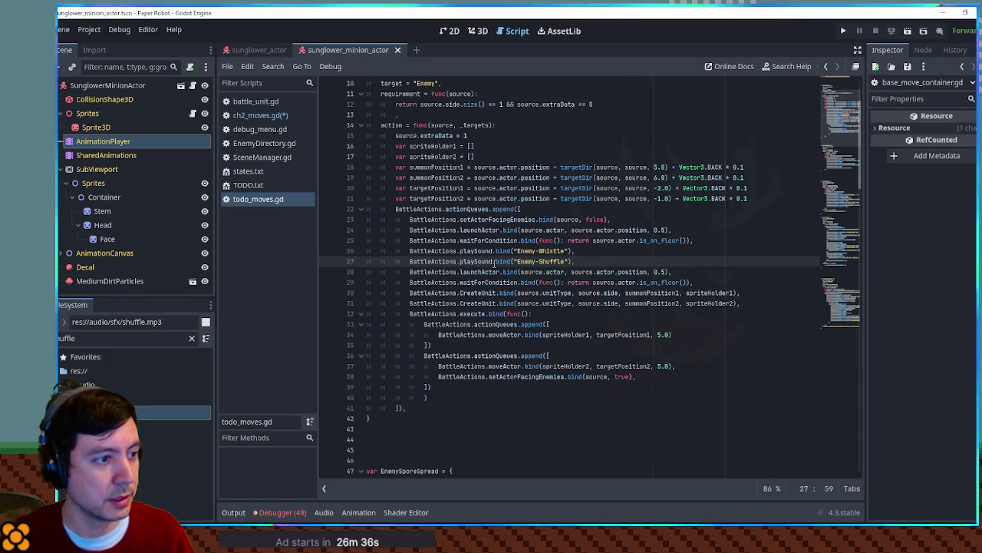
pyautogui.click(482, 292)
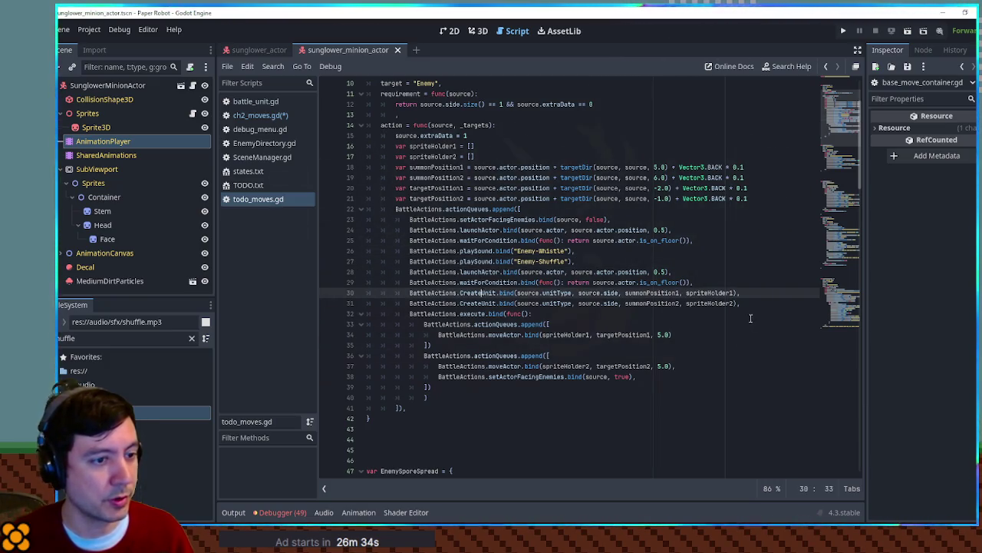
pyautogui.moveTo(746, 294); pyautogui.dragTo(748, 287)
pyautogui.hotkey('ctrl', 'c')
pyautogui.click(261, 115)
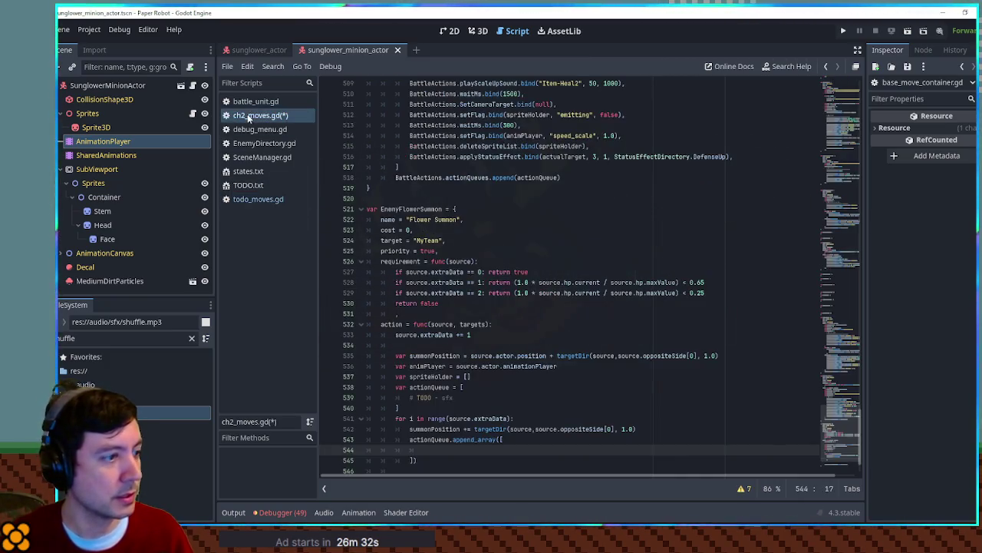
# Step: Paste the CreateUnit line into append_array and indent it
pyautogui.click(517, 448)
pyautogui.hotkey('ctrl', 'v')
pyautogui.click(412, 461)
pyautogui.press('Tab')
pyautogui.scroll(-2, 542, 425)
pyautogui.press('BackSpace')
pyautogui.press('BackSpace')
pyautogui.press('BackSpace')
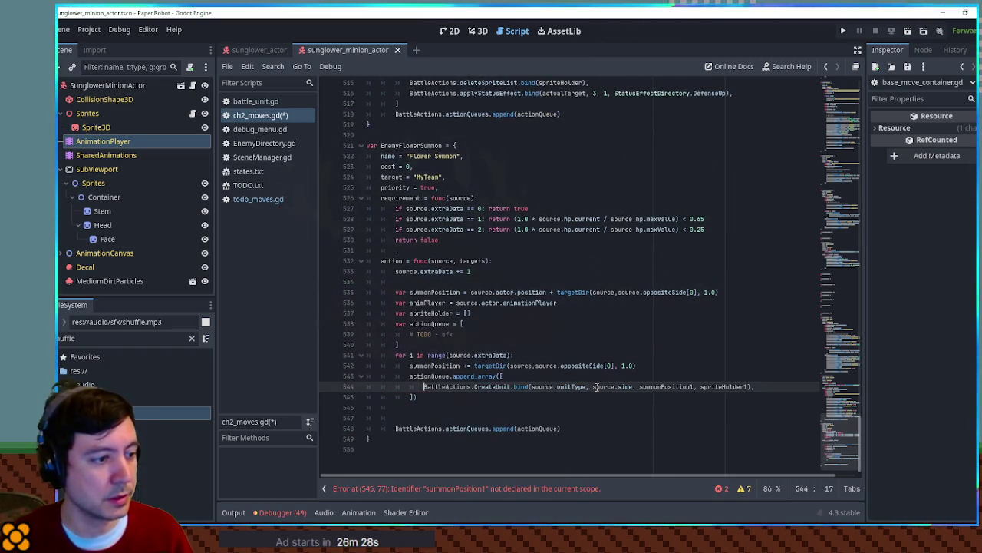
# Step: Declare 'var spriteHolder = []' in the loop and rename the spriteHolder1 argument to spriteHolder
pyautogui.click(647, 366)
pyautogui.press('Return')
pyautogui.write('var')
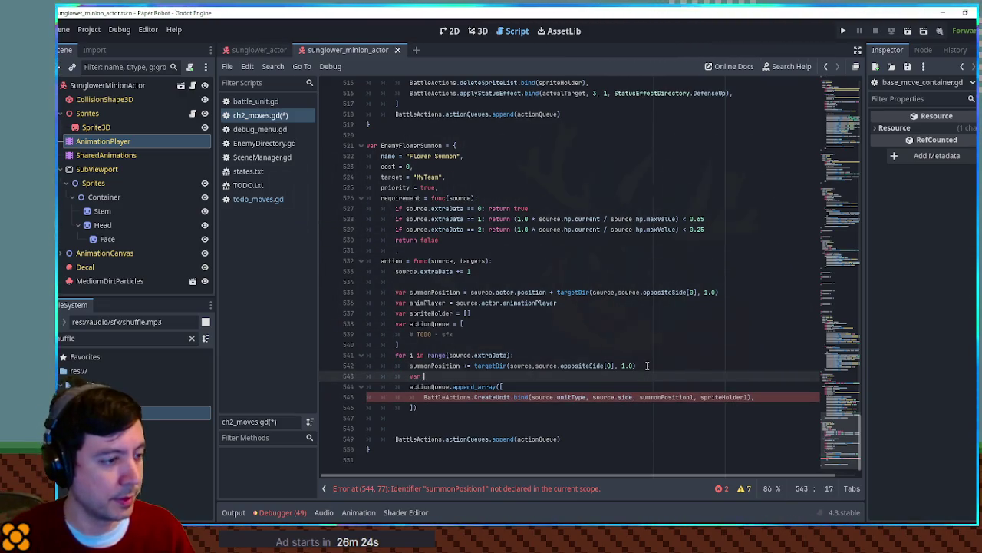
pyautogui.press('BackSpace')
pyautogui.press('BackSpace')
pyautogui.press('BackSpace')
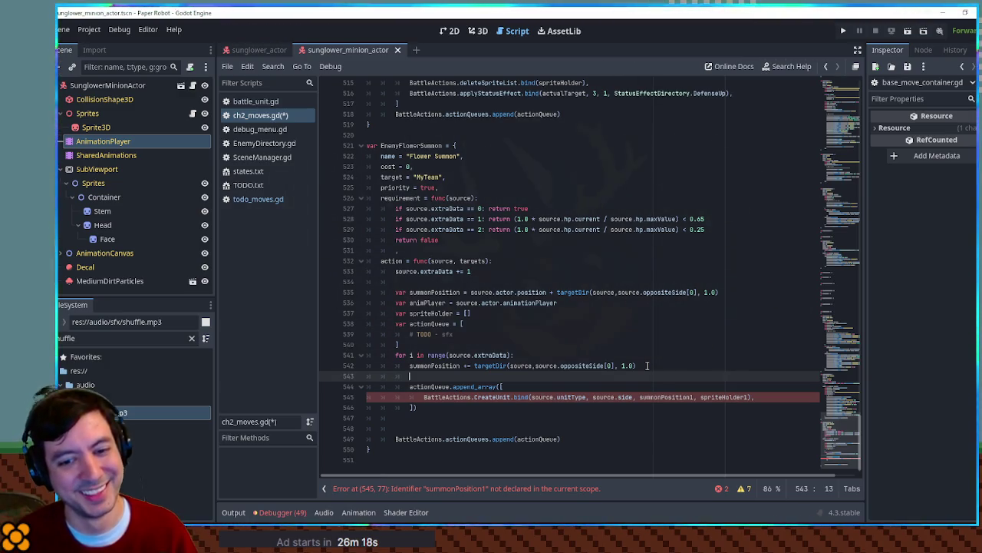
pyautogui.write('var')
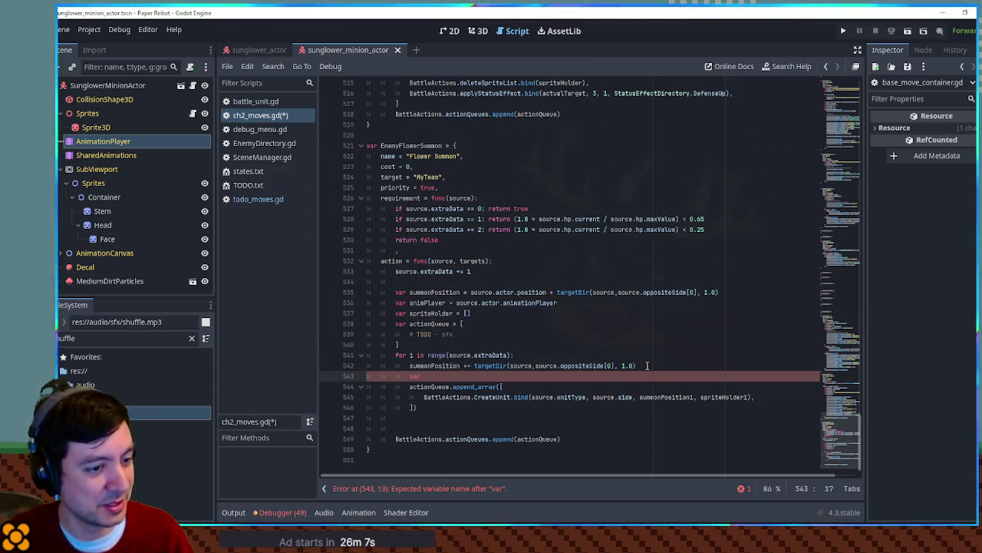
pyautogui.write('sp')
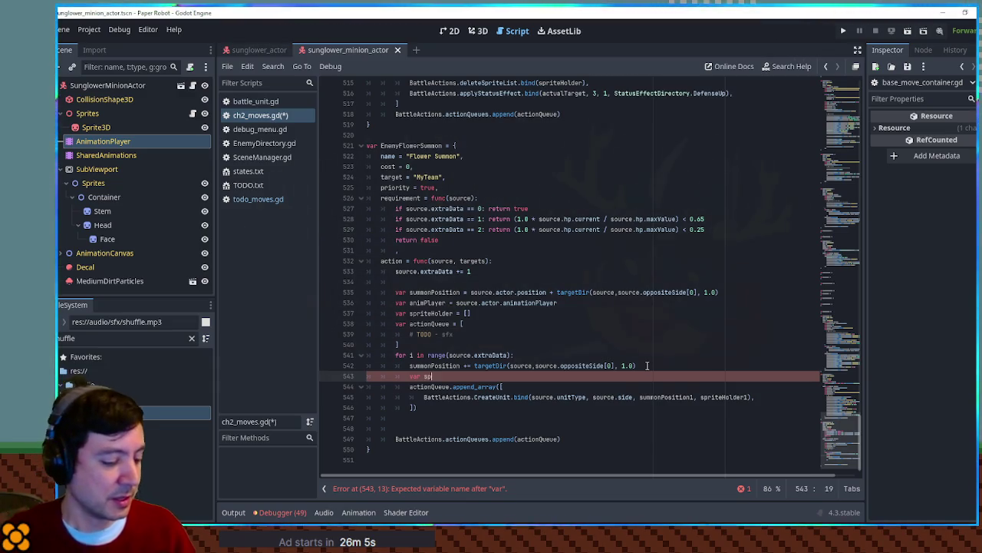
pyautogui.write('riteHolder = [')
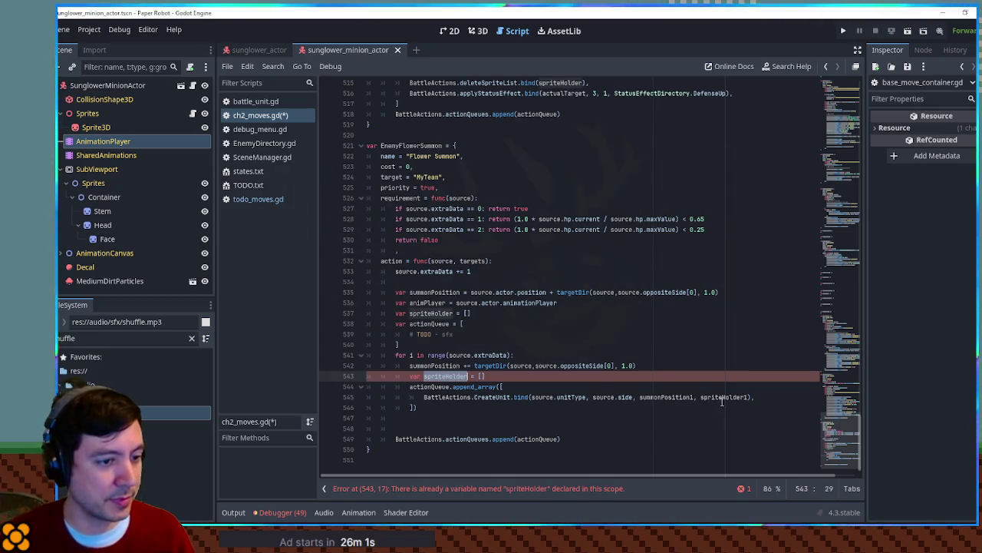
pyautogui.click(745, 397)
pyautogui.press('BackSpace')
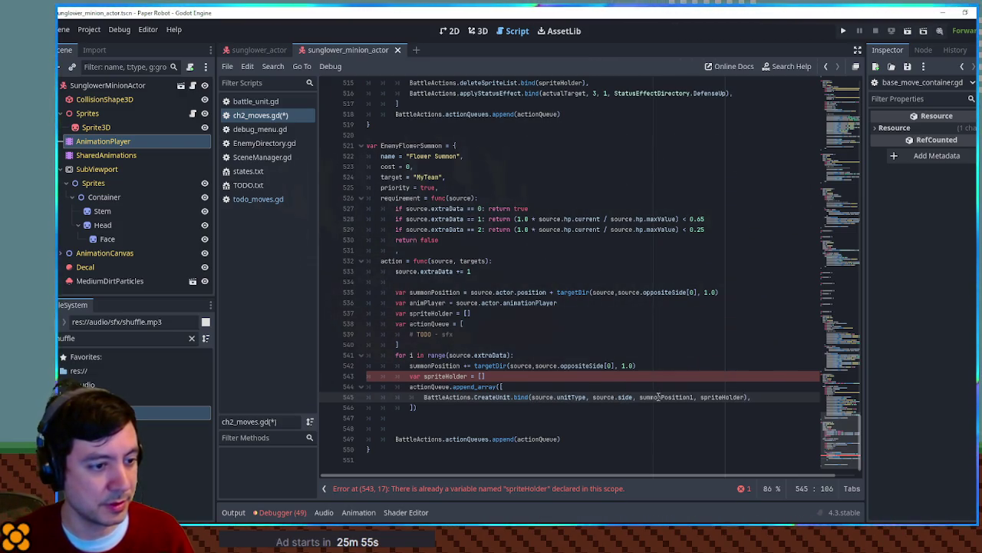
# Step: Rename summonPosition1 to summonPosition and delete the outer spriteHolder declaration
pyautogui.doubleClick(427, 365)
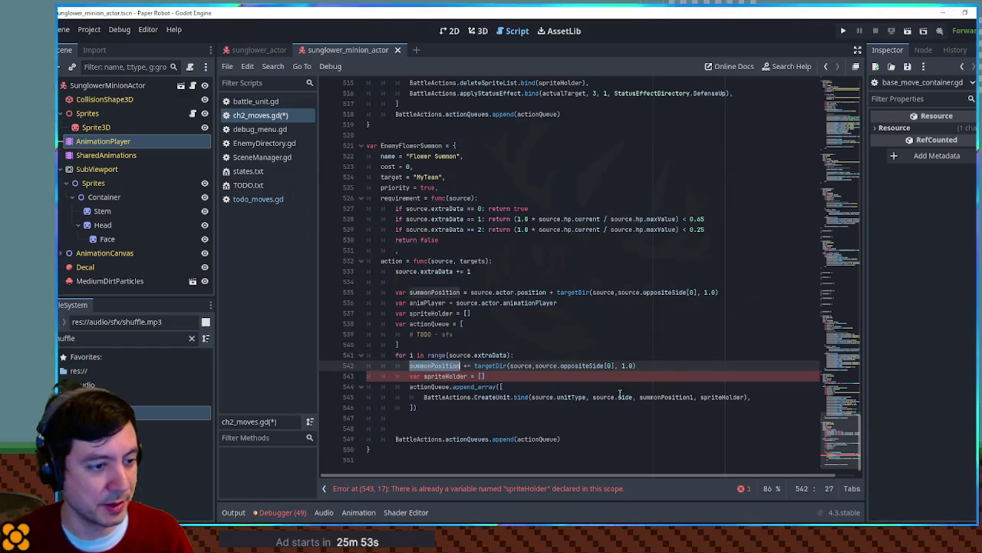
pyautogui.doubleClick(666, 397)
pyautogui.hotkey('ctrl', 'v')
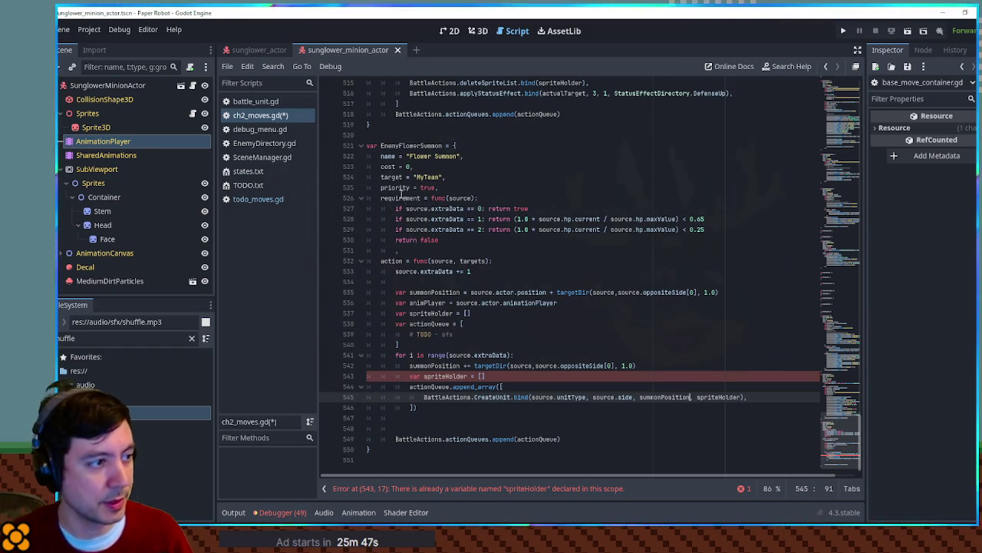
pyautogui.click(421, 314)
pyautogui.hotkey('ctrl', 'shift', 'k')
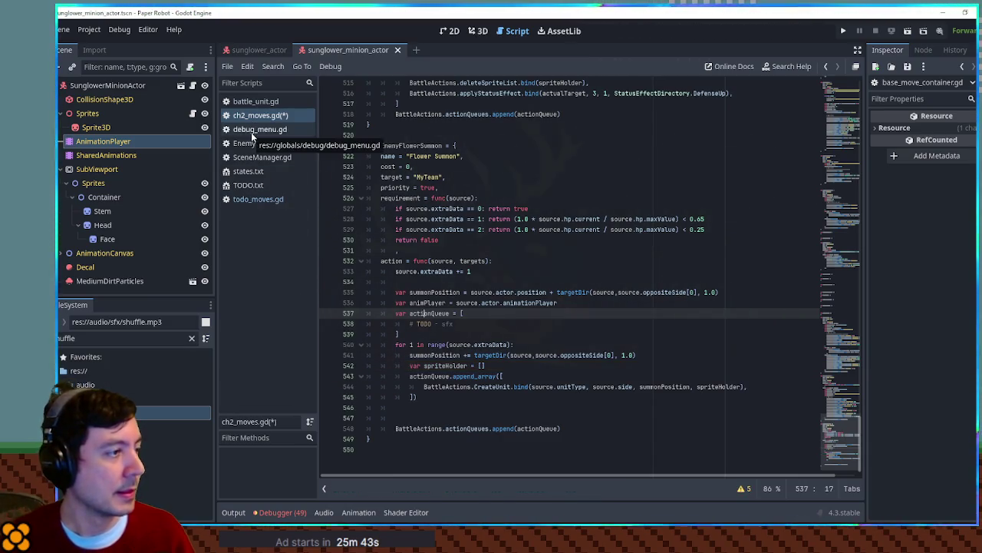
# Step: Review todo_moves.gd's moveActor steps, then select EnemyFlowerSaw's setFlag and fireTween lines
pyautogui.click(258, 199)
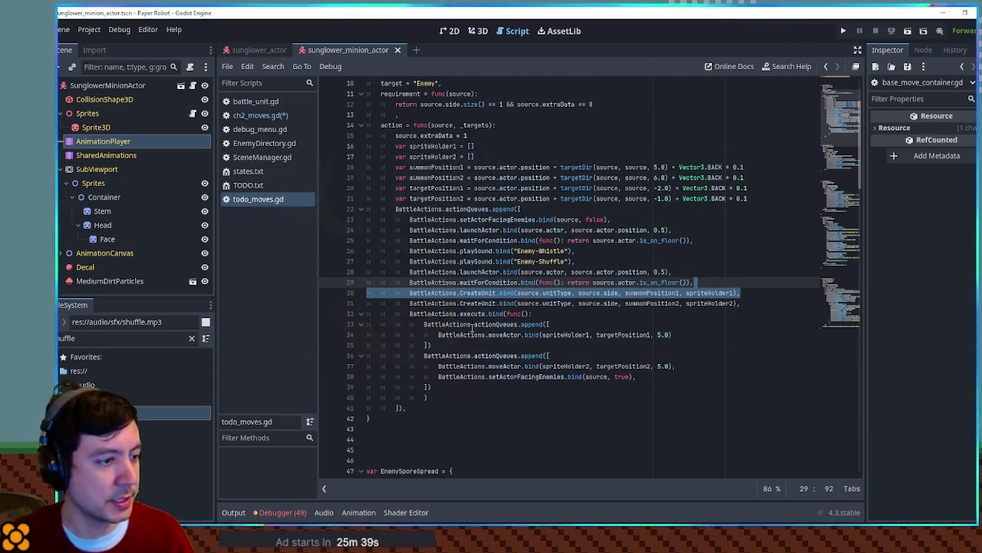
pyautogui.click(507, 335)
pyautogui.click(507, 376)
pyautogui.doubleClick(507, 376)
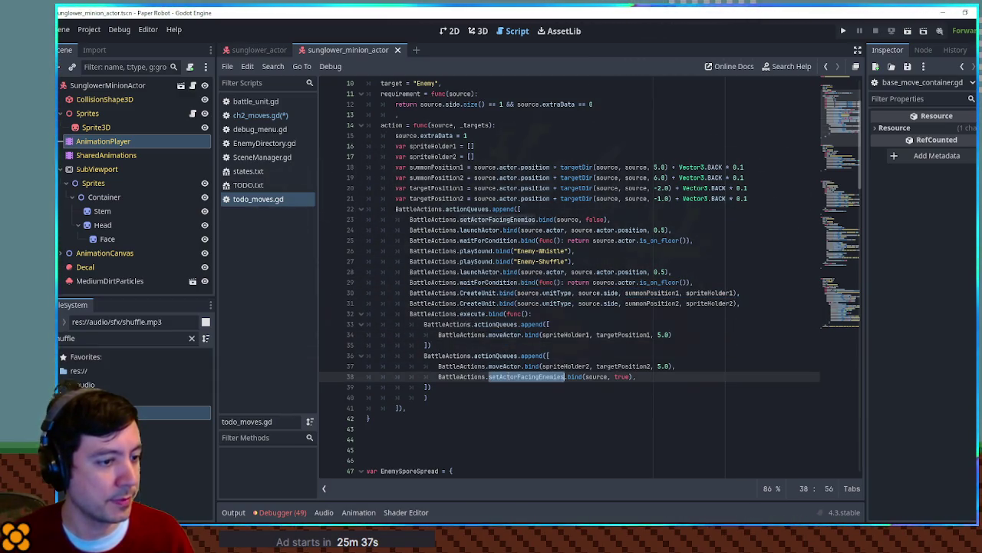
pyautogui.click(257, 115)
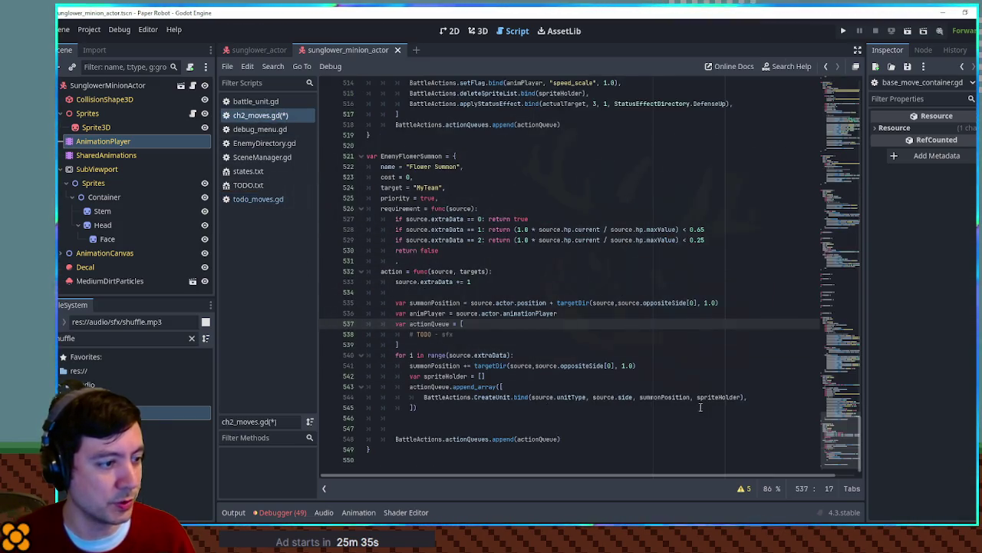
pyautogui.click(748, 397)
pyautogui.scroll(9, 606, 261)
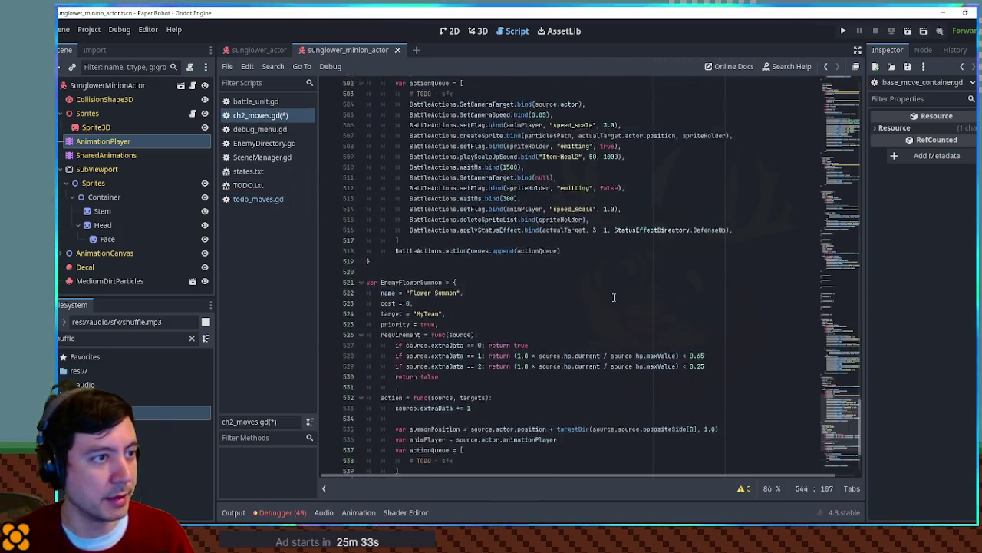
pyautogui.scroll(12, 556, 275)
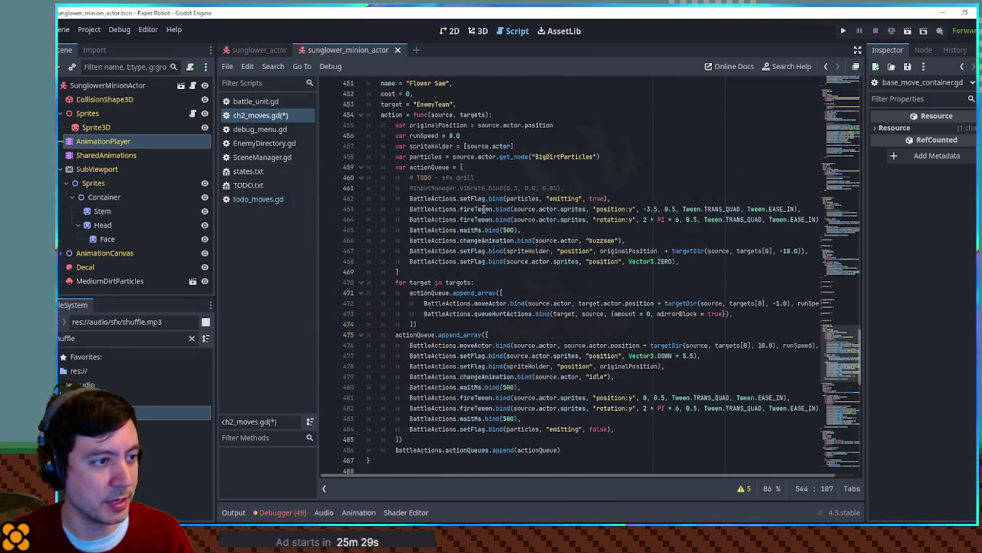
pyautogui.moveTo(820, 219); pyautogui.dragTo(815, 190)
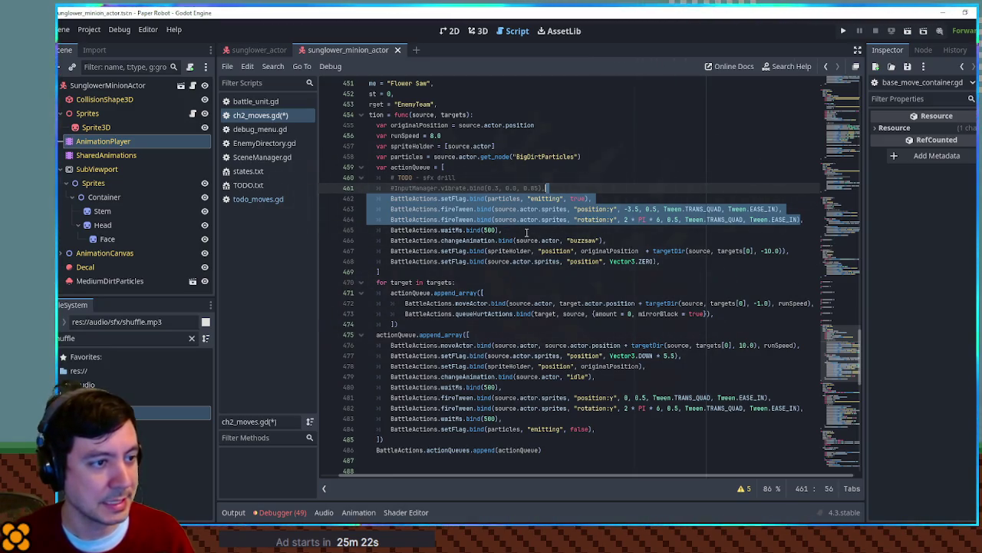
# Step: Paste the setFlag, fireTween and waitMs(500) lines under CreateUnit, indented, without the particles setFlag
pyautogui.moveTo(527, 231); pyautogui.dragTo(603, 192)
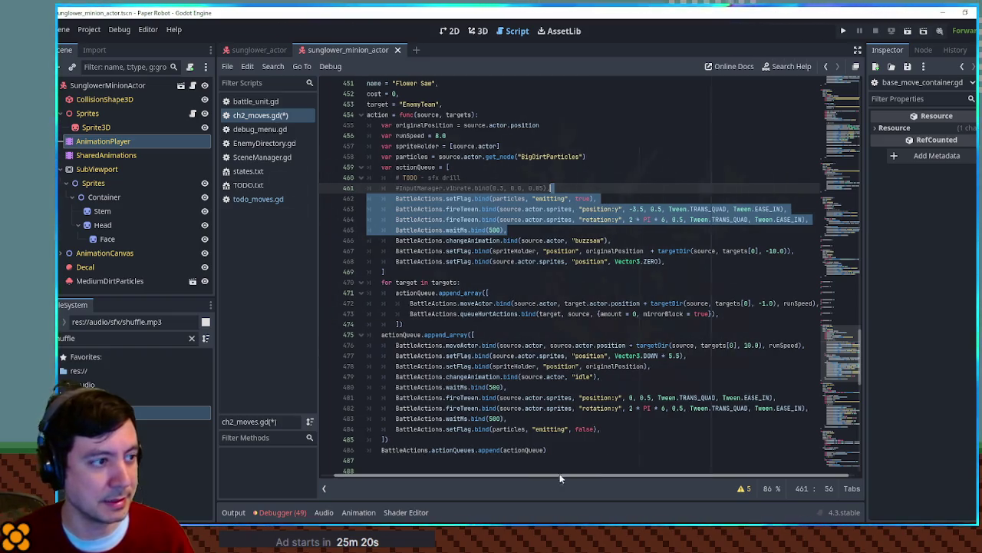
pyautogui.scroll(-20, 561, 410)
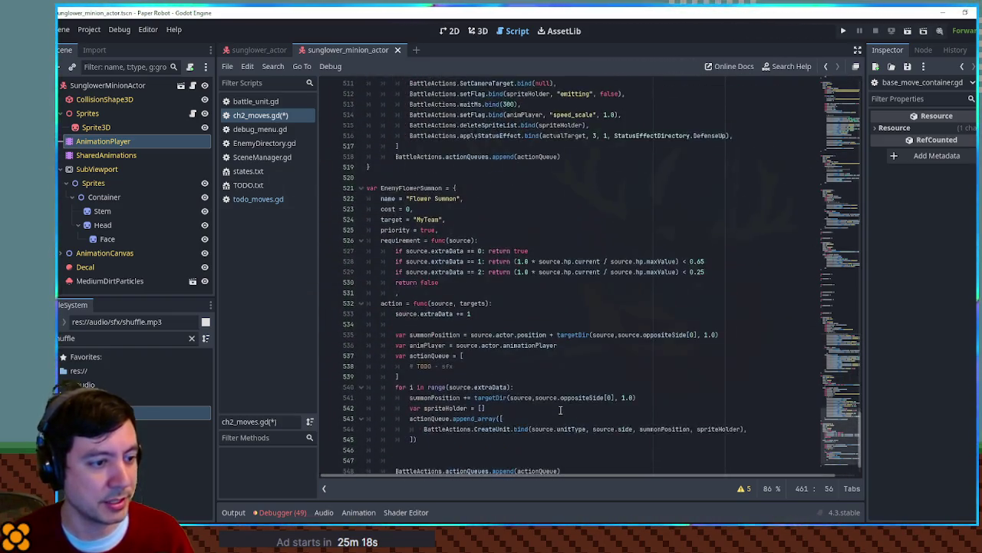
pyautogui.click(760, 398)
pyautogui.hotkey('ctrl', 'v')
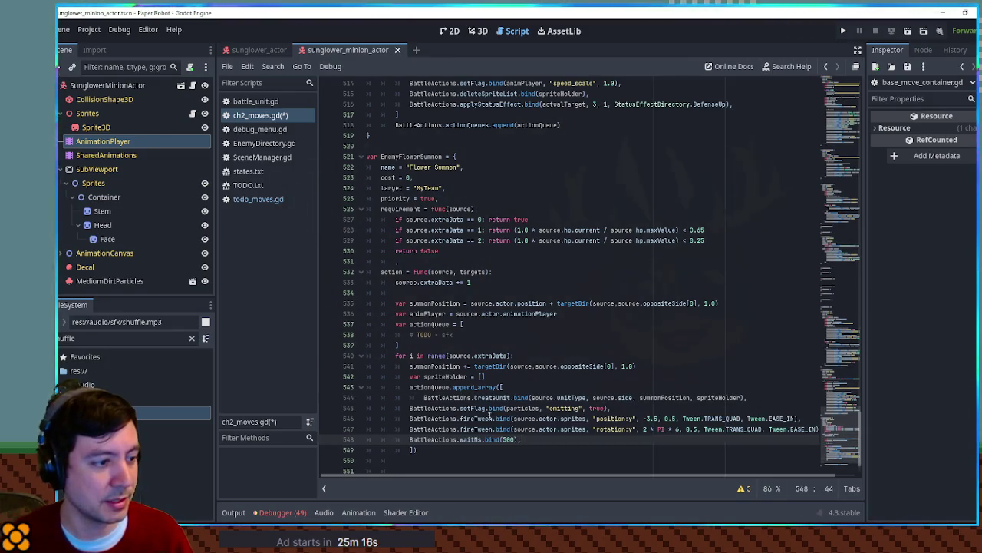
pyautogui.keyDown('shift'); pyautogui.click(420, 408); pyautogui.keyUp('shift')
pyautogui.press('Tab')
pyautogui.click(552, 412)
pyautogui.hotkey('ctrl', 'shift', 'k')
pyautogui.click(572, 408)
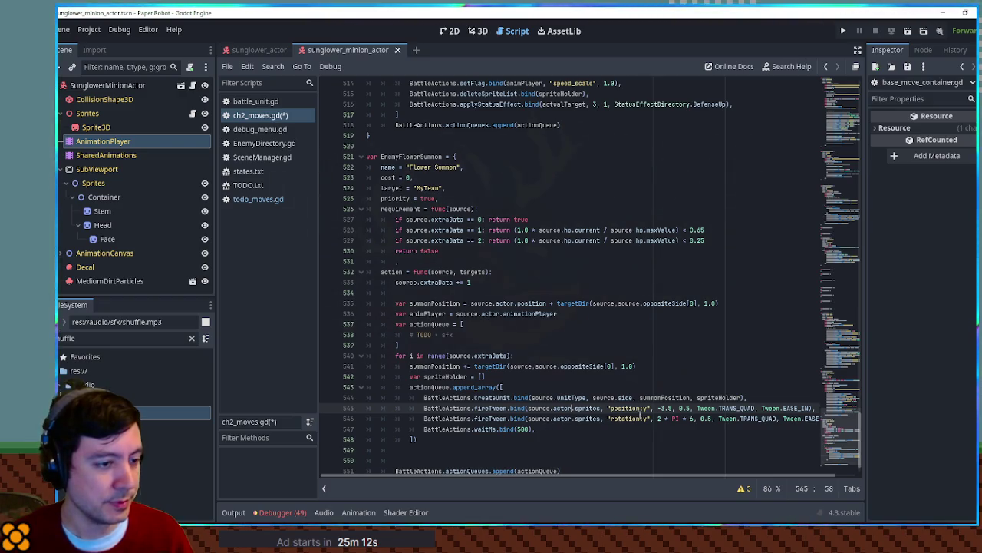
# Step: Add BattleActions.setFlag.bind(spriteHolder, "sprites.position") after the CreateUnit line
pyautogui.click(773, 399)
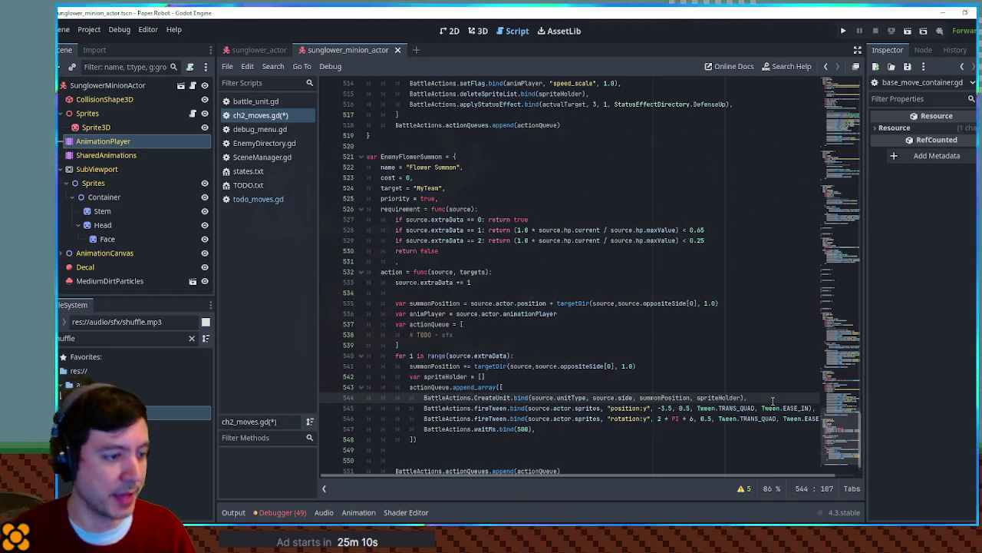
pyautogui.press('Return')
pyautogui.write('Battle')
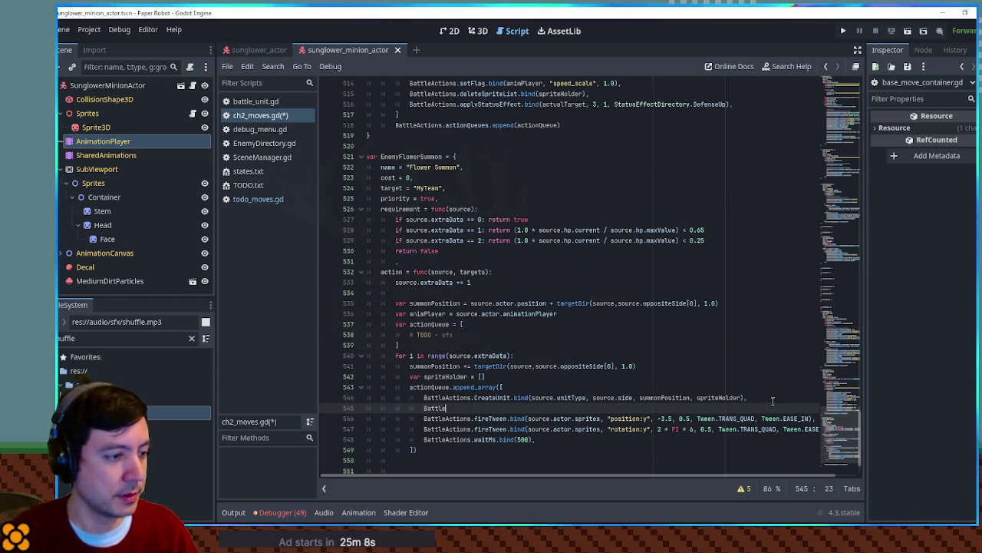
pyautogui.write('Actions.setFlag.bind(')
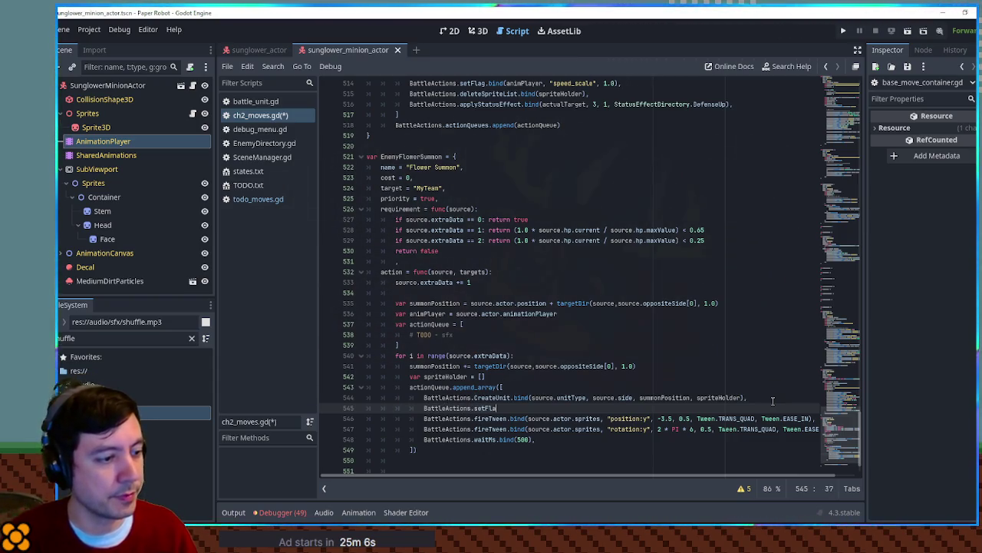
pyautogui.click(543, 418)
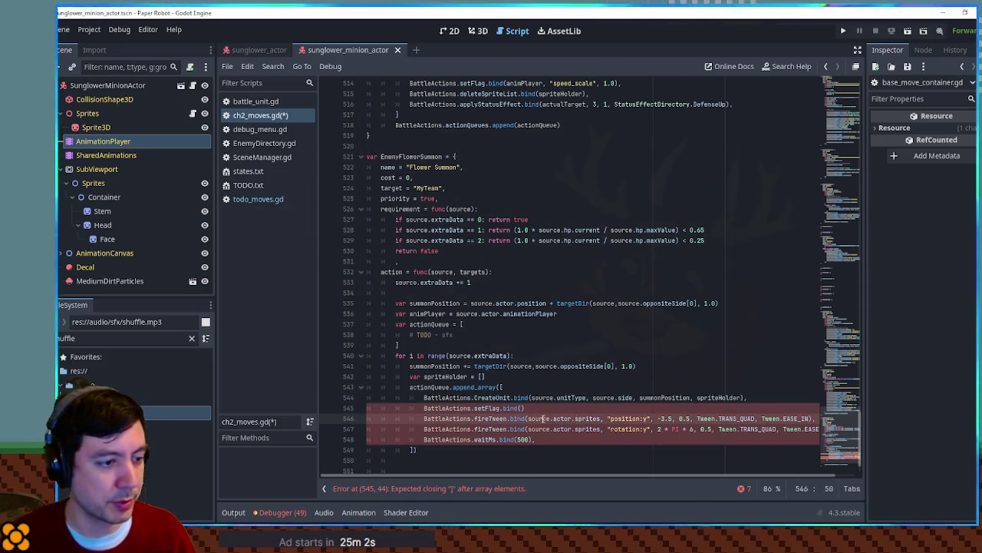
pyautogui.moveTo(543, 418); pyautogui.dragTo(602, 419)
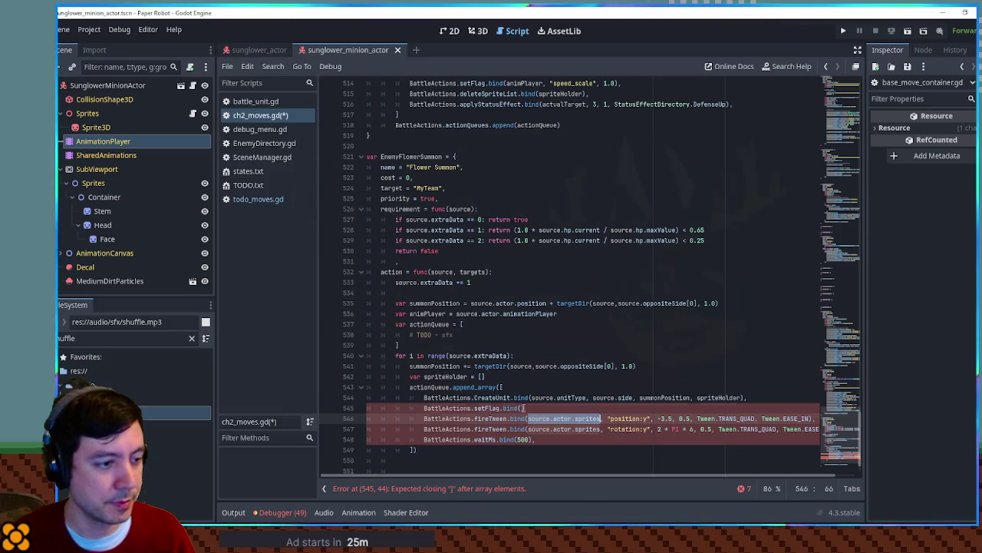
pyautogui.click(525, 407)
pyautogui.write('spriteHolder')
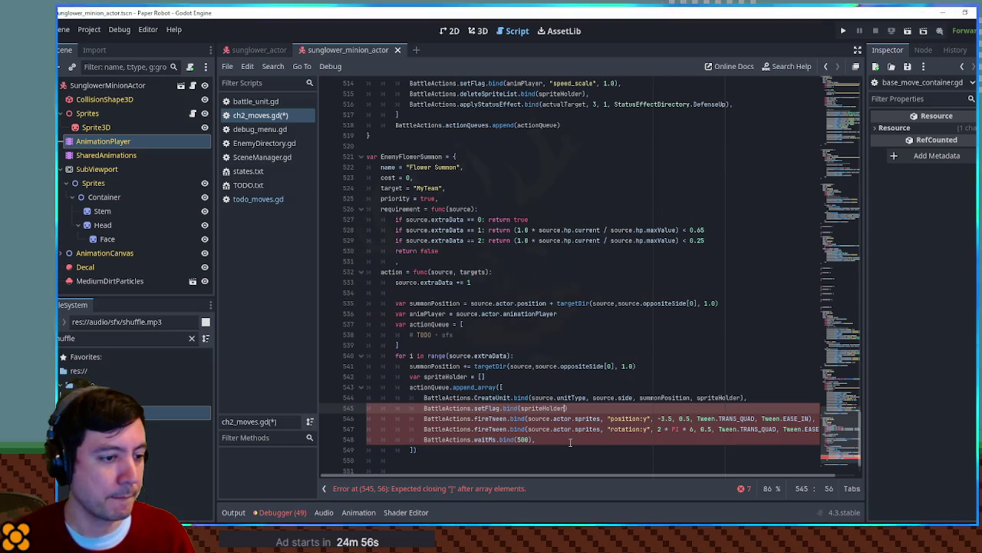
pyautogui.write(', "')
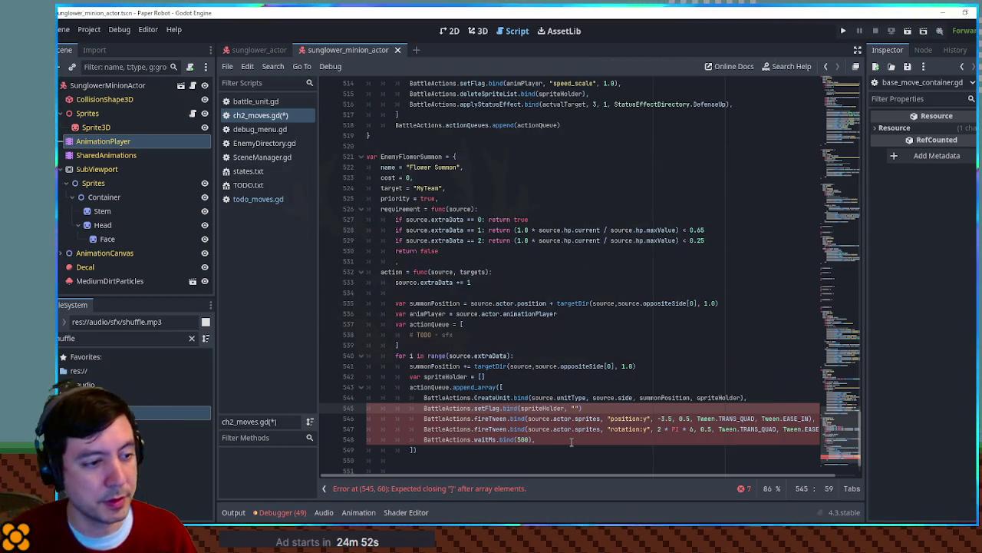
pyautogui.write('sprites.positi')
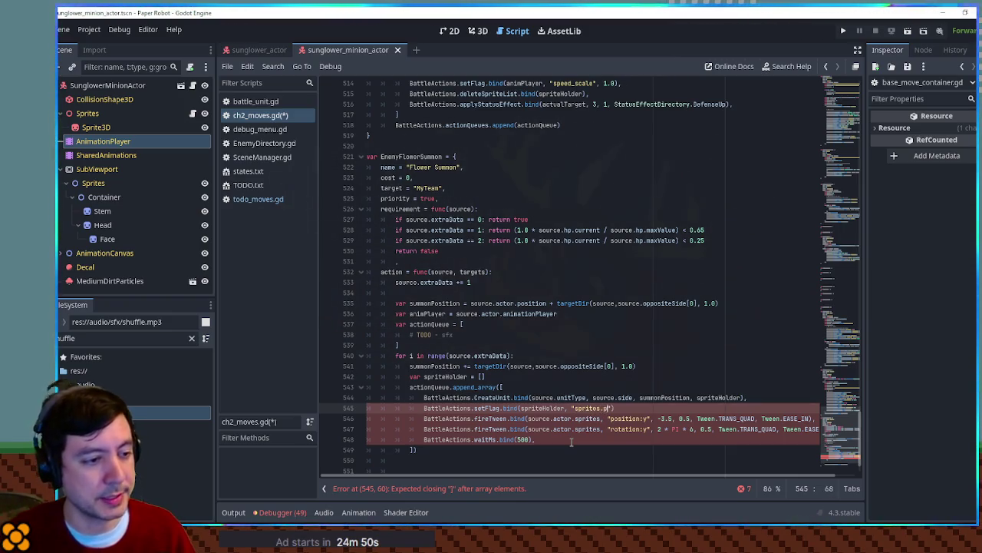
pyautogui.write('on')
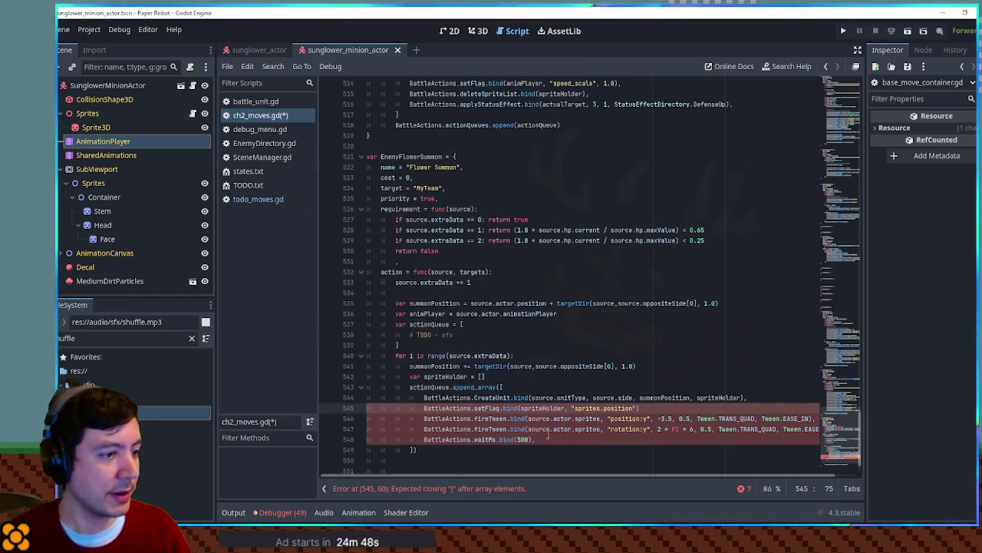
pyautogui.doubleClick(488, 407)
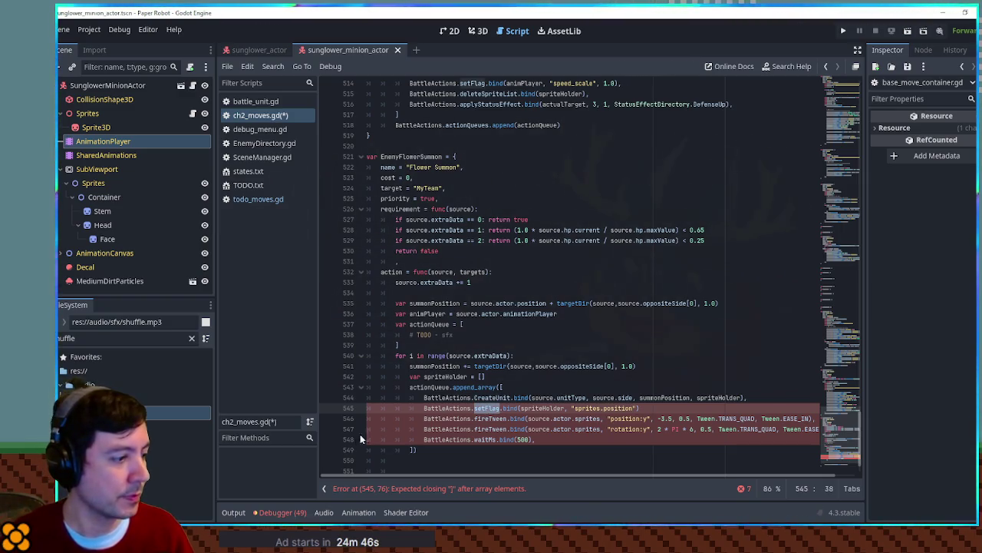
pyautogui.write('actions batt')
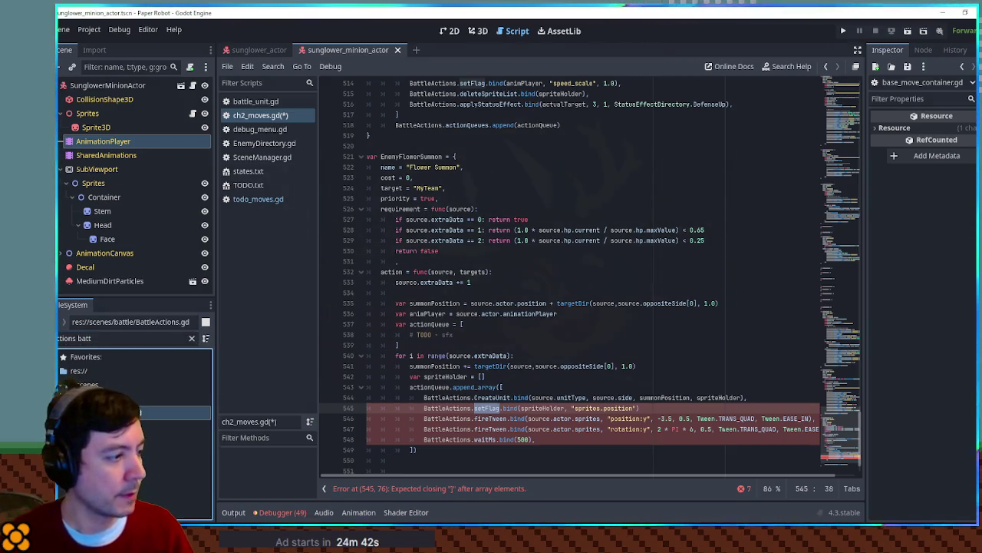
# Step: Look up setFlag's definition in BattleActions.gd, then close it to return to ch2_moves.gd
pyautogui.press('Return')
pyautogui.hotkey('ctrl', 'f')
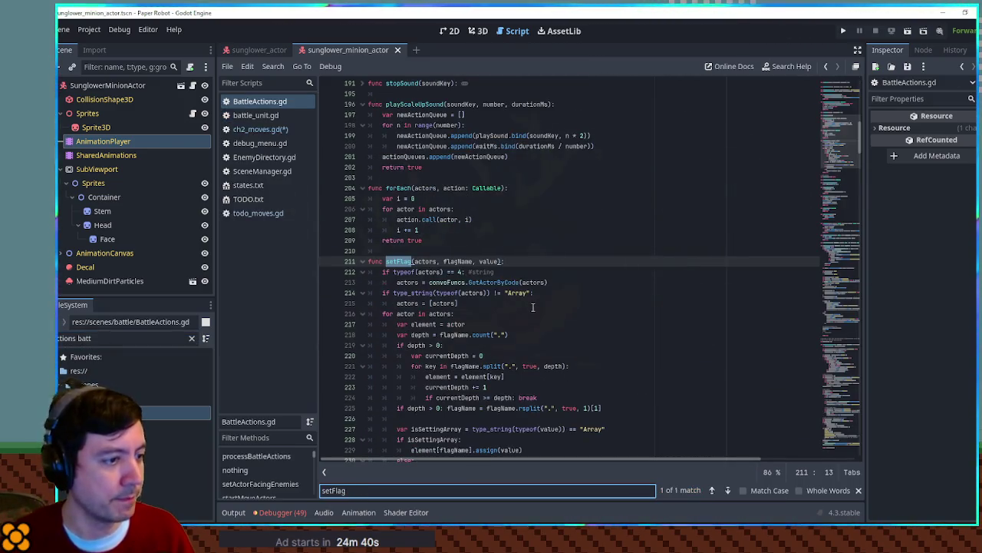
pyautogui.scroll(-3, 562, 373)
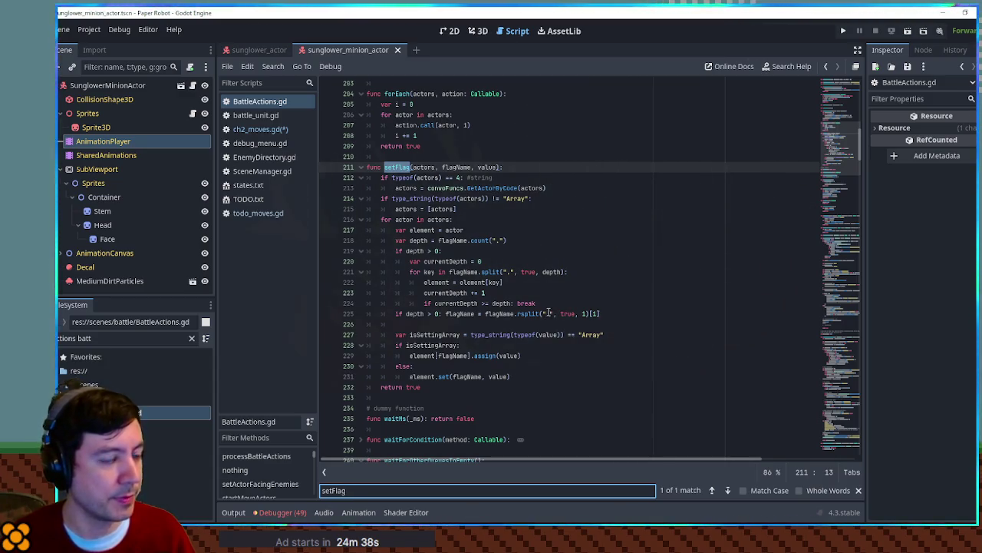
pyautogui.middleClick(276, 101)
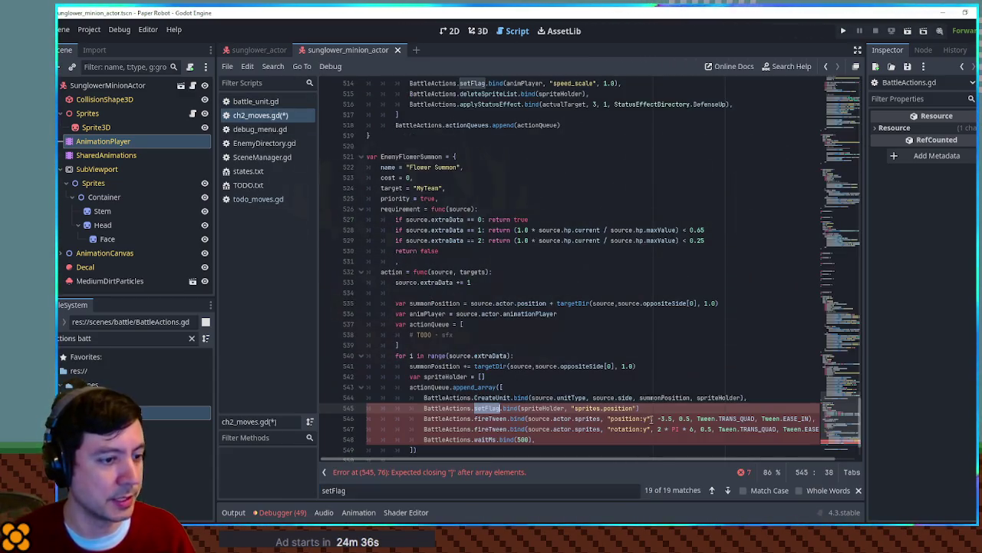
# Step: Give setFlag the value Vector3.DOWN * 3.5 and retarget the first fireTween to spriteHolder
pyautogui.write('ion"]')
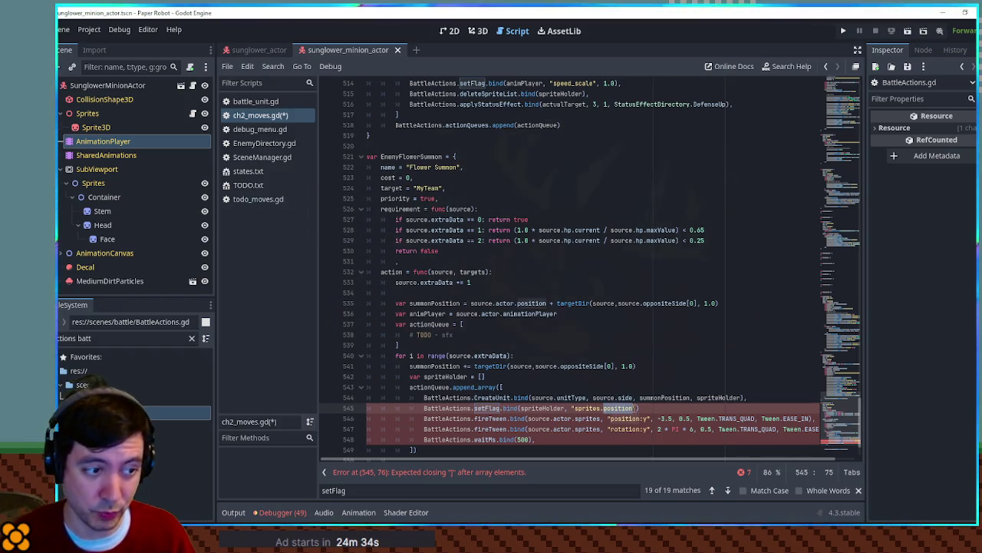
pyautogui.press('BackSpace')
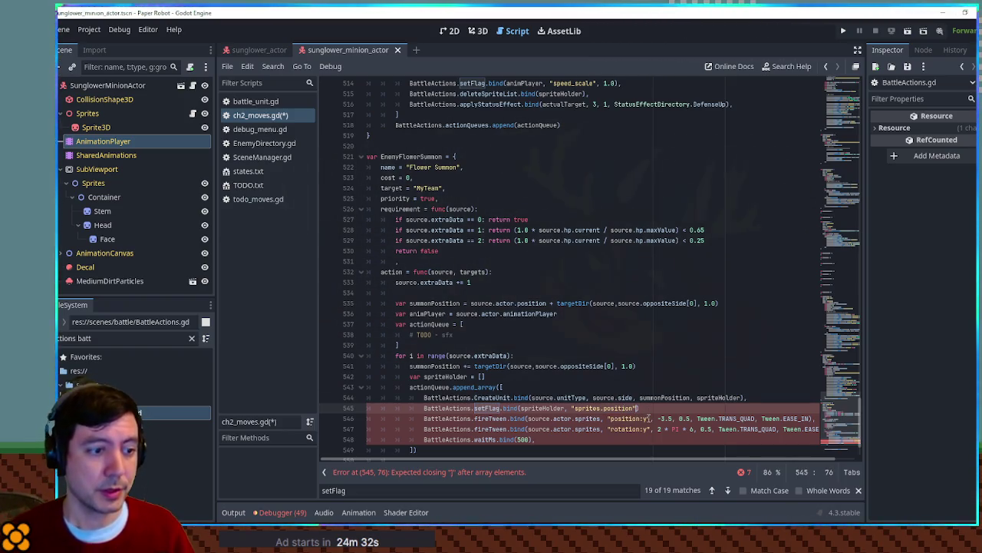
pyautogui.write(', Vector3')
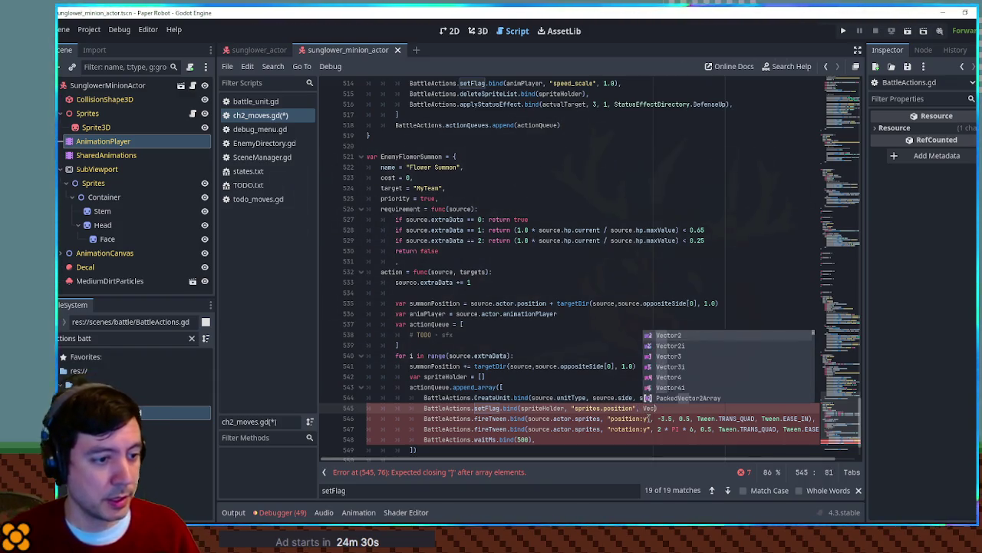
pyautogui.write('.DOWN)')
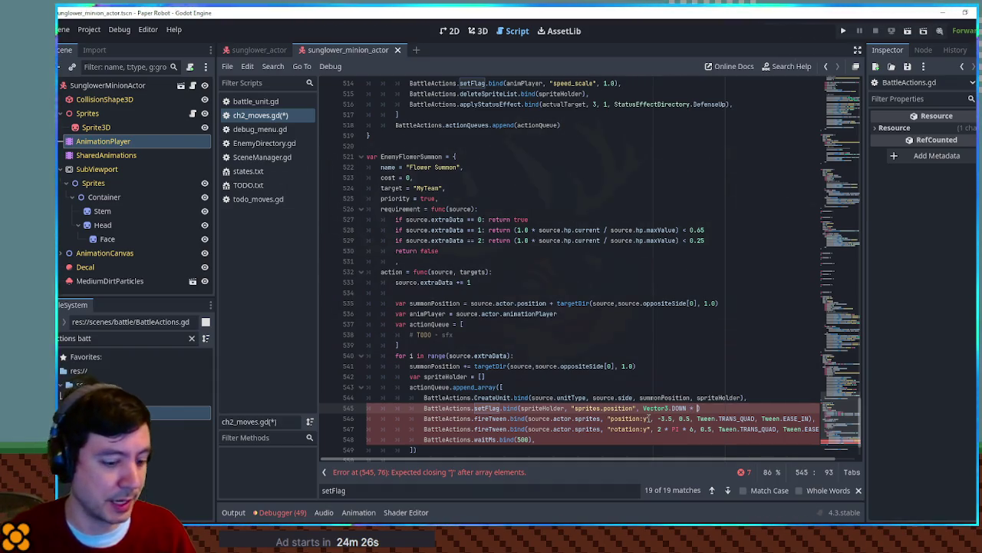
pyautogui.write(' * 3.5),')
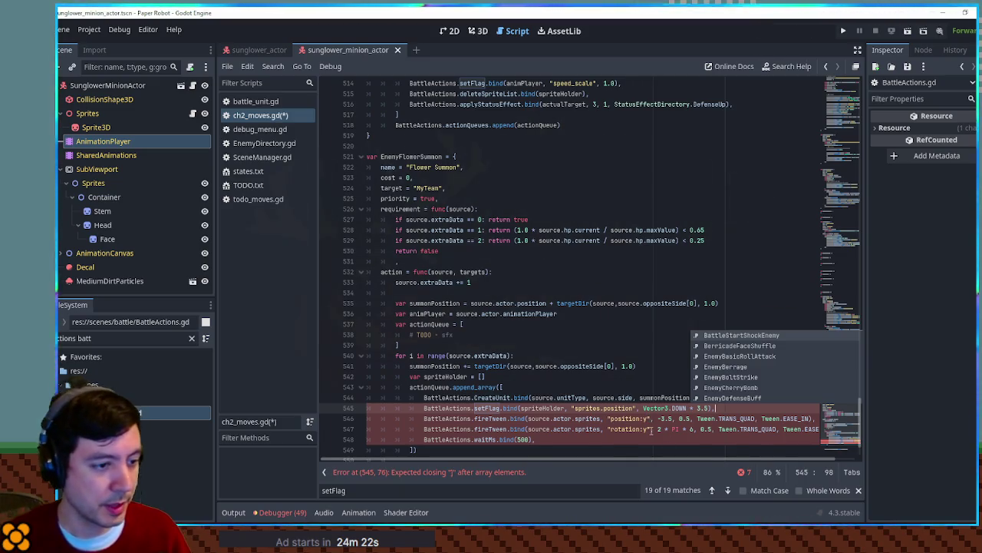
pyautogui.moveTo(528, 419); pyautogui.dragTo(602, 419)
pyautogui.write('spriteHolder')
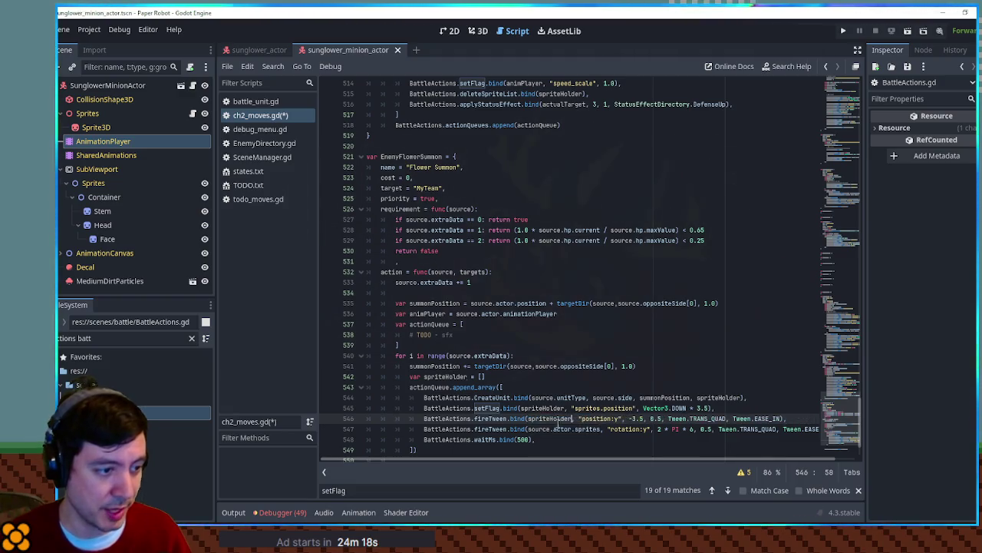
# Step: Jump to fireTween's definition in BattleActions.gd
pyautogui.doubleClick(492, 419)
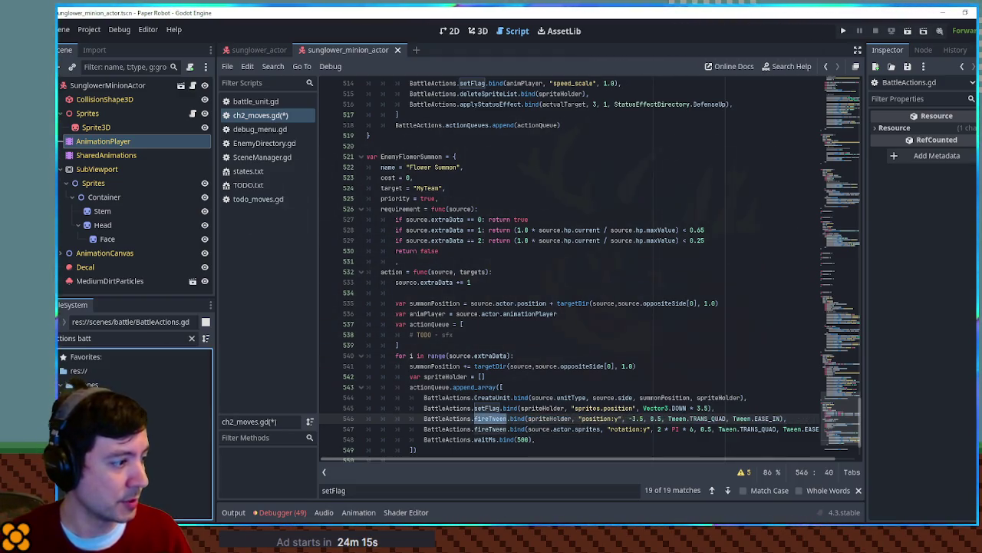
pyautogui.keyDown('ctrl'); pyautogui.click(491, 419); pyautogui.keyUp('ctrl')
pyautogui.hotkey('ctrl', 'f')
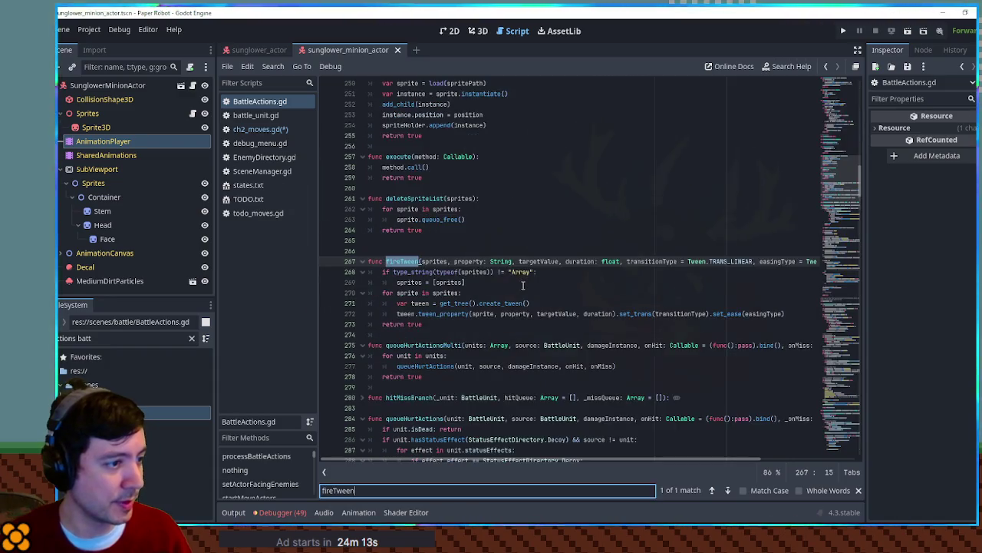
# Step: Review fireTween's property parameter, its Array type check, and where sprites gets wrapped in an array
pyautogui.doubleClick(463, 263)
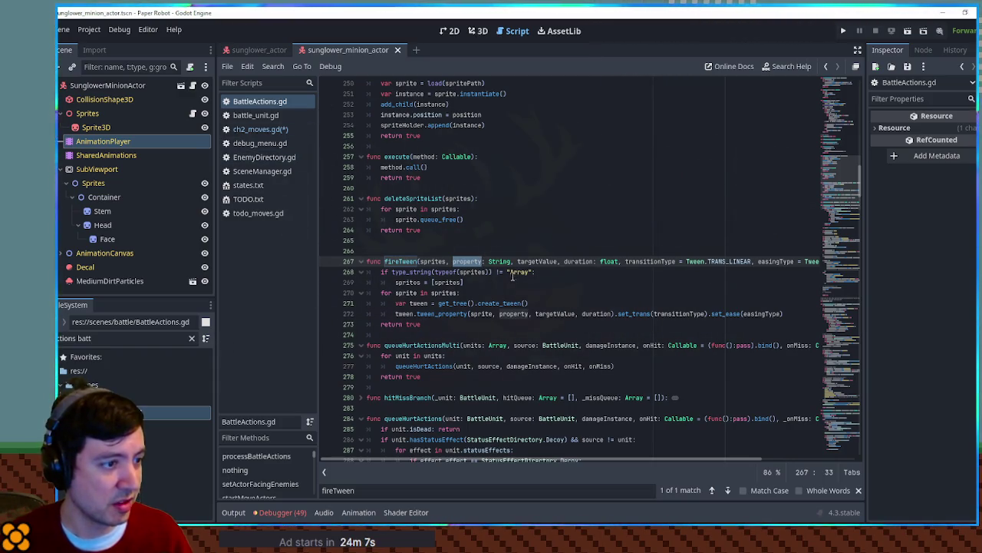
pyautogui.doubleClick(514, 273)
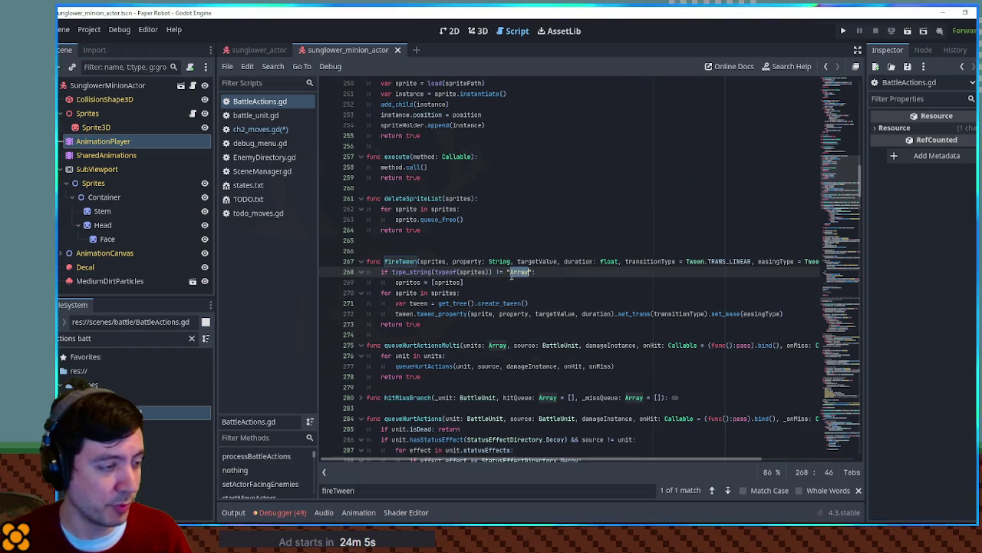
pyautogui.doubleClick(418, 282)
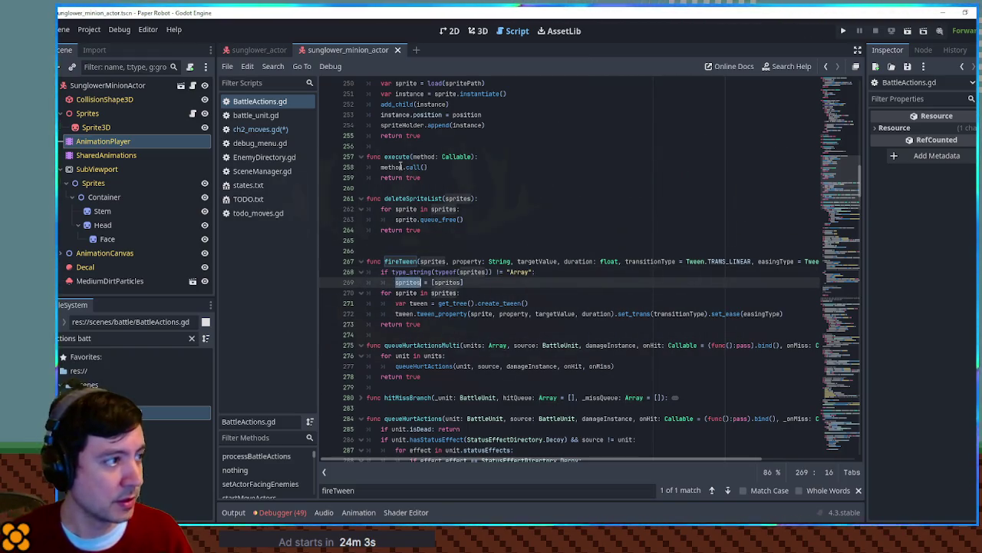
# Step: Return to ch2_moves.gd and select 'sprites' in the sprites.position string
pyautogui.click(278, 130)
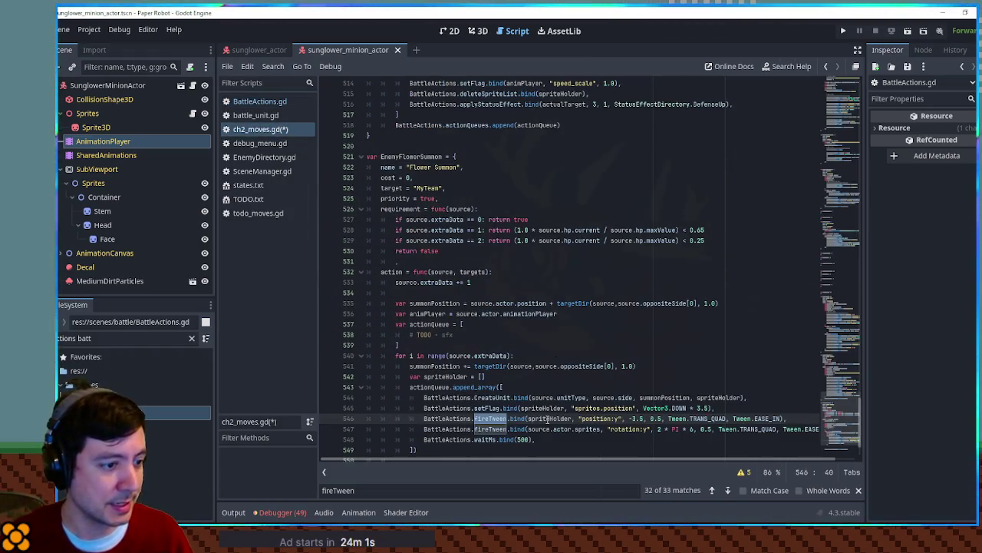
pyautogui.doubleClick(595, 409)
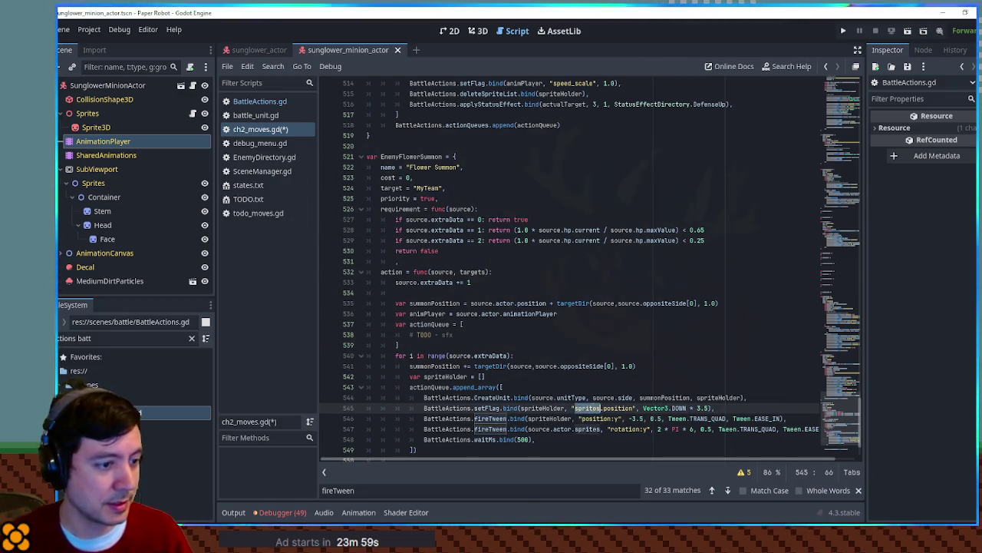
pyautogui.hotkey('ctrl', 'shift', 'Right')
pyautogui.hotkey('ctrl', 'shift', 'Right')
pyautogui.hotkey('ctrl', 'shift', 'Left')
pyautogui.hotkey('ctrl', 'shift', 'Left')
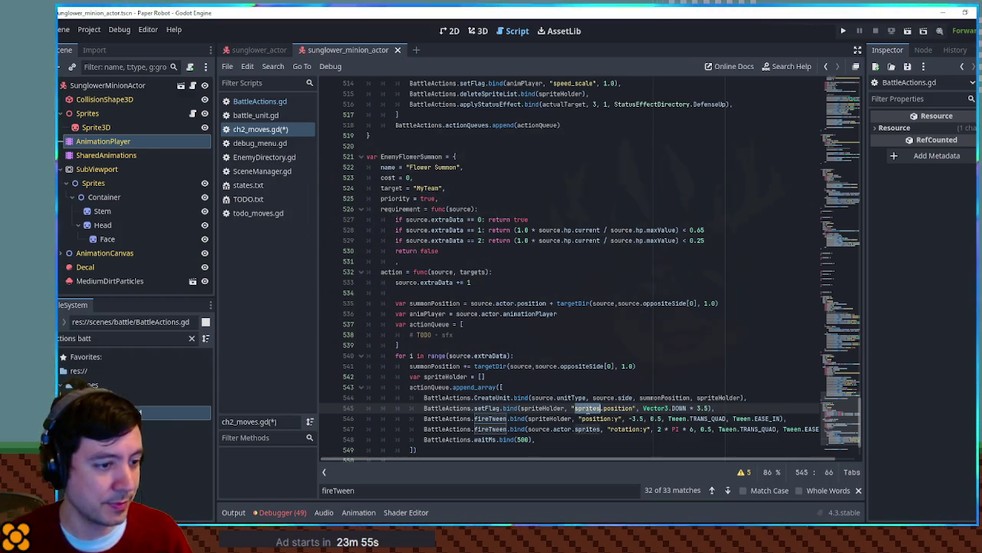
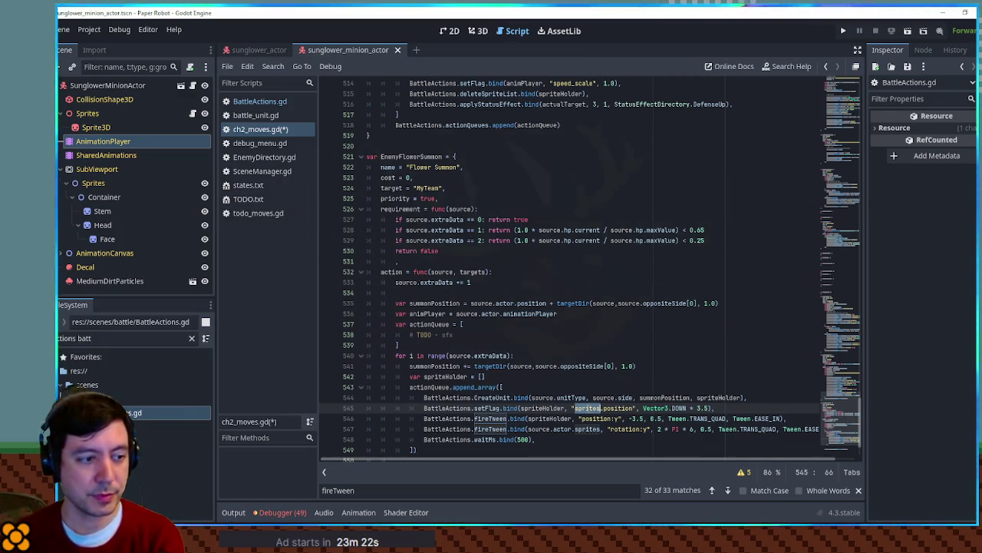
# Step: Make line 545 start the summoned unit at scale (1.0, 0.01, 1.0)
pyautogui.doubleClick(601, 419)
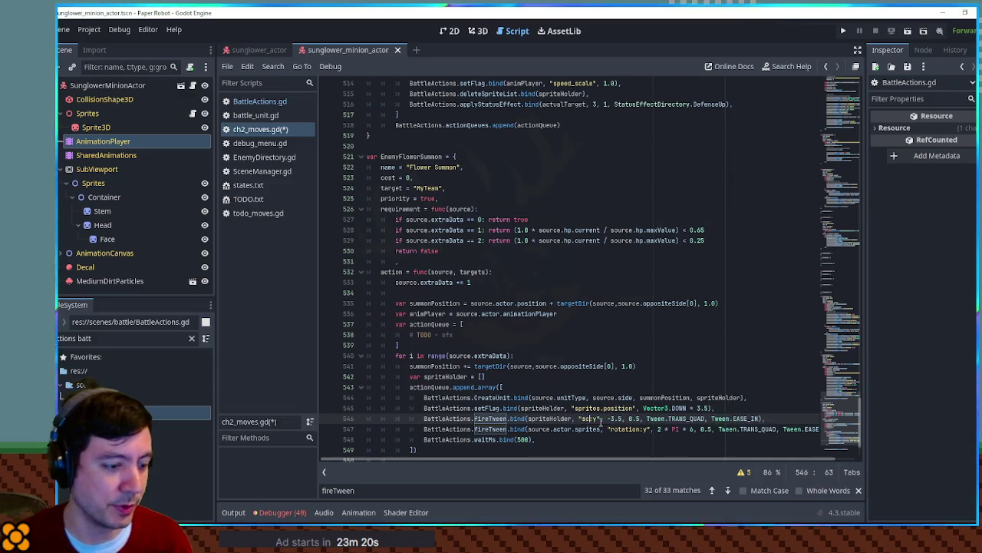
pyautogui.write('scale')
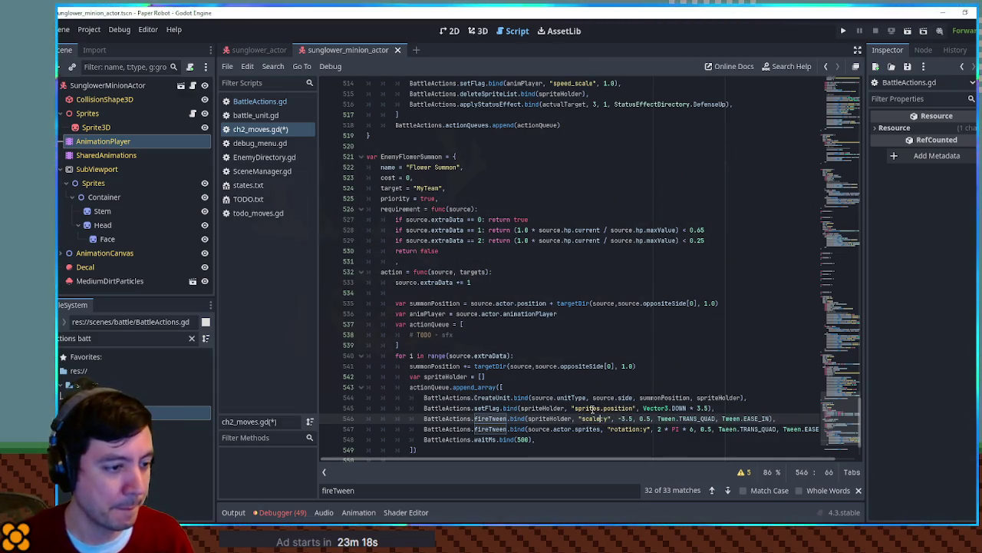
pyautogui.moveTo(581, 419); pyautogui.dragTo(634, 408)
pyautogui.write('scale:y')
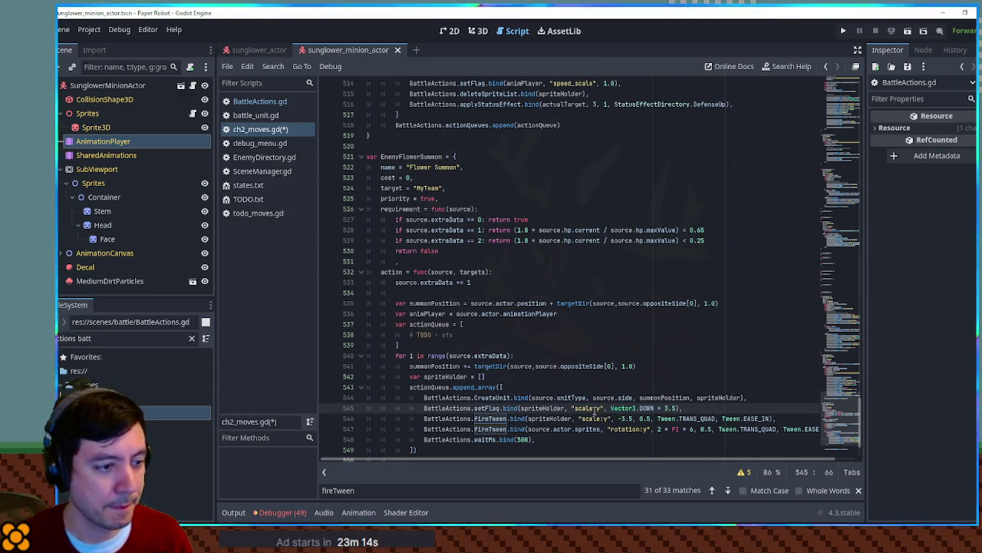
pyautogui.press('Delete')
pyautogui.press('Delete')
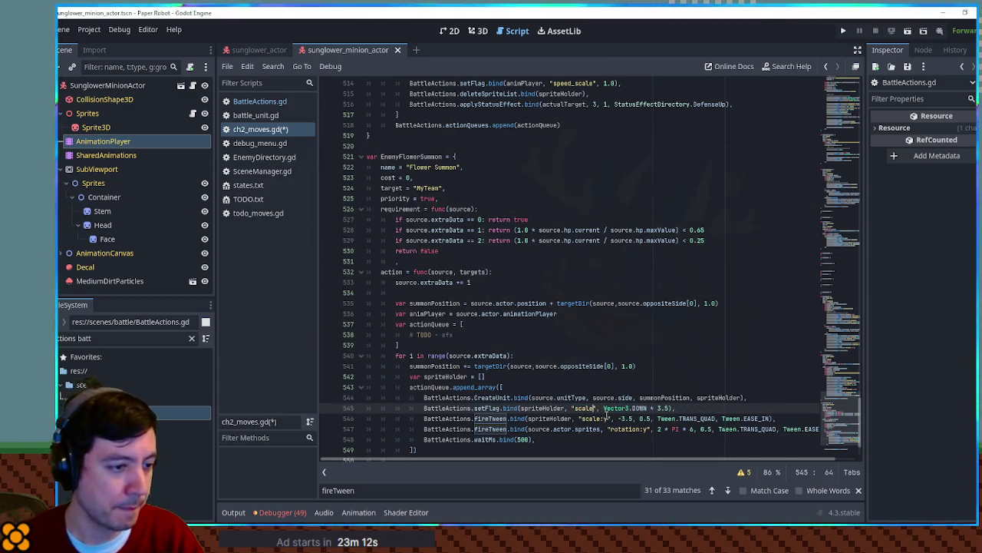
pyautogui.moveTo(626, 408); pyautogui.dragTo(671, 408)
pyautogui.write('(')
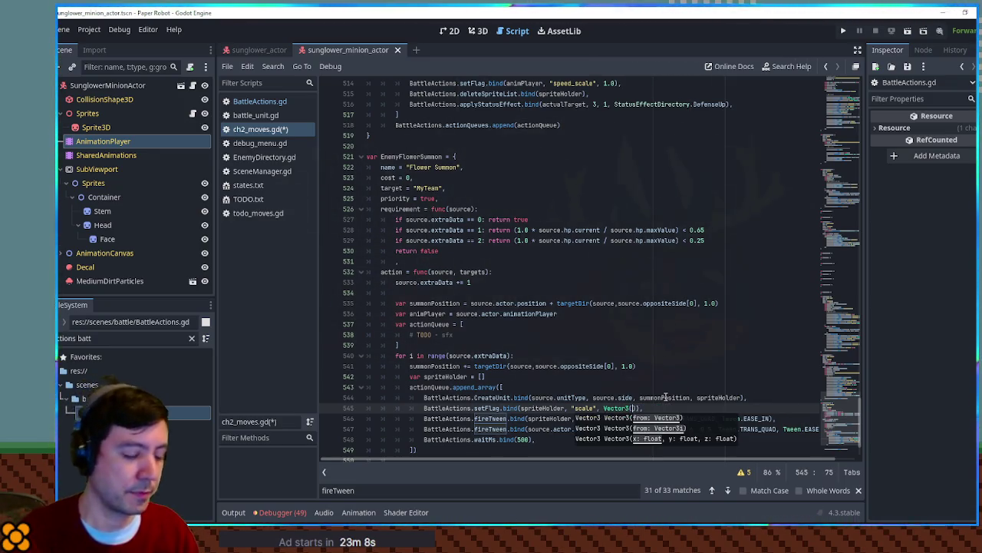
pyautogui.write('1.0,')
pyautogui.write(' 0.01')
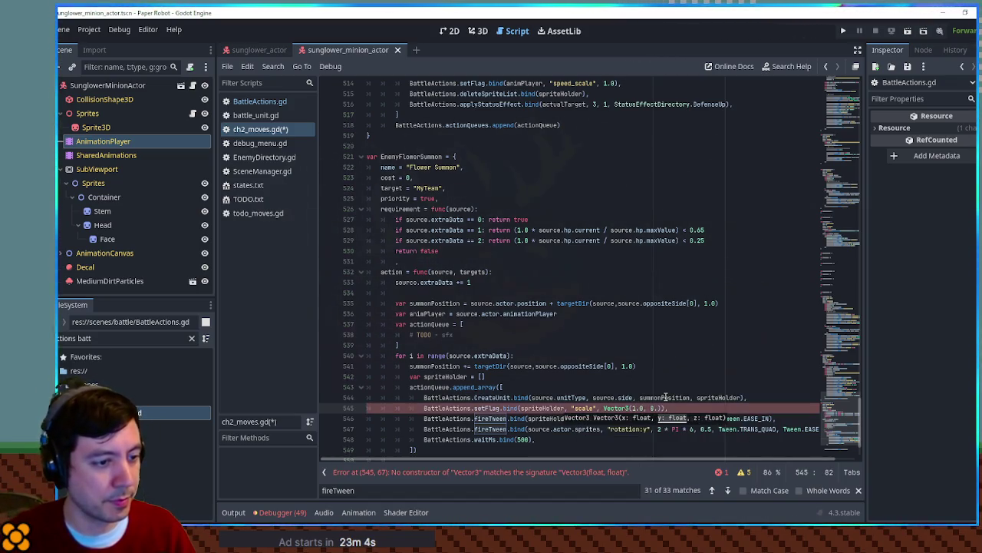
pyautogui.write(', 1.0')
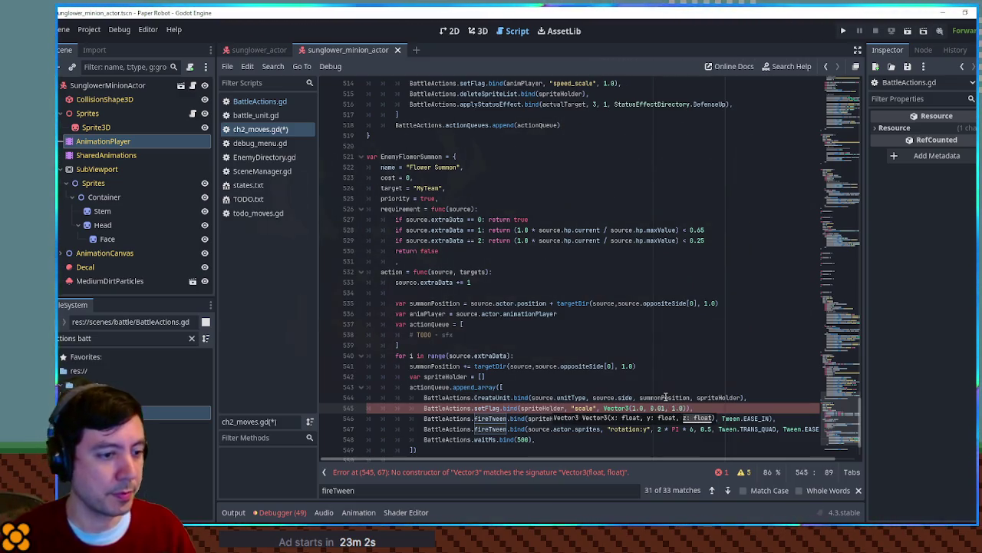
# Step: Tween scale:y to 1 with EASE_IN_OUT and delete the rotation tween line
pyautogui.moveTo(619, 419); pyautogui.dragTo(634, 421)
pyautogui.write('1')
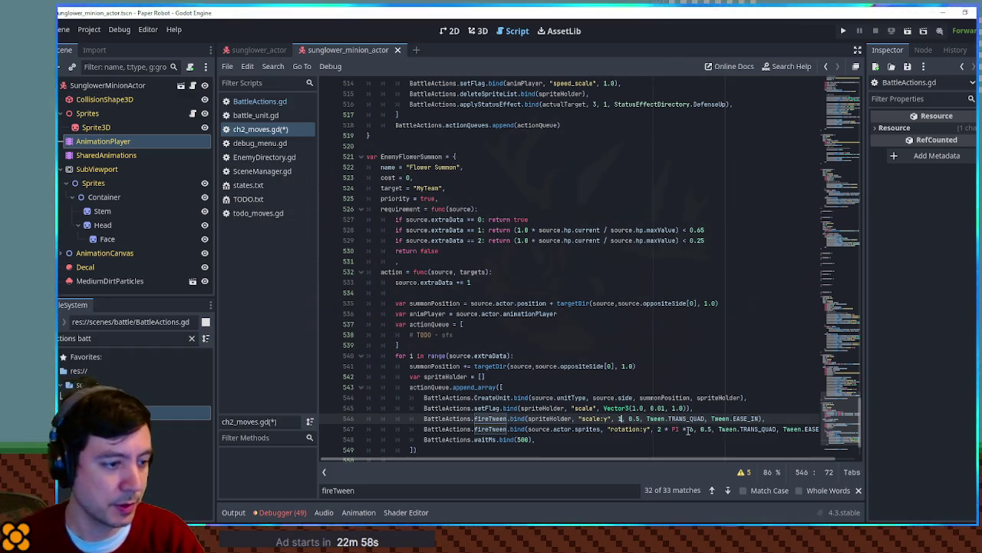
pyautogui.click(760, 418)
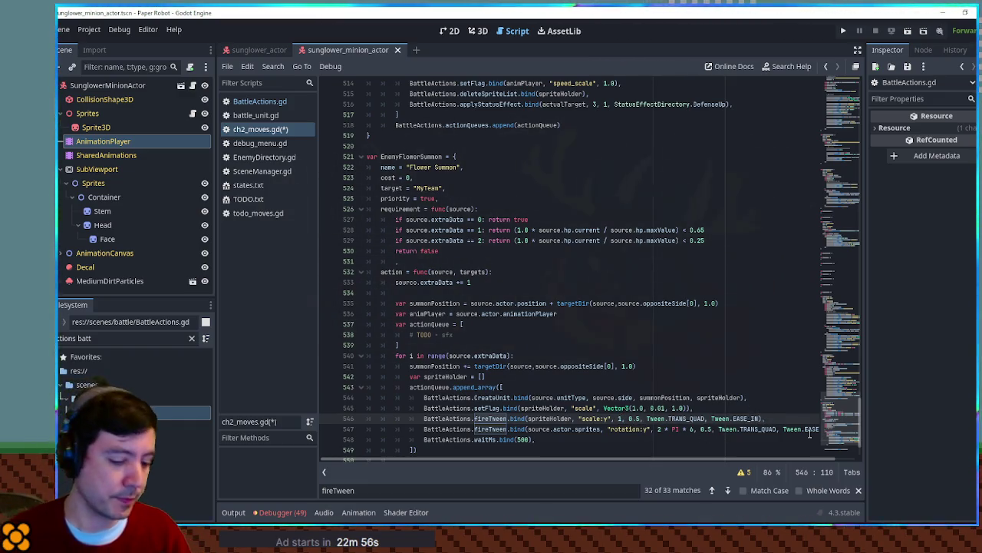
pyautogui.write('_OUT')
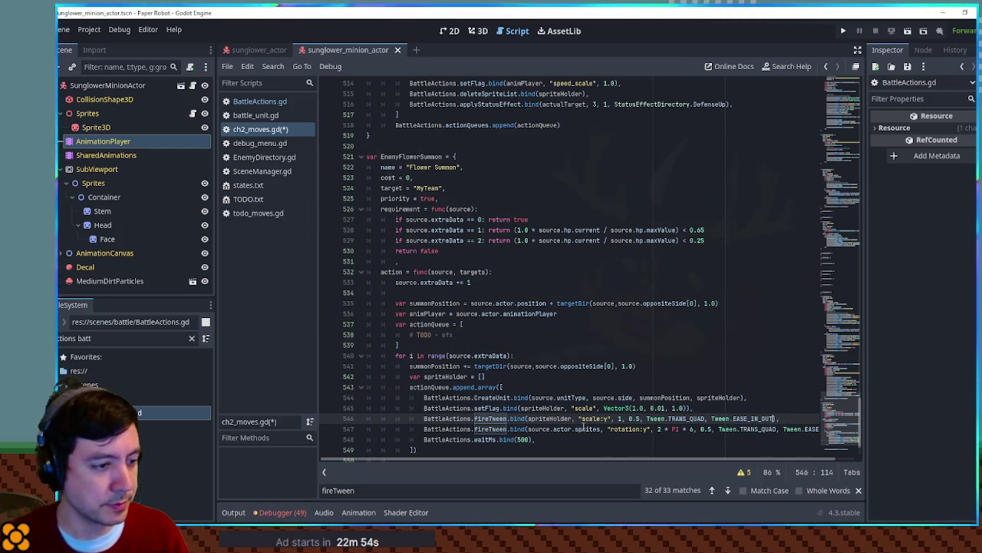
pyautogui.click(587, 428)
pyautogui.hotkey('ctrl', 'shift', 'k')
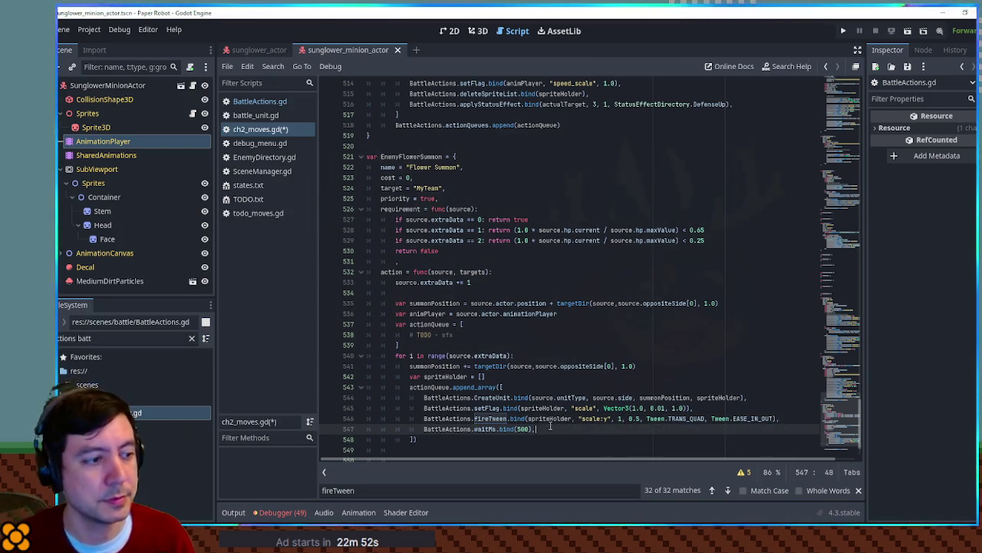
# Step: Save ch2_moves.gd, run the game, and close the test window
pyautogui.hotkey('ctrl', 's')
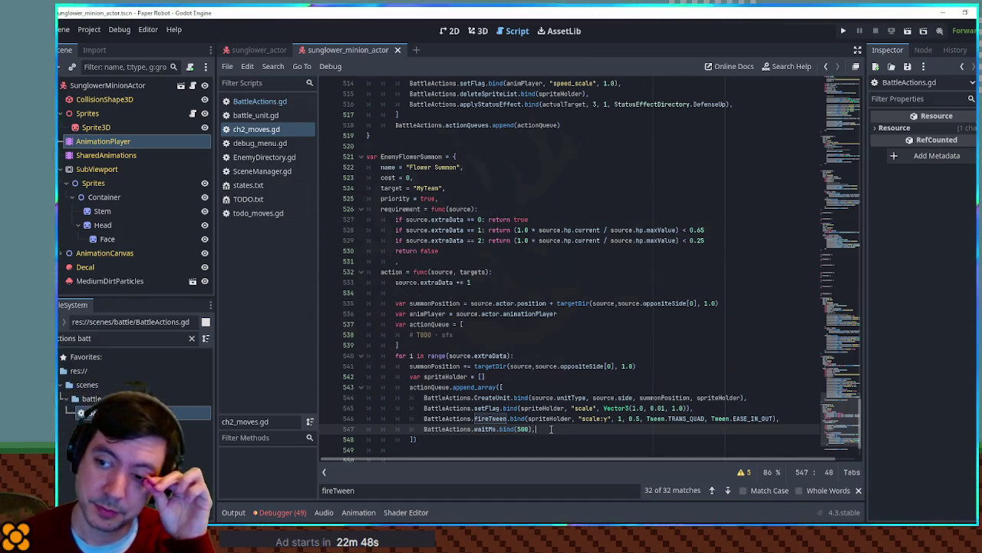
pyautogui.doubleClick(608, 366)
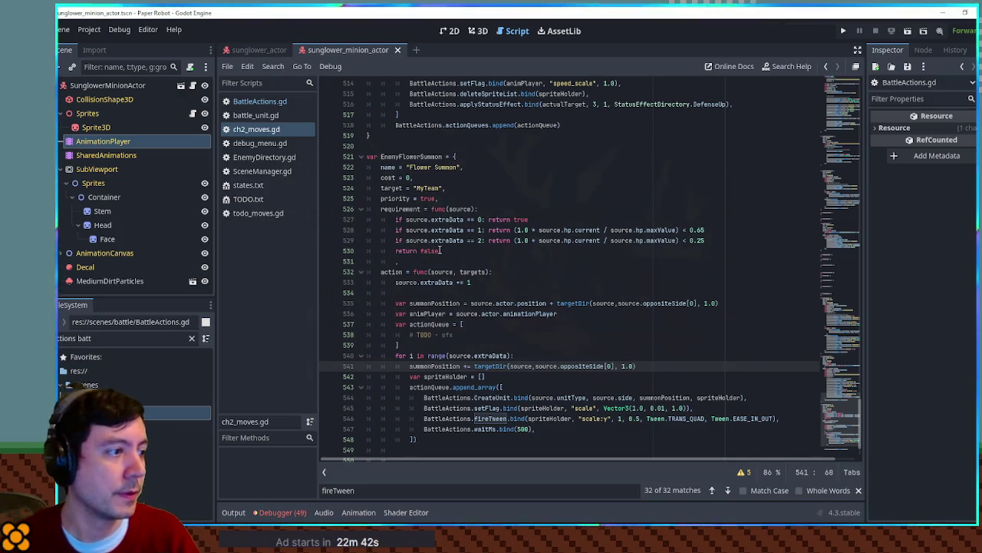
pyautogui.press('F5')
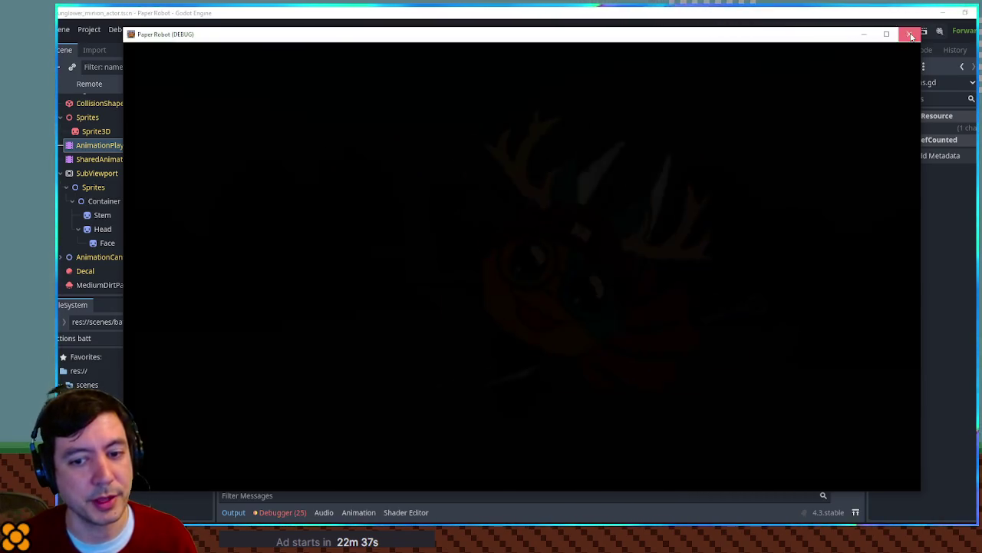
pyautogui.click(911, 36)
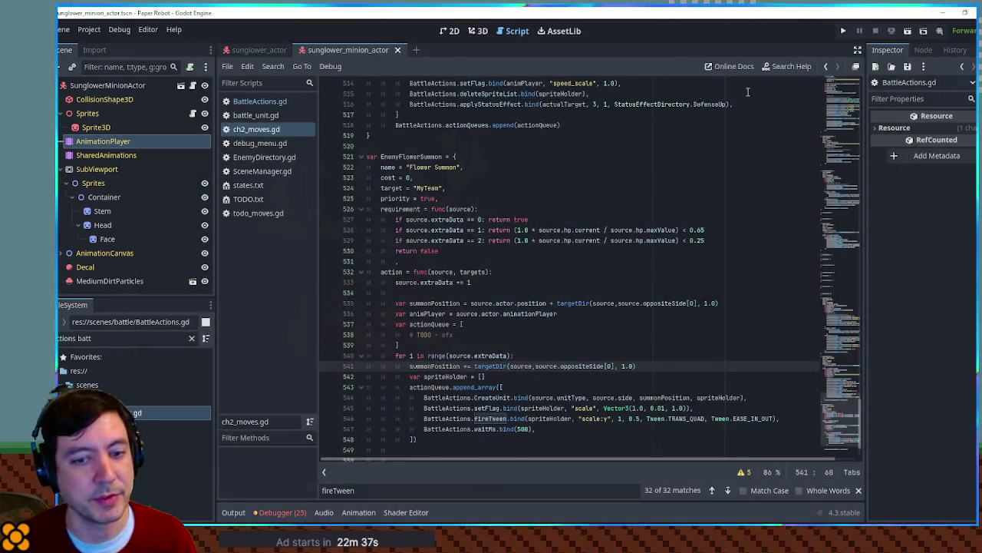
# Step: Paste "EnemyFlowerSummon" after EnemyFlowerSaw in Sunglower's moves in EnemyDirectory.gd, then rerun the game
pyautogui.doubleClick(409, 157)
pyautogui.click(265, 157)
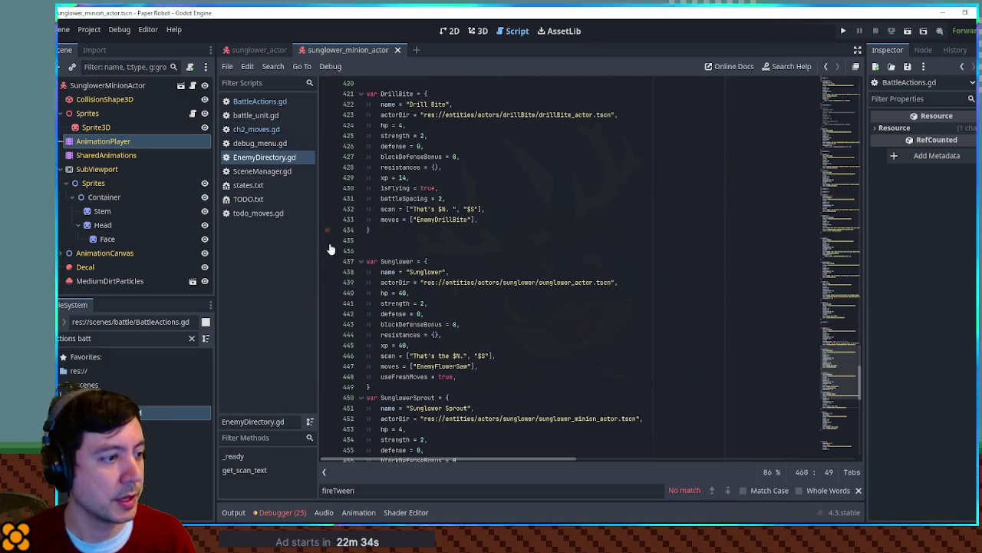
pyautogui.click(472, 367)
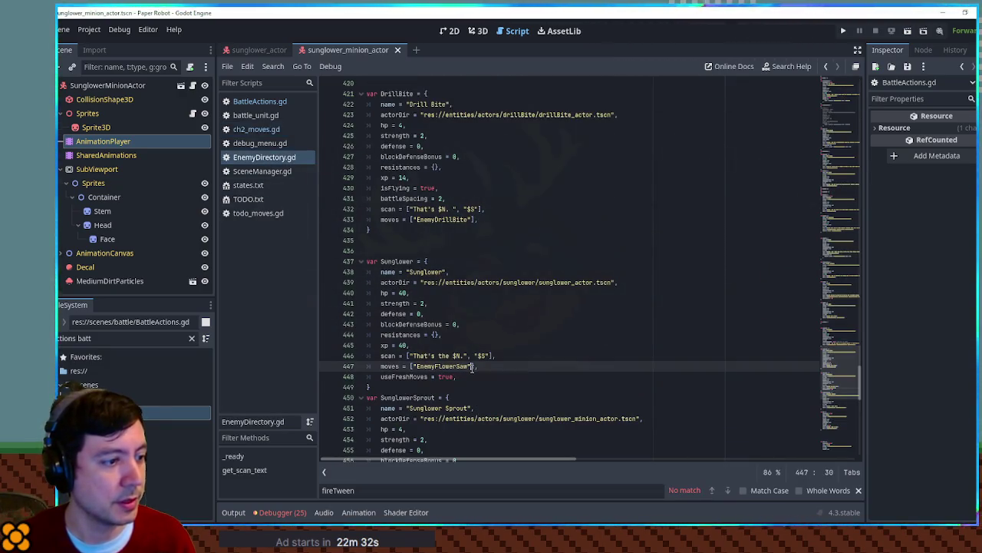
pyautogui.write(',')
pyautogui.write('"EnemyFlowerSummon"')
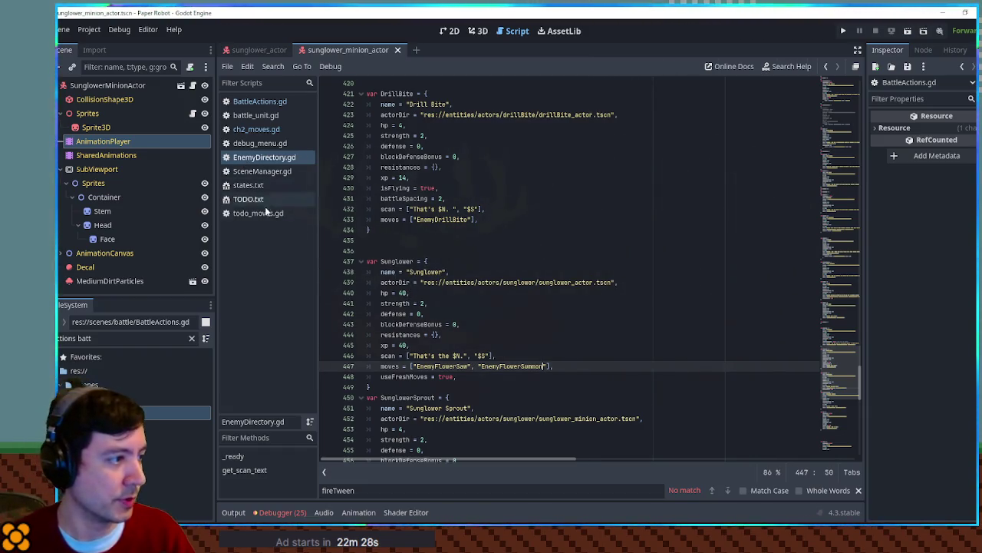
pyautogui.click(256, 130)
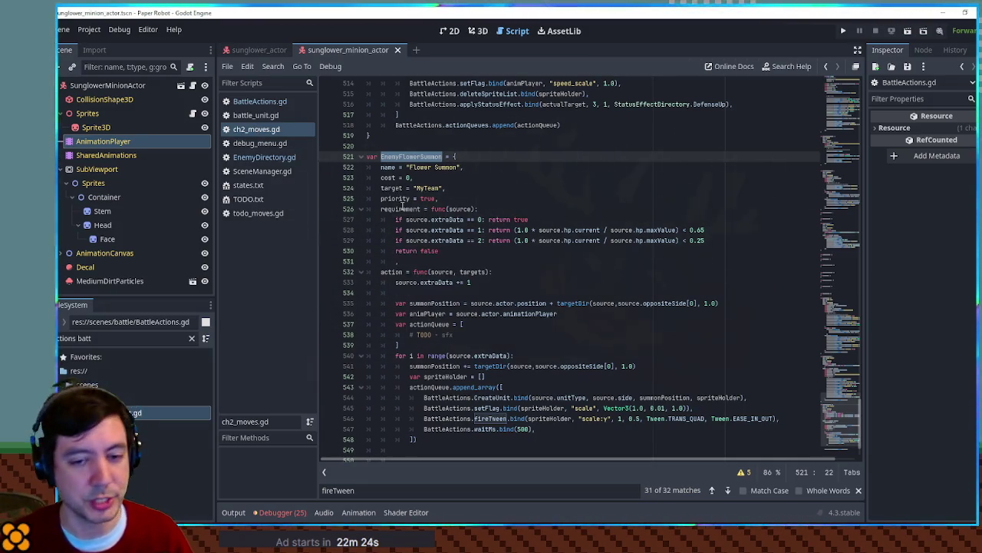
pyautogui.press('F5')
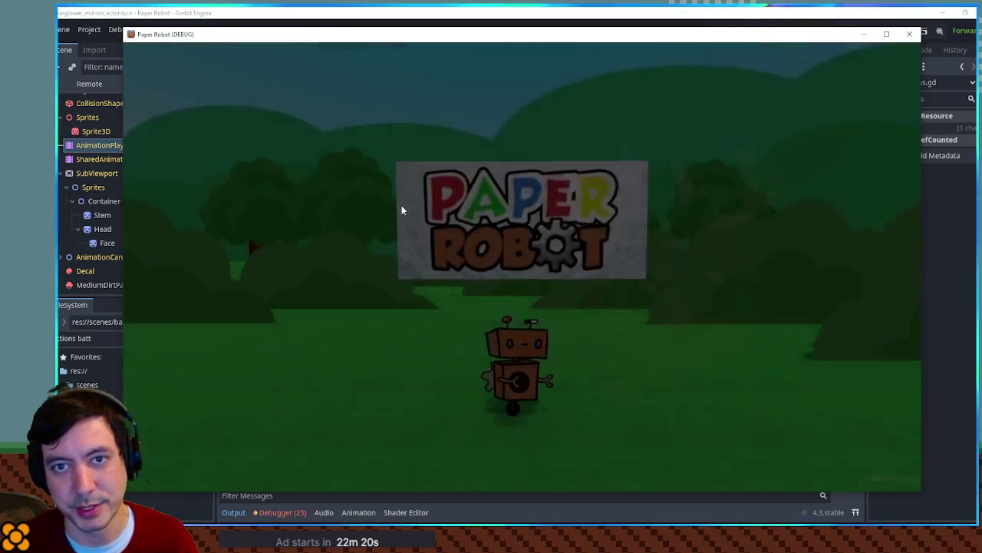
# Step: Start a custom battle with Sunglower as Enemy 1
pyautogui.moveTo(343, 158)
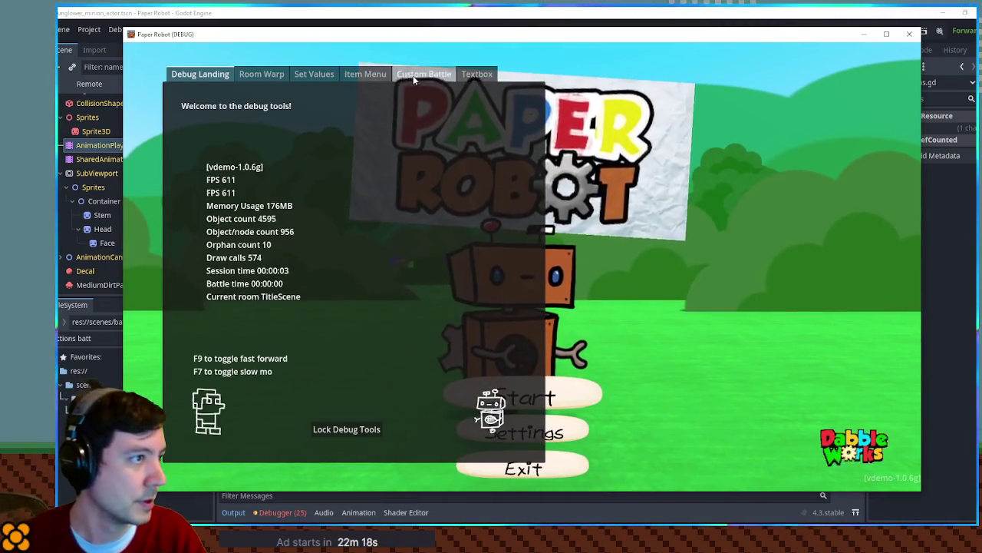
pyautogui.click(414, 74)
pyautogui.click(281, 157)
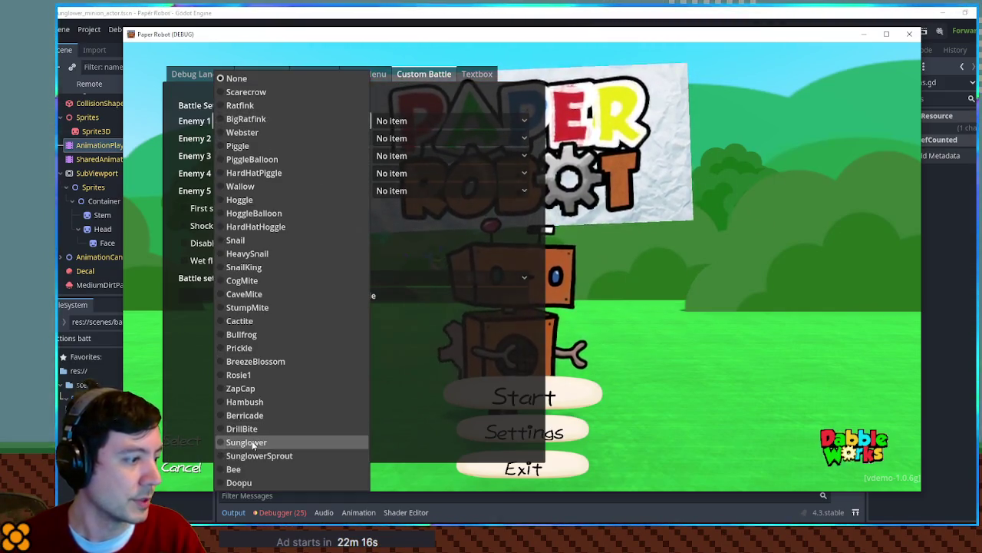
pyautogui.click(252, 442)
pyautogui.click(293, 291)
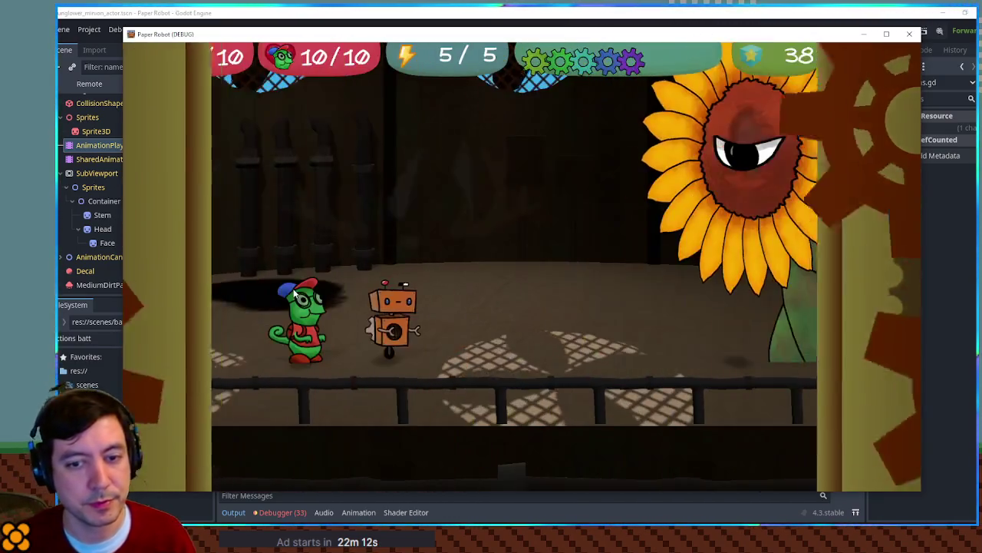
# Step: Play a turn so Sunglower summons another Sunglower, then close the game
pyautogui.press('Up')
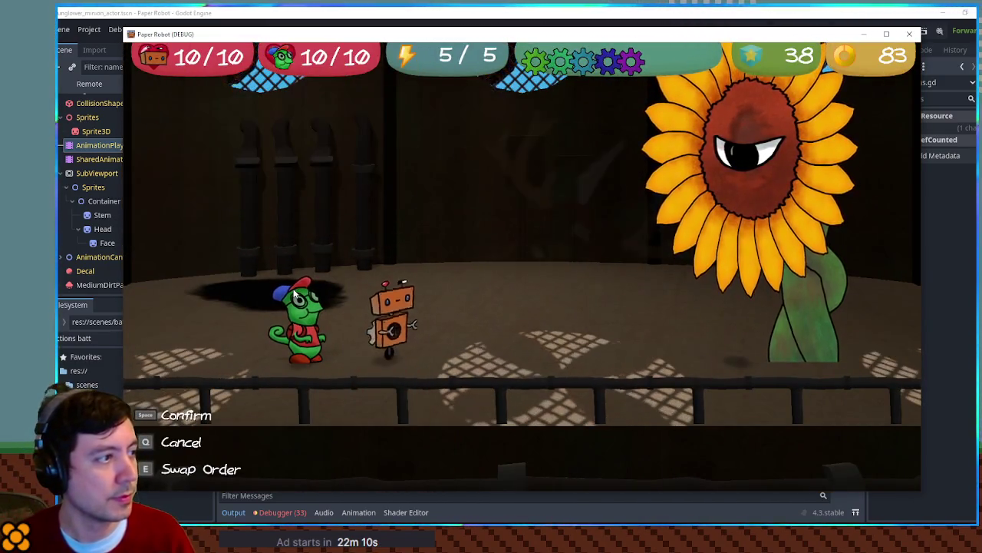
pyautogui.press('Up')
pyautogui.press('space')
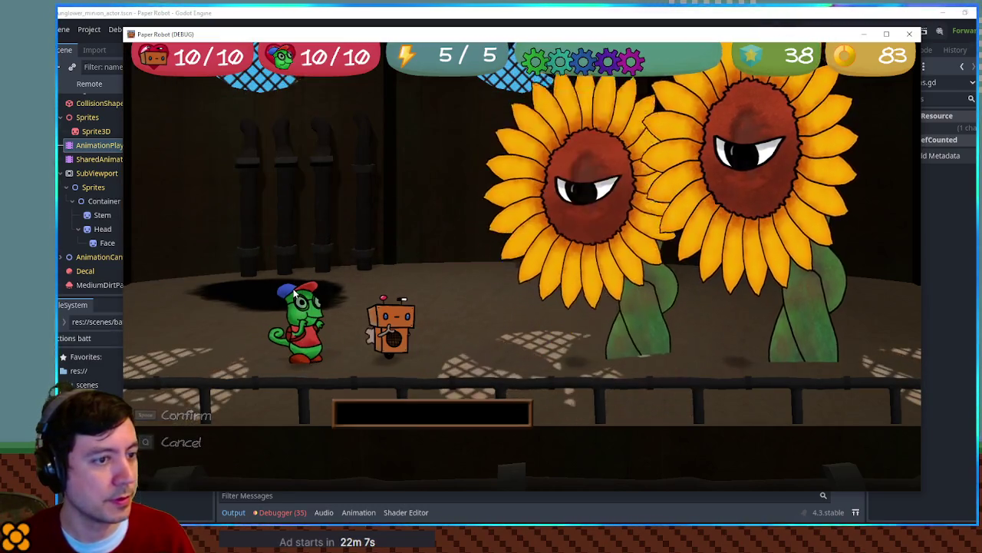
pyautogui.click(910, 36)
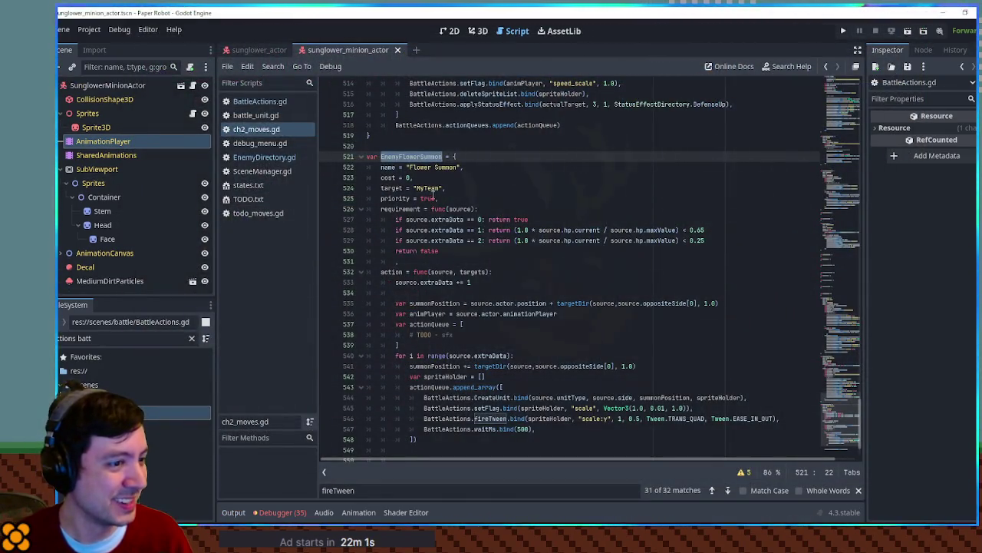
# Step: Replace source.unitType on line 544 with EnemyDirectory.SunglowerSprout and run the game
pyautogui.click(572, 399)
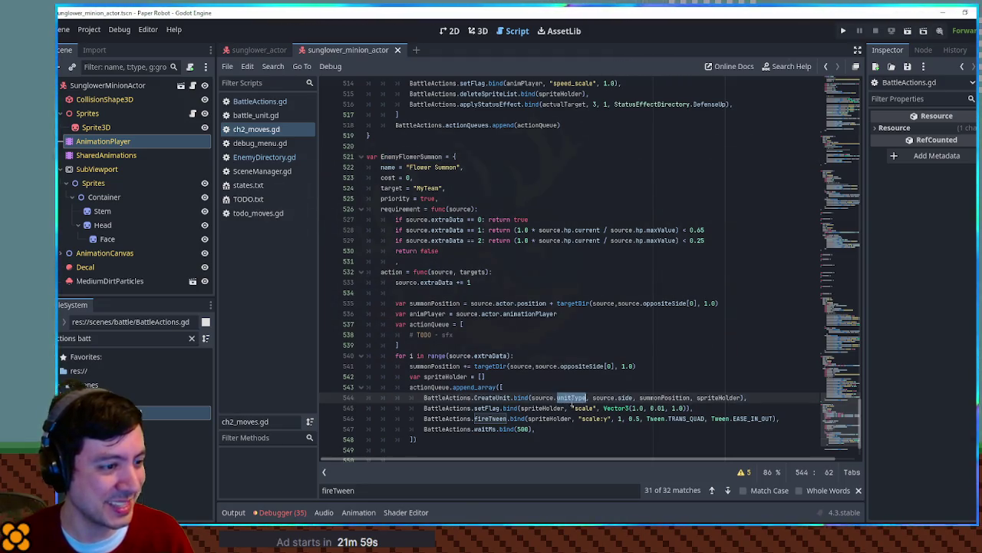
pyautogui.moveTo(531, 398); pyautogui.dragTo(586, 397)
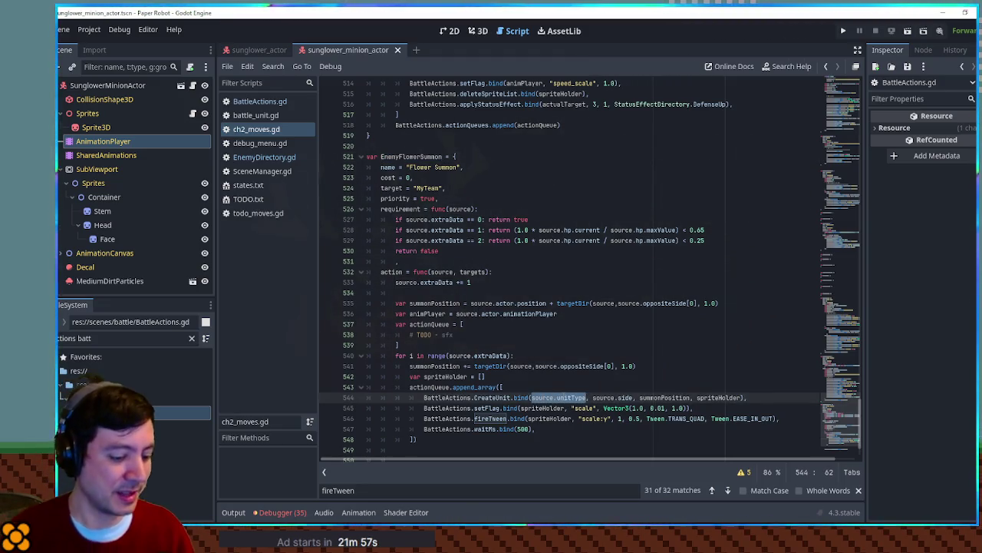
pyautogui.write('EnemyDirectory.')
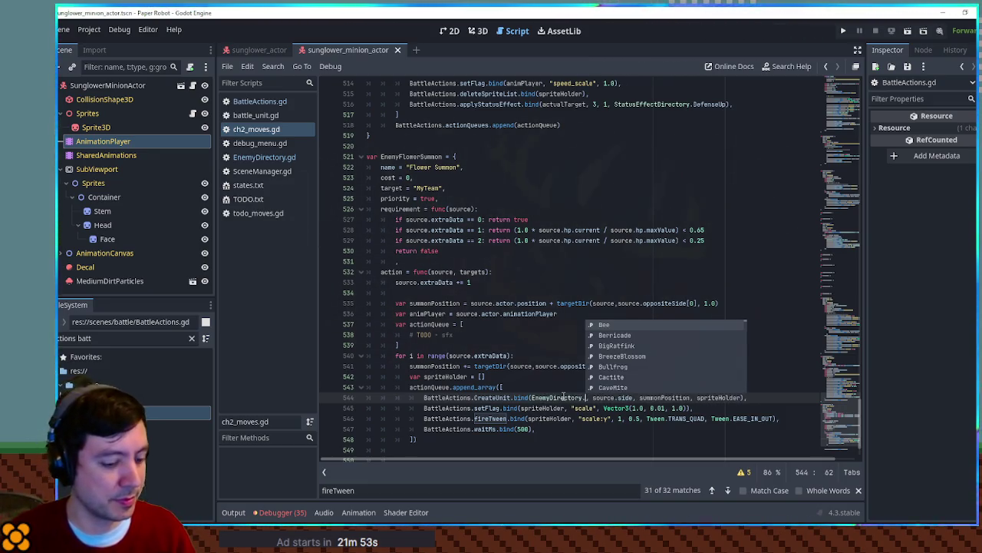
pyautogui.write('Sun')
pyautogui.press('Return')
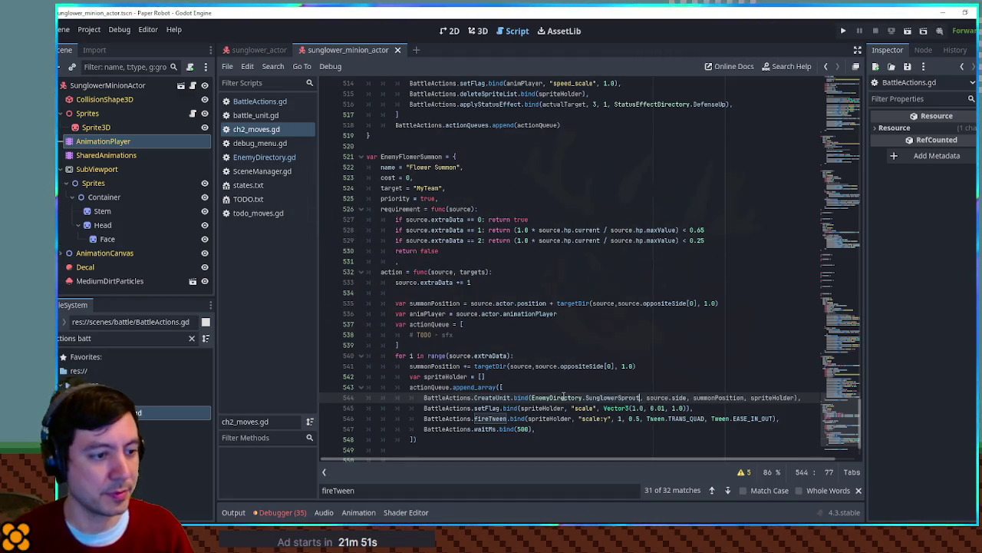
pyautogui.press('F5')
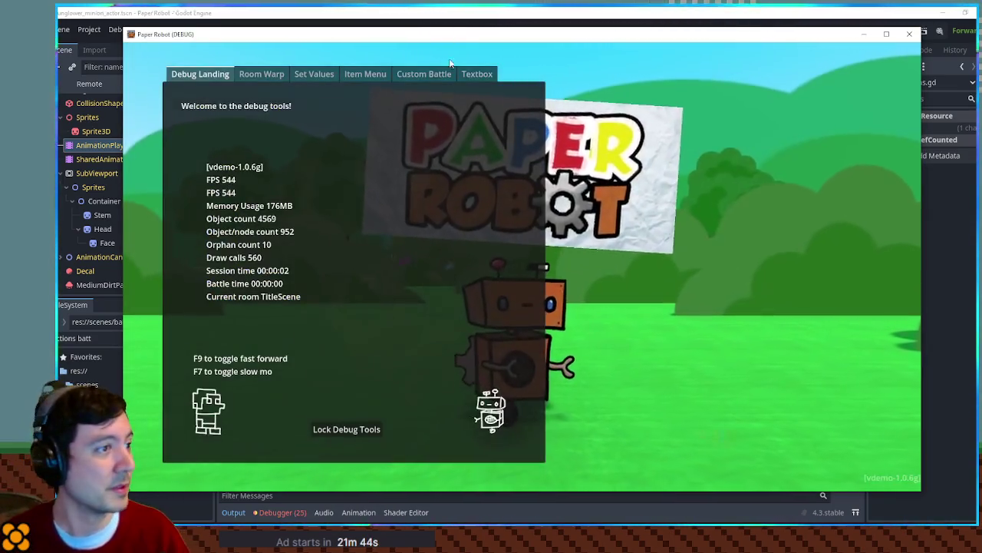
# Step: Start a custom battle with Sunglower as Enemy 1
pyautogui.click(442, 74)
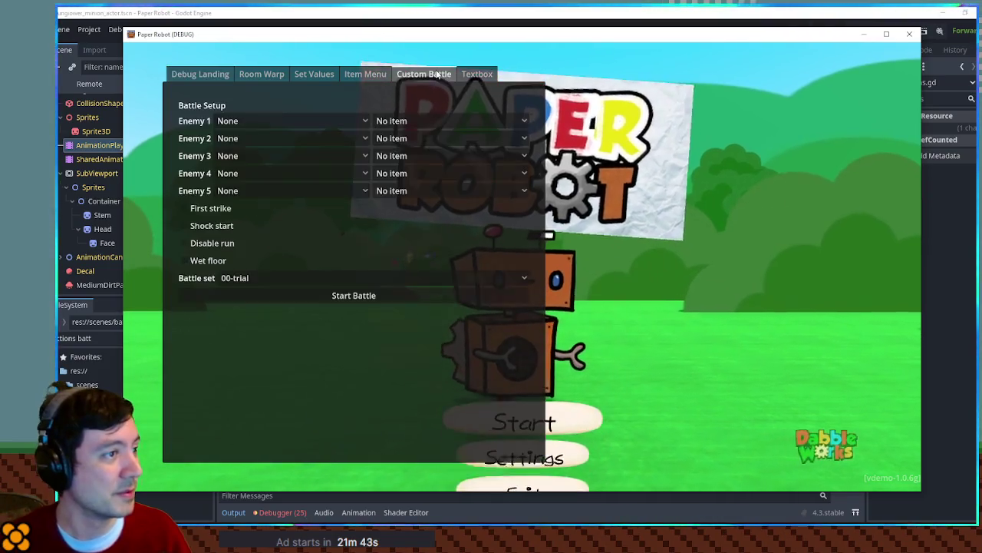
pyautogui.click(237, 138)
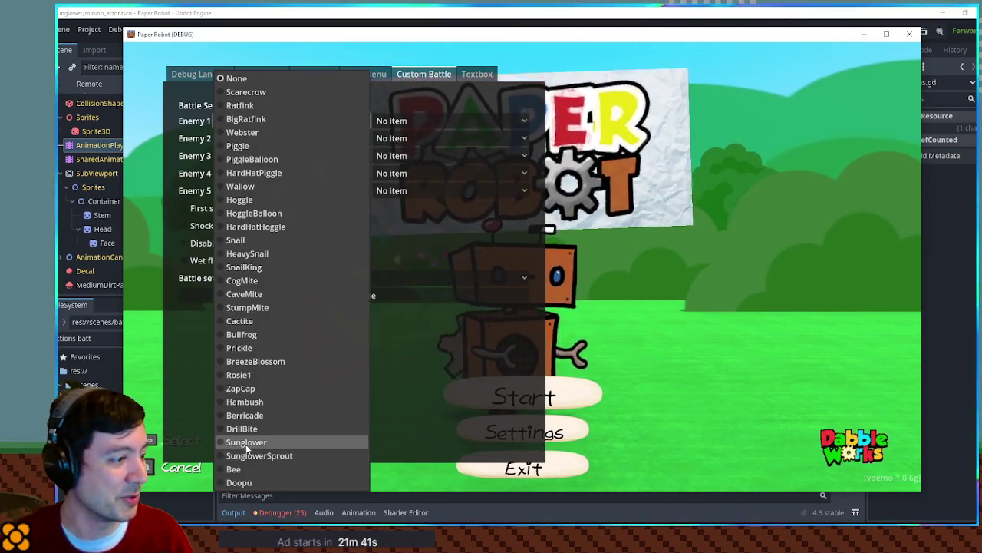
pyautogui.click(245, 442)
pyautogui.click(320, 299)
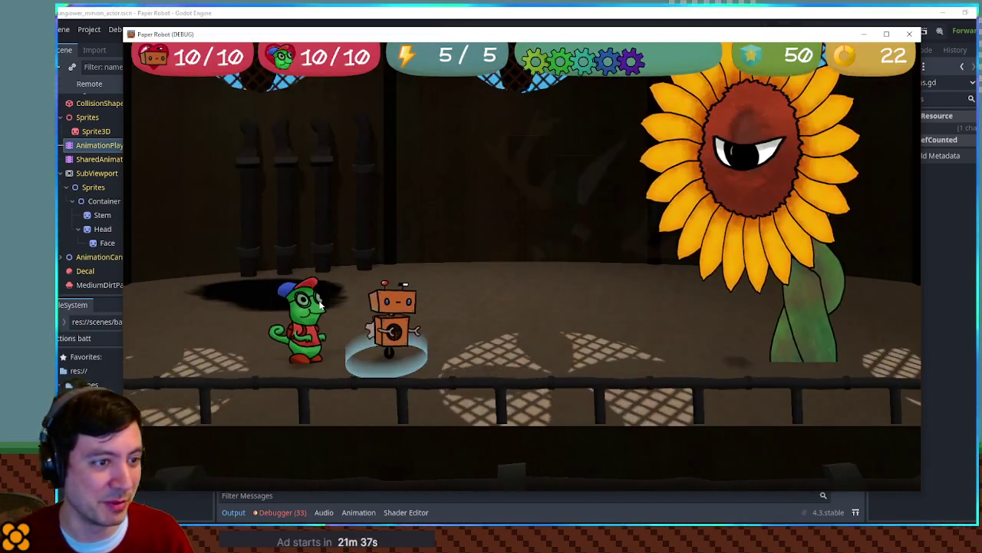
# Step: Swap in the worm, defend, and end the turn so Sunglower summons a Sprout
pyautogui.press('e')
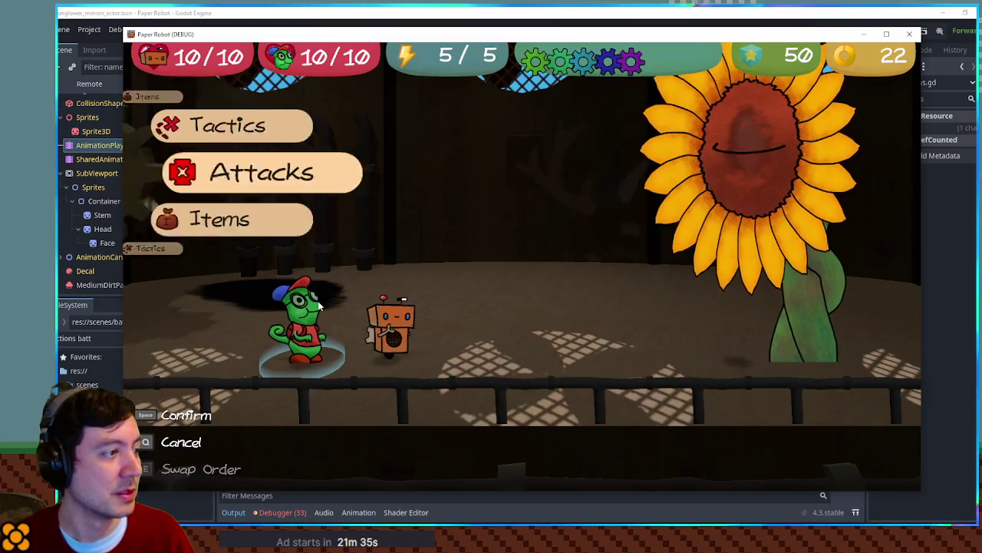
pyautogui.press('space')
pyautogui.press('q')
pyautogui.press('Up')
pyautogui.press('space')
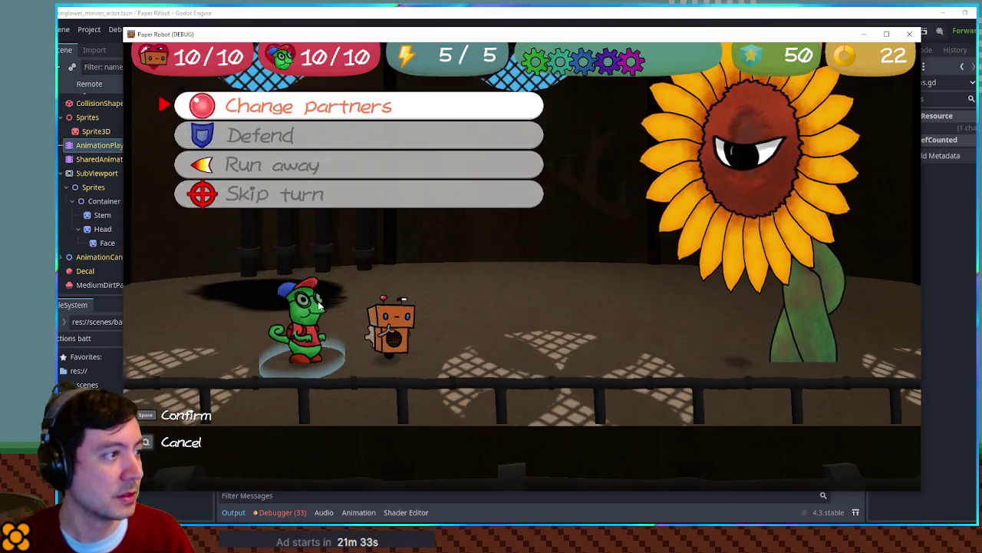
pyautogui.press('Down')
pyautogui.press('space')
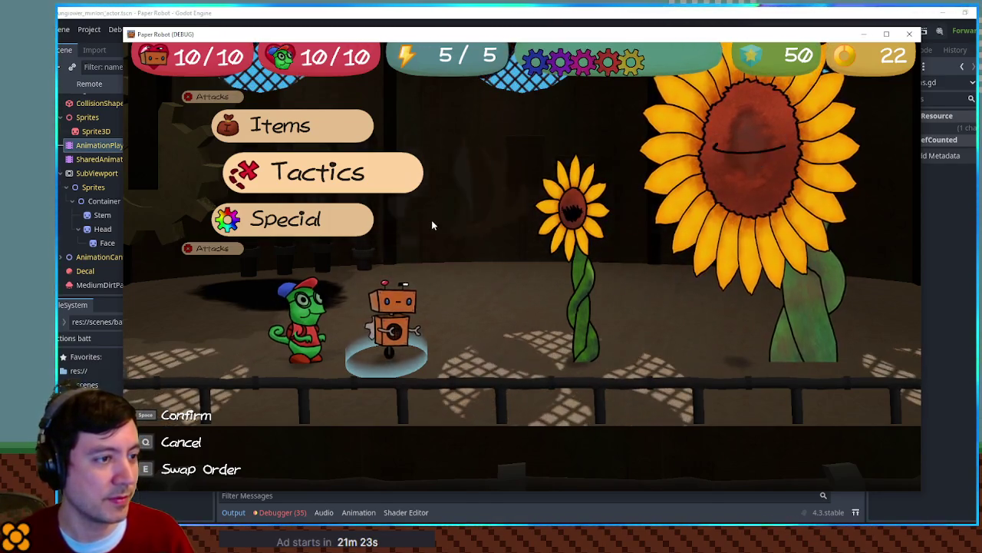
pyautogui.press('space')
pyautogui.press('e')
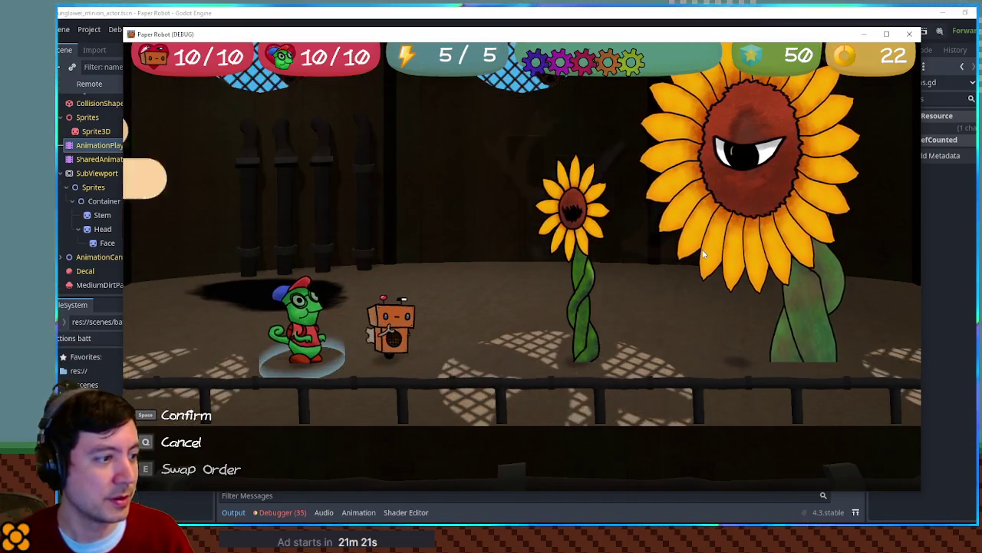
pyautogui.press('space')
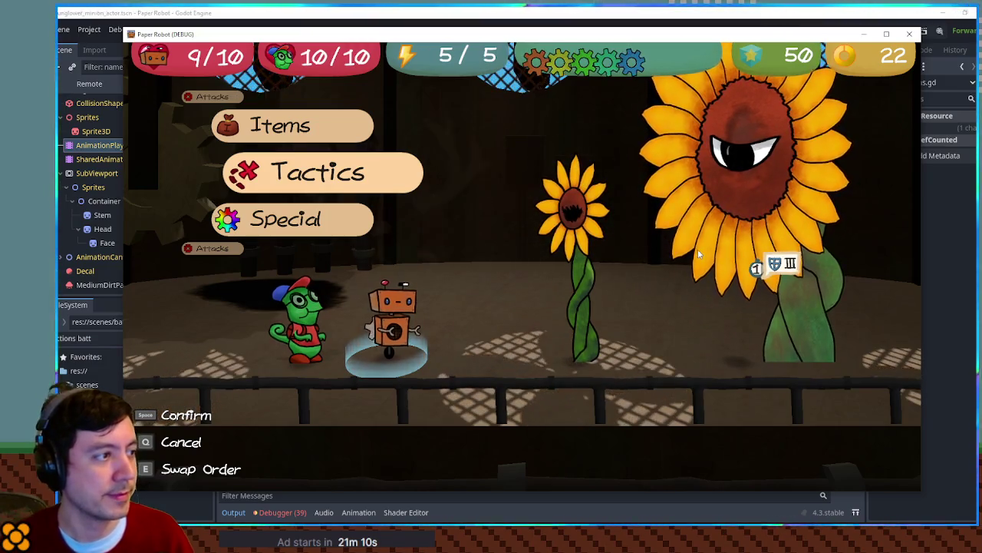
# Step: Browse the robot's Gear Spin and Spring Fling attacks, then close the game window
pyautogui.press('space')
pyautogui.press('q')
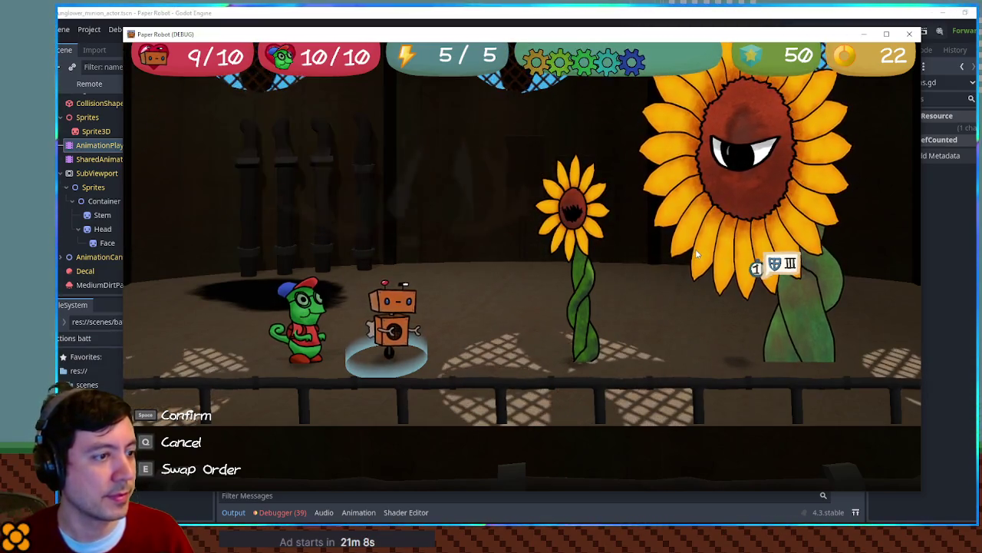
pyautogui.press('Up')
pyautogui.press('Up')
pyautogui.press('space')
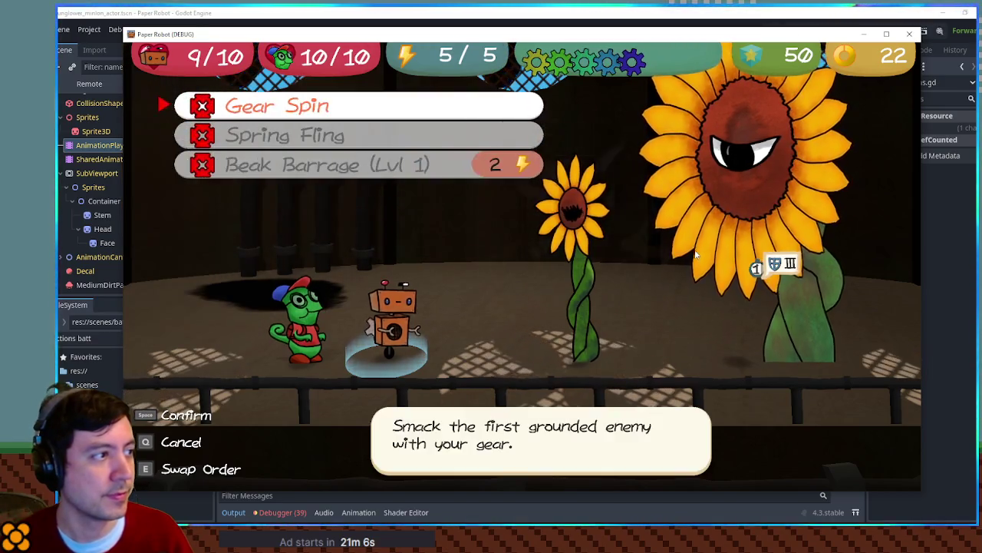
pyautogui.press('space')
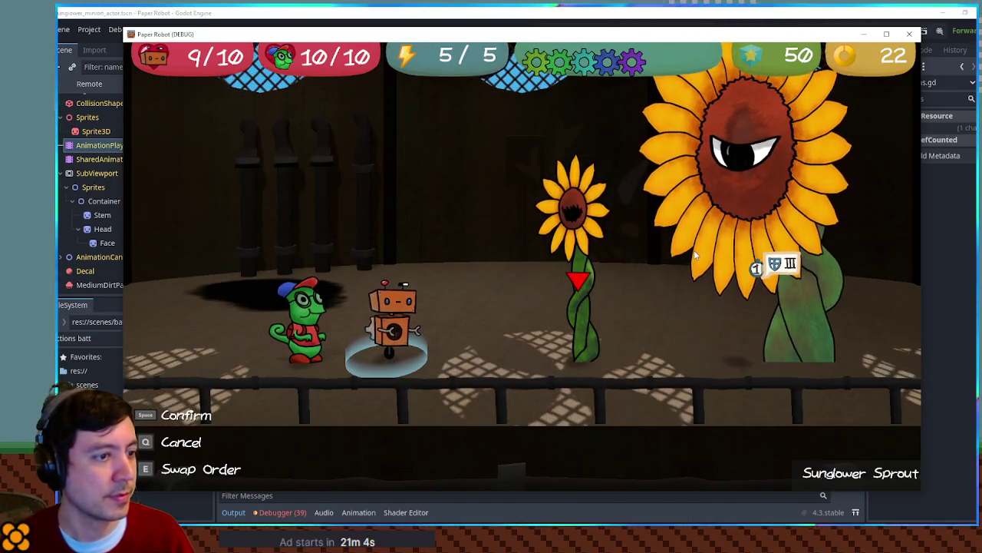
pyautogui.press('q')
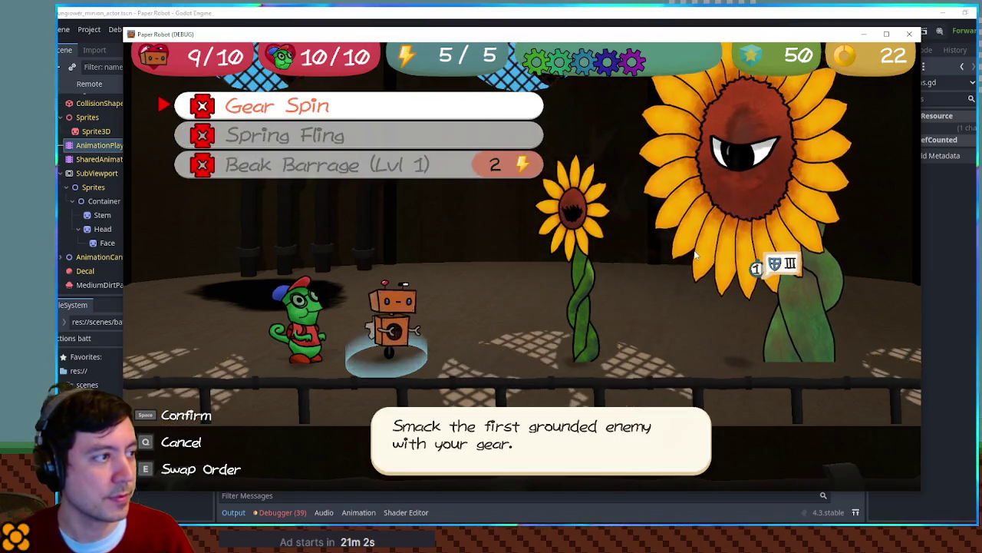
pyautogui.press('Down')
pyautogui.press('q')
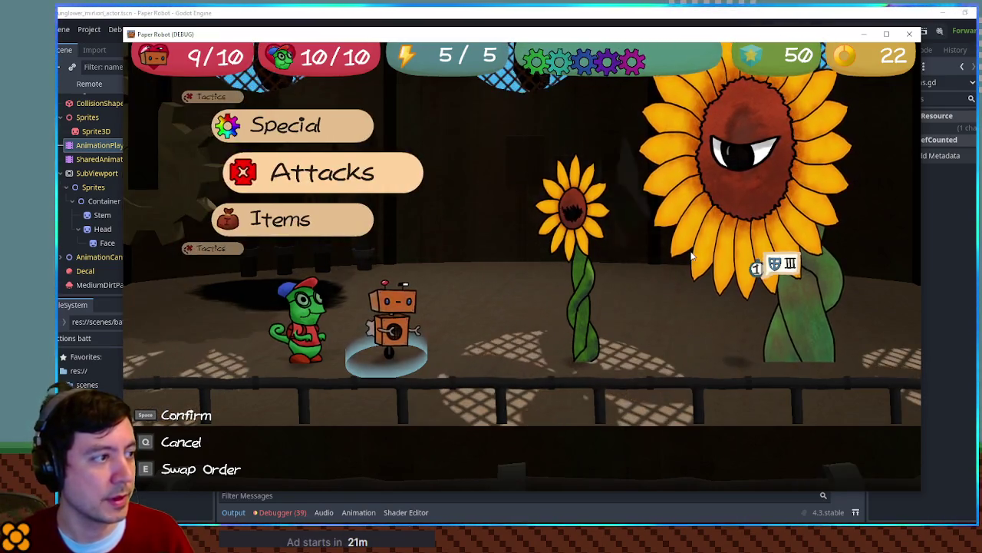
pyautogui.press('space')
pyautogui.press('space')
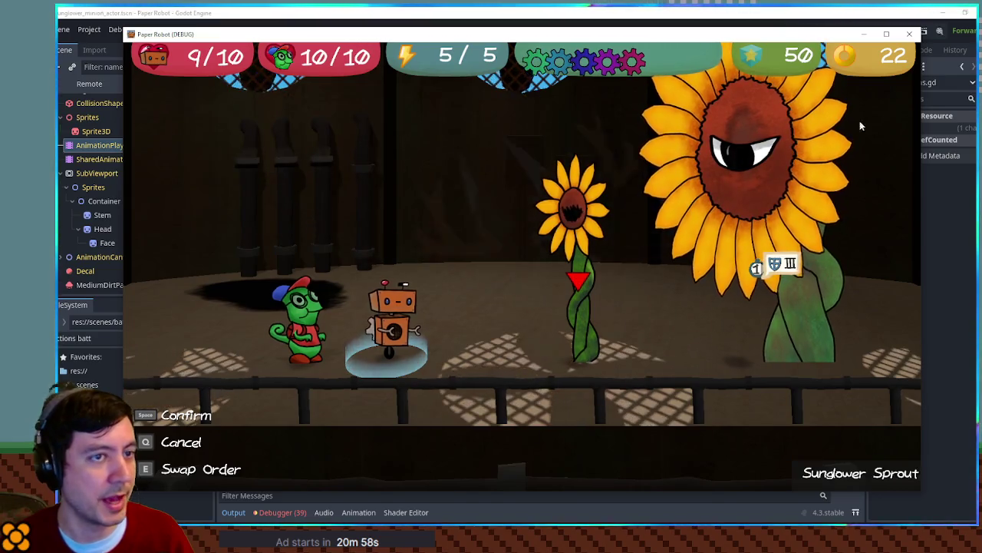
pyautogui.click(910, 35)
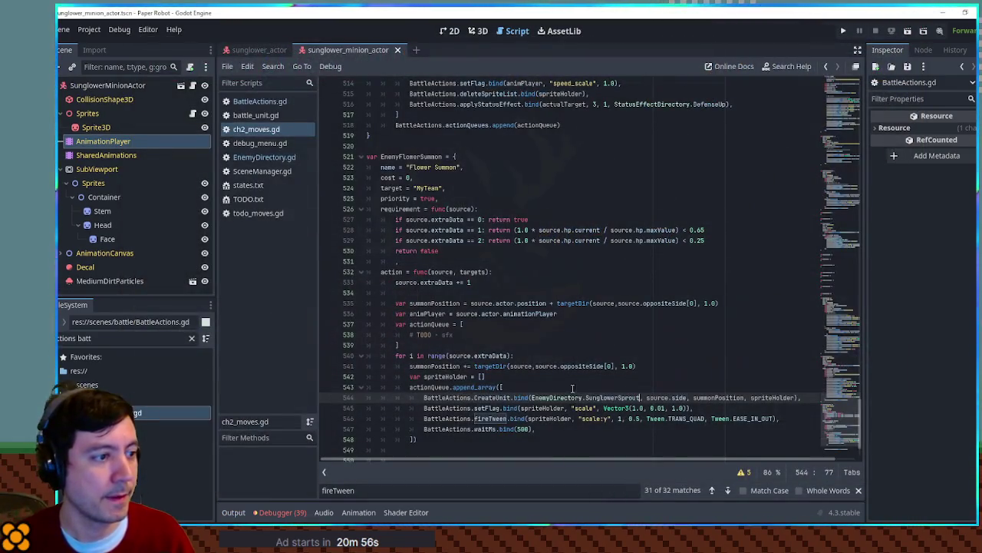
# Step: Copy DrillBite's isFlying = true line into the SunglowerSprout entry of EnemyDirectory.gd
pyautogui.click(255, 157)
pyautogui.hotkey('ctrl', 'f')
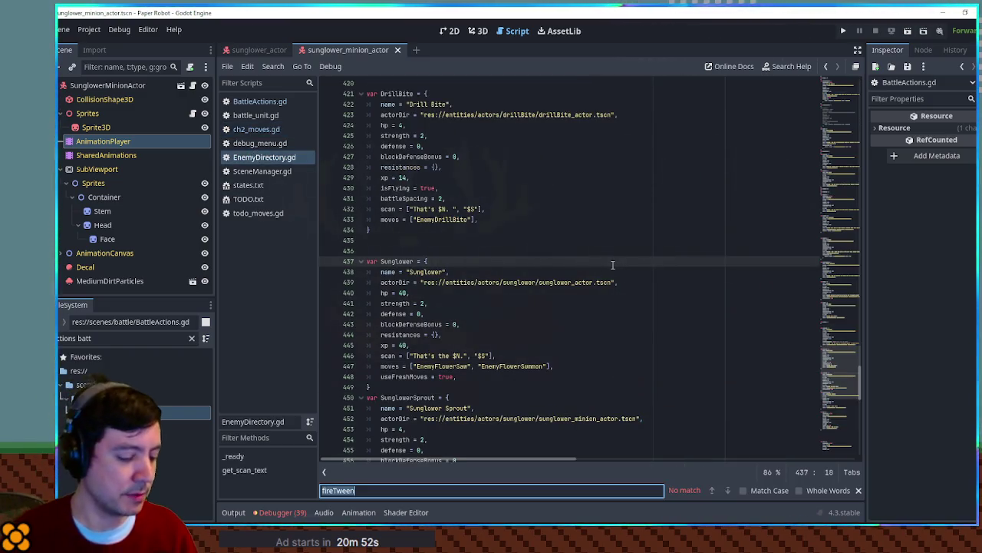
pyautogui.write('bite')
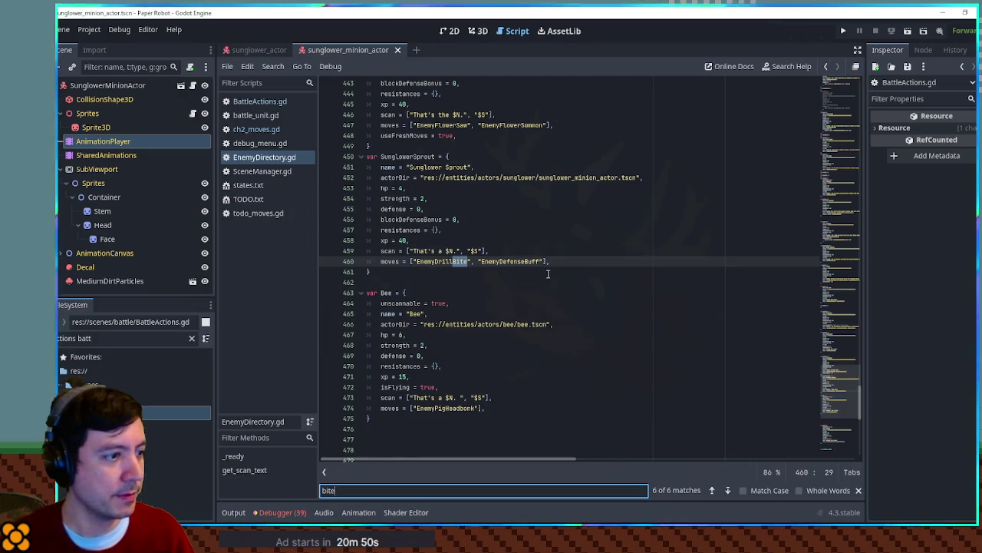
pyautogui.press('Return')
pyautogui.moveTo(444, 356); pyautogui.dragTo(450, 350)
pyautogui.hotkey('ctrl', 'c')
pyautogui.scroll(-15, 512, 303)
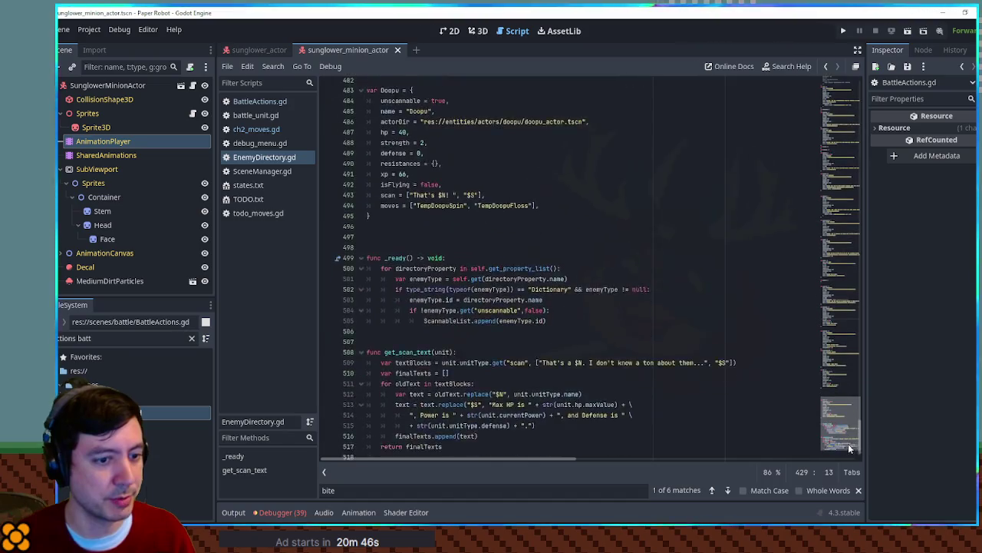
pyautogui.scroll(7, 514, 292)
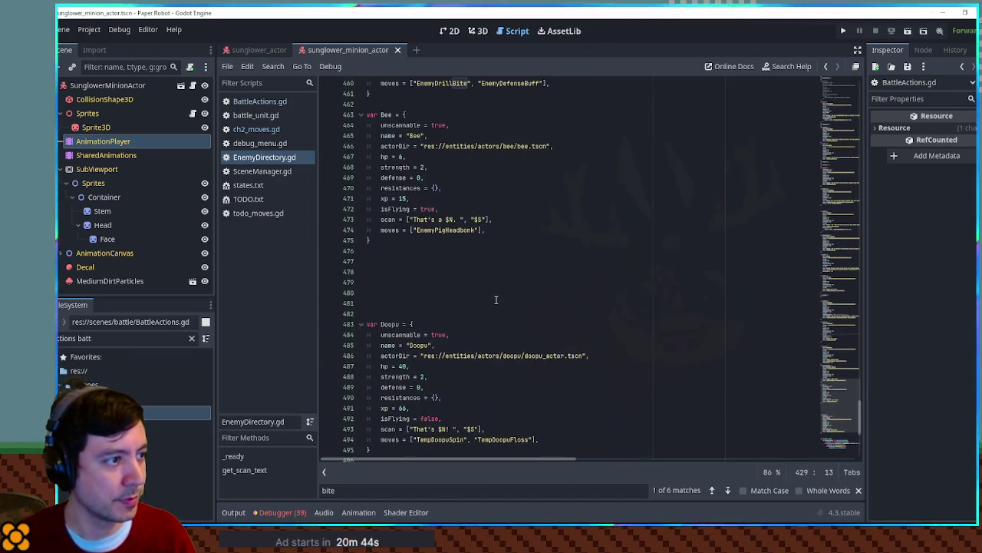
pyautogui.click(485, 220)
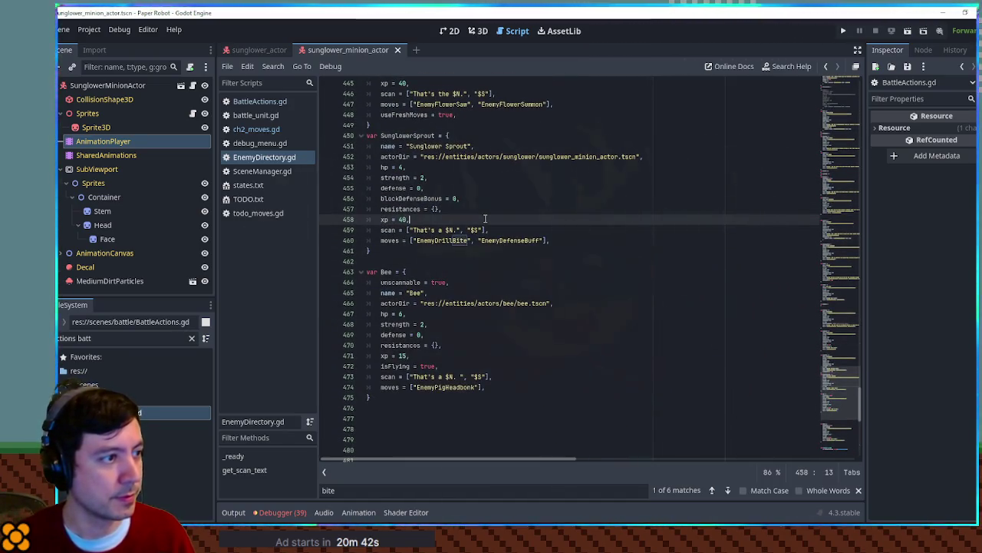
pyautogui.hotkey('ctrl', 'v')
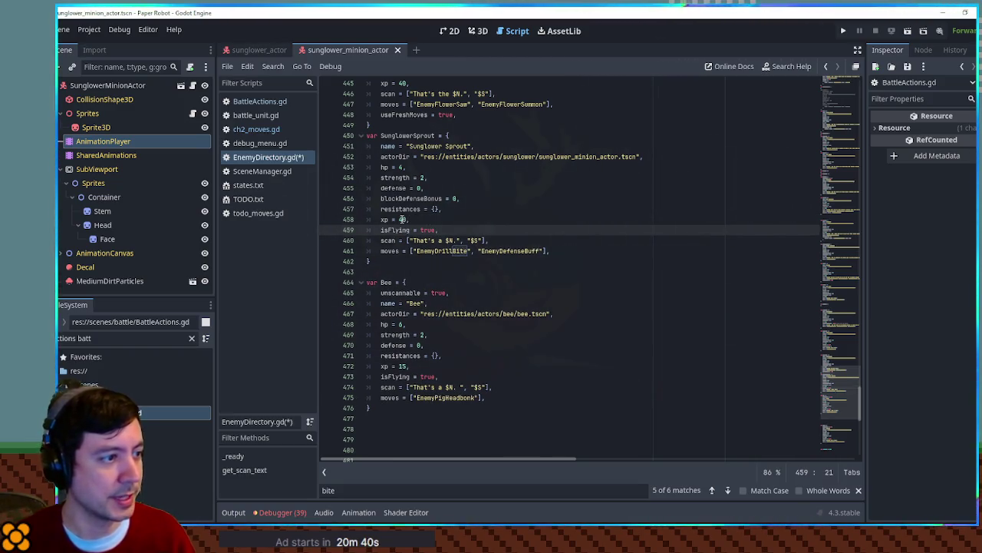
# Step: Save EnemyDirectory.gd after the SunglowerSprout edit, then revisit the DrillBite entry
pyautogui.click(406, 219)
pyautogui.click(499, 233)
pyautogui.write('8')
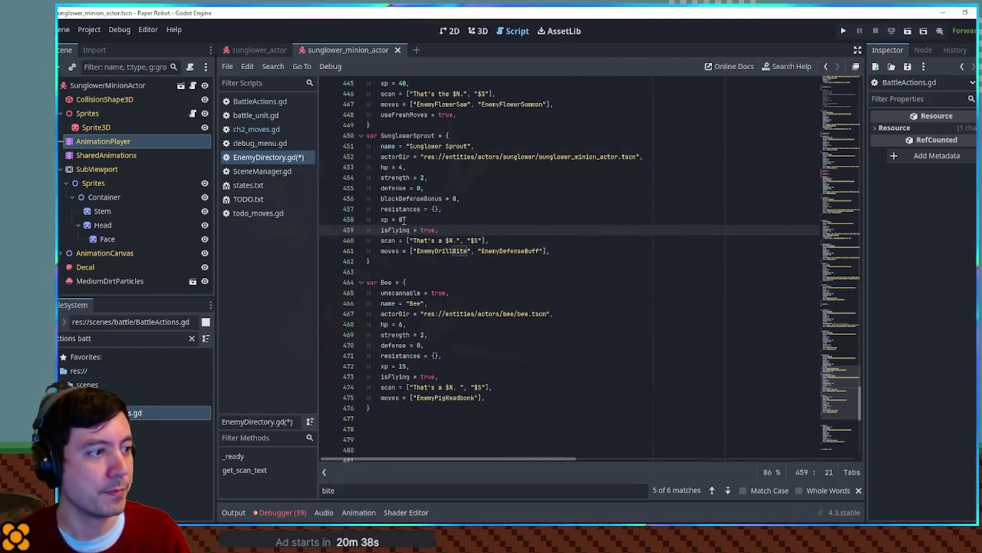
pyautogui.hotkey('ctrl', 's')
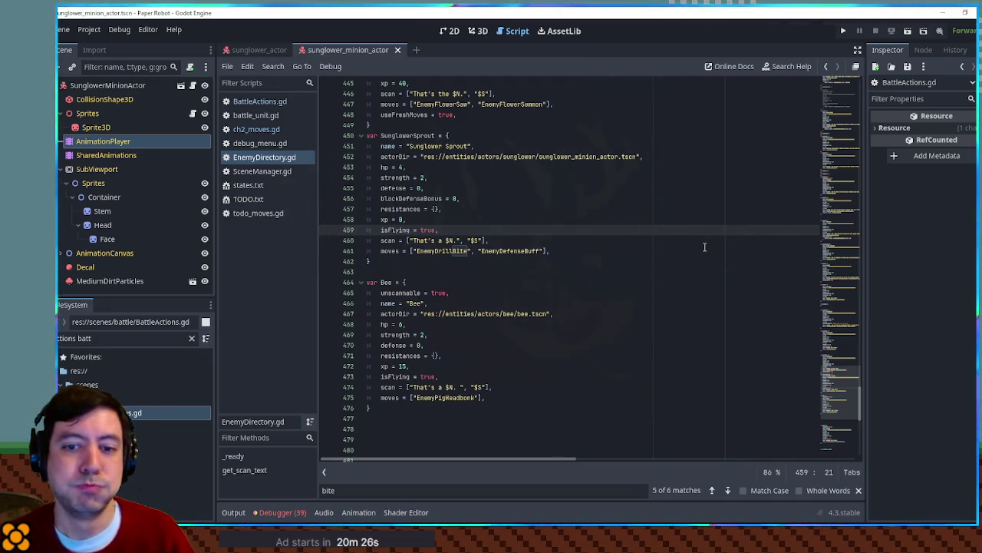
pyautogui.scroll(-1, 261, 123)
pyautogui.hotkey('alt', 'Left')
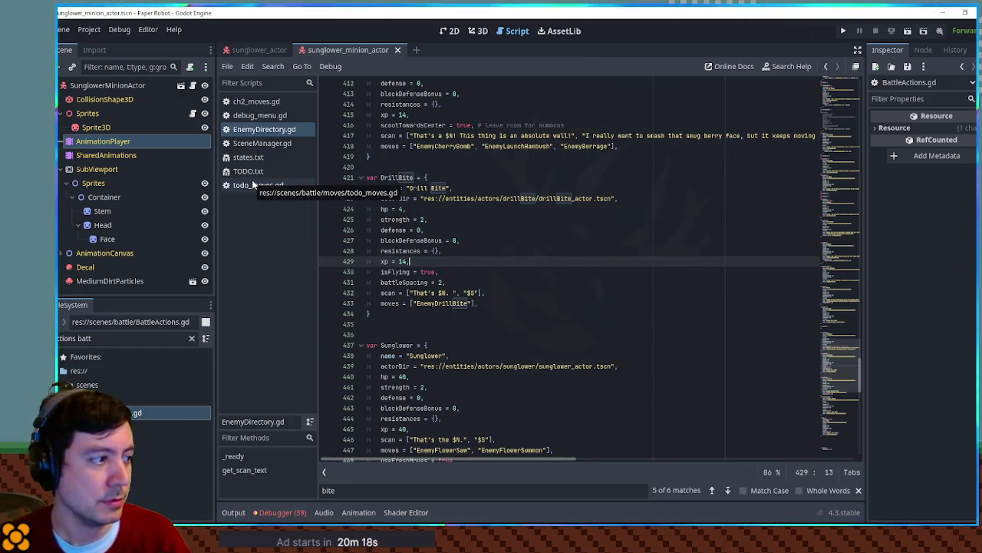
pyautogui.click(534, 297)
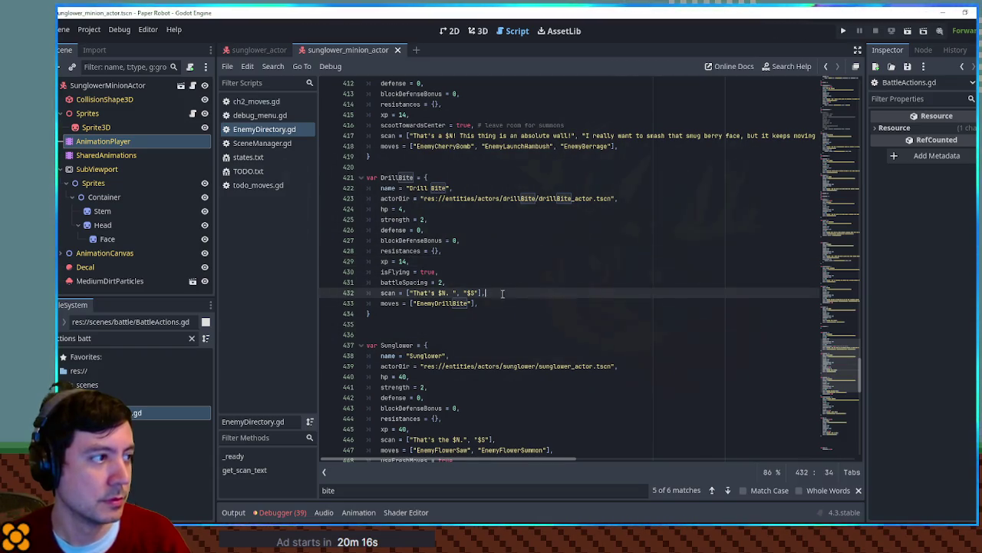
# Step: Close SceneManager.gd and debug_menu.gd, returning to ch2_moves.gd
pyautogui.click(258, 143)
pyautogui.middleClick(258, 143)
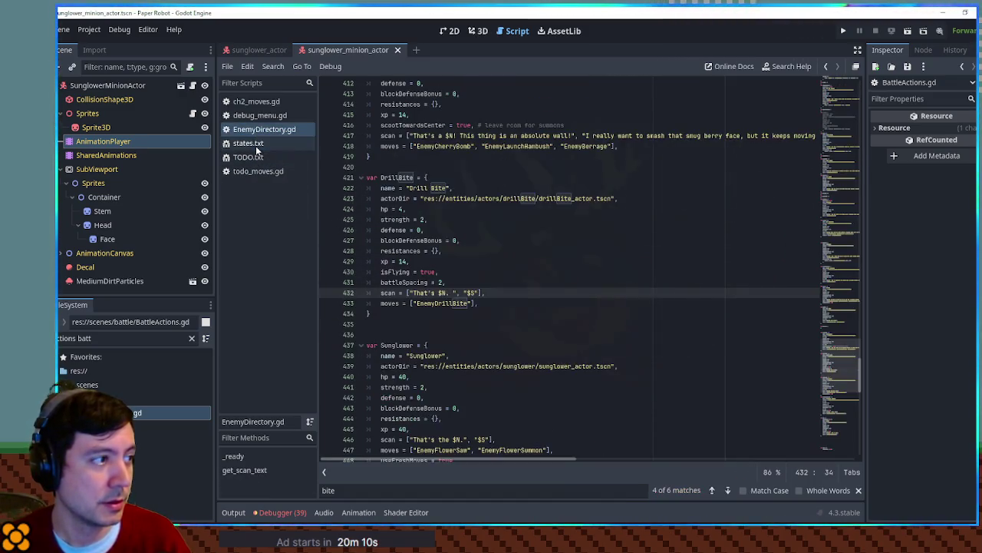
pyautogui.middleClick(253, 115)
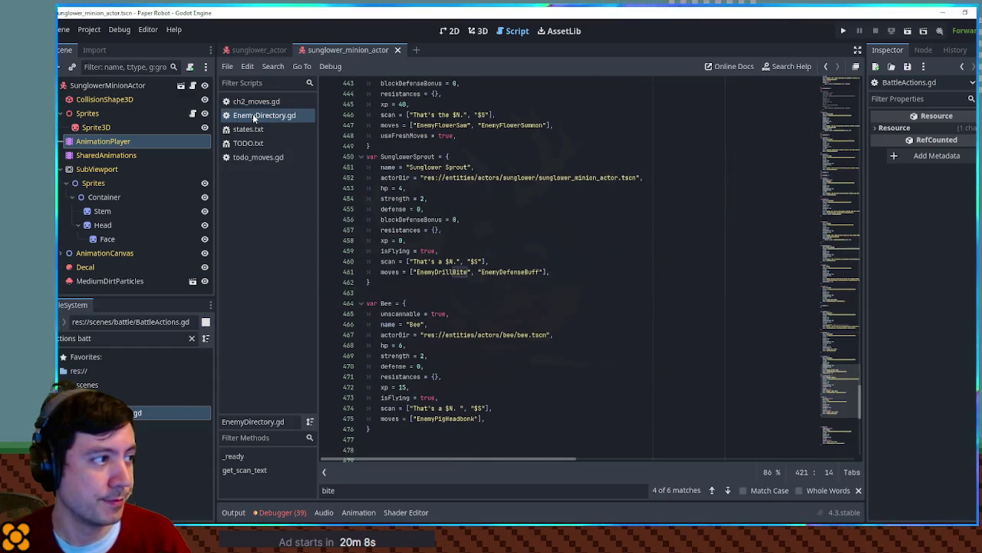
pyautogui.click(256, 102)
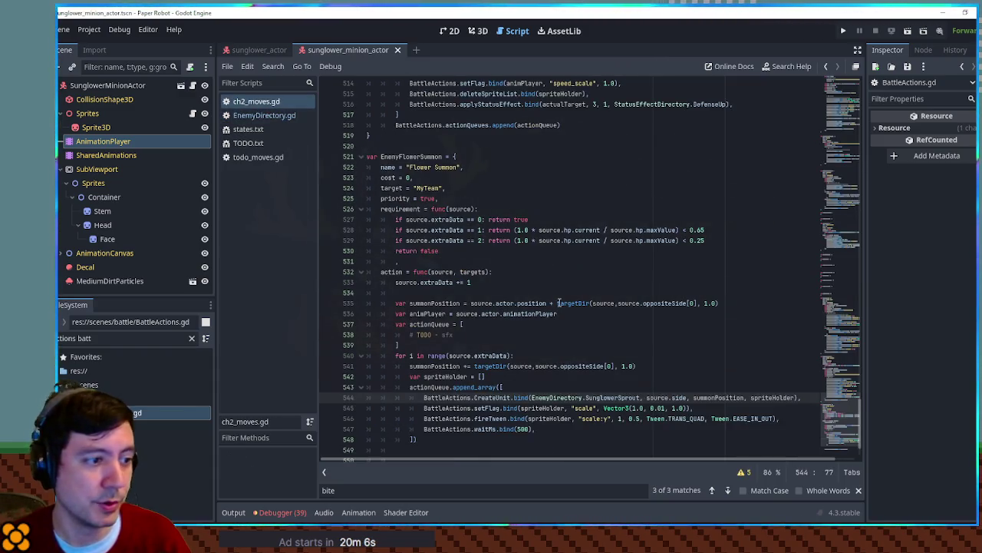
# Step: Paste two speed_scale setFlag lines under the TODO comment
pyautogui.scroll(6, 567, 296)
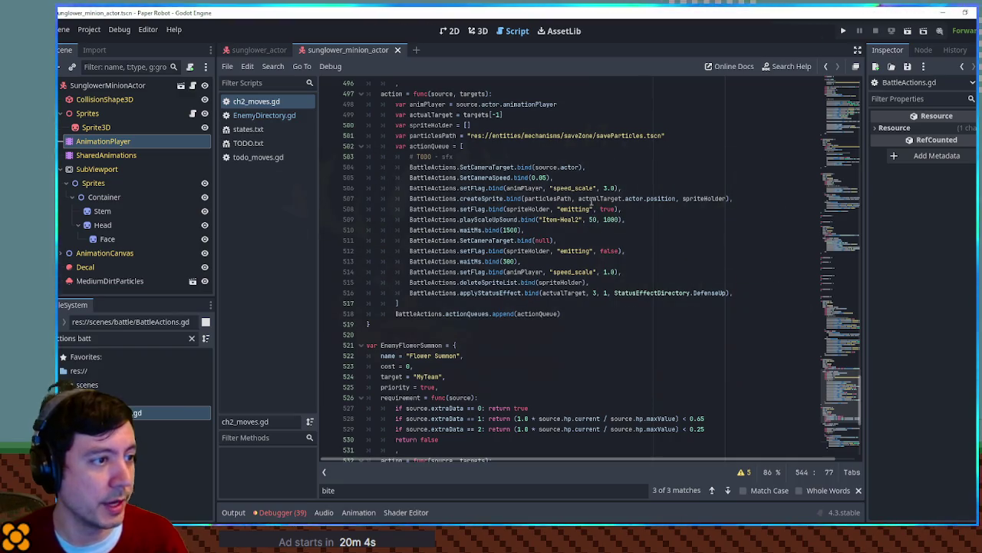
pyautogui.moveTo(645, 192); pyautogui.dragTo(656, 183)
pyautogui.hotkey('ctrl', 'c')
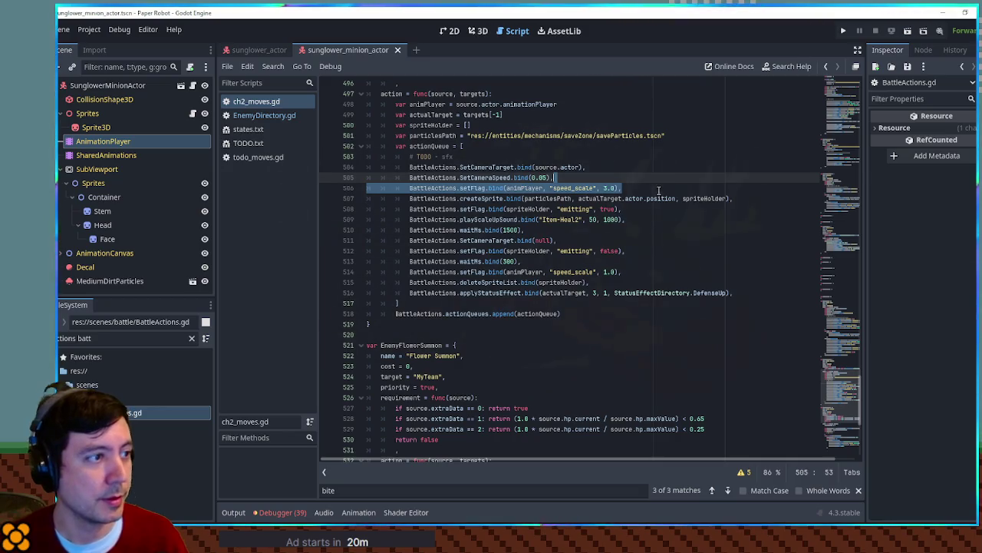
pyautogui.scroll(-4, 478, 375)
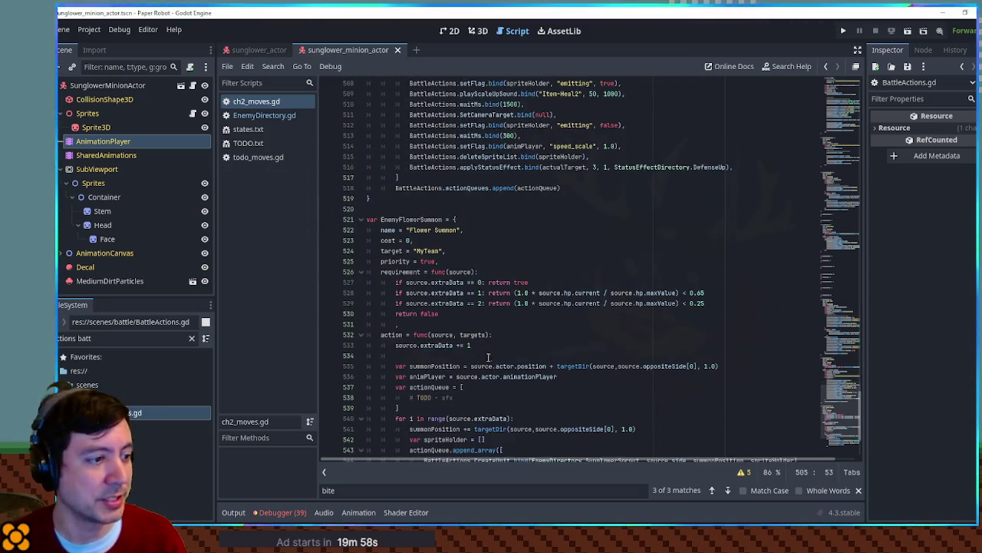
pyautogui.scroll(-3, 489, 351)
pyautogui.click(475, 305)
pyautogui.hotkey('ctrl', 'v')
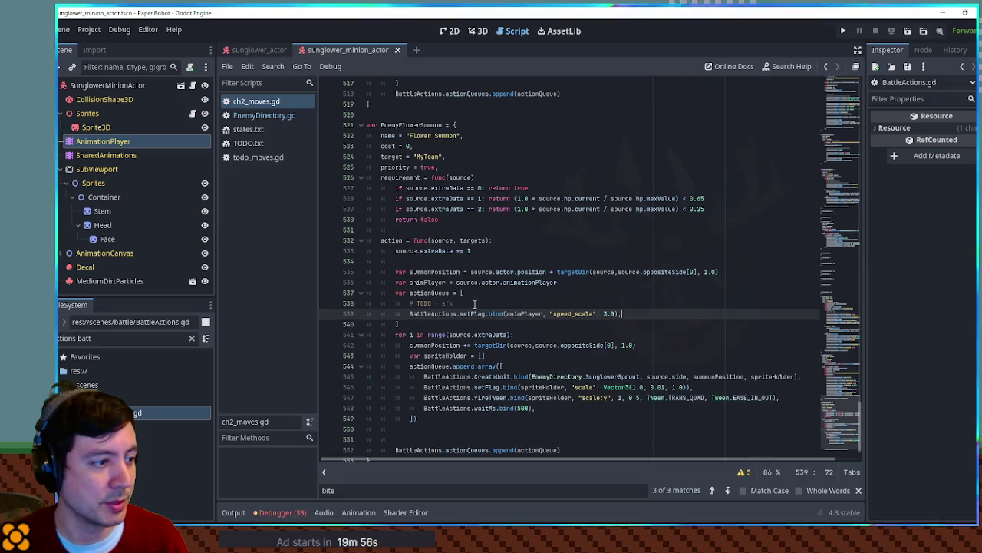
pyautogui.hotkey('ctrl', 'v')
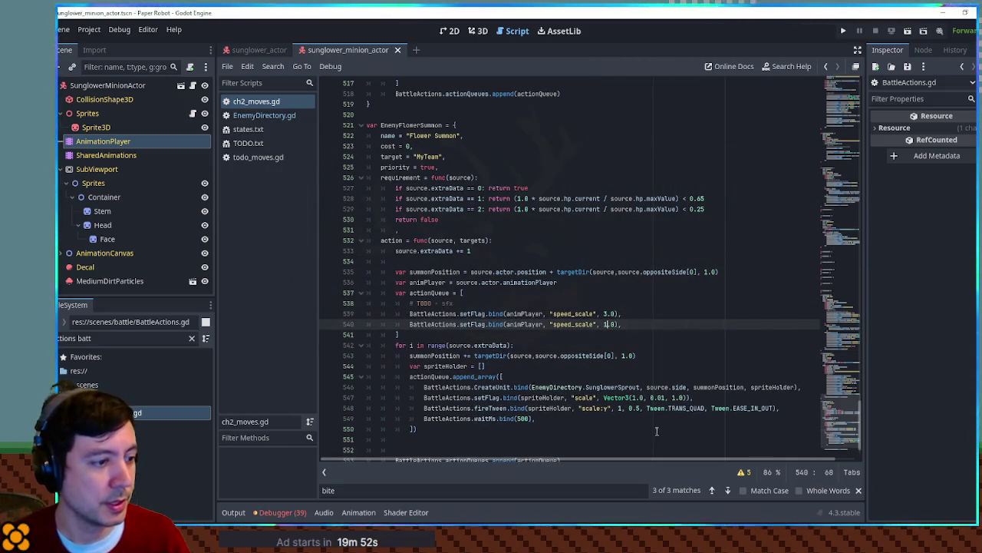
# Step: Add a waitMs 500 line after the 3.0 speed-up
pyautogui.tripleClick(786, 419)
pyautogui.hotkey('ctrl', 'c')
pyautogui.click(624, 315)
pyautogui.press('Return')
pyautogui.hotkey('ctrl', 'v')
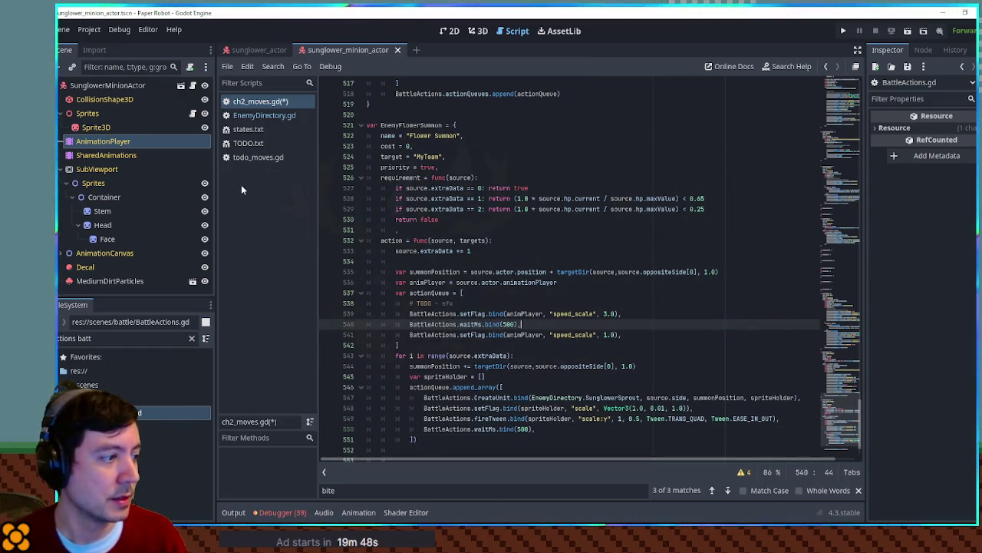
# Step: Insert the Enemy-Shuffle playSound line, delete the TODO sfx comment, save, and run the game
pyautogui.click(266, 159)
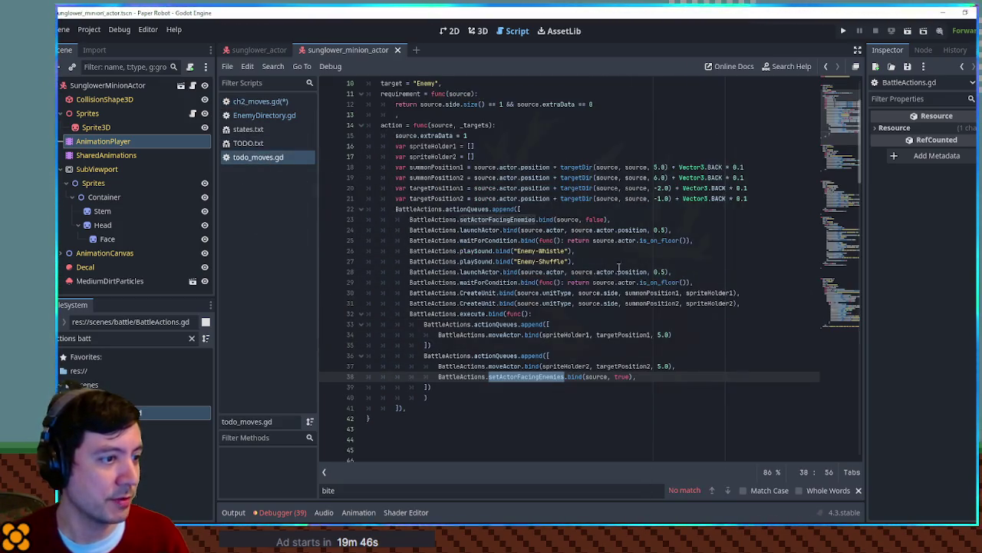
pyautogui.click(261, 102)
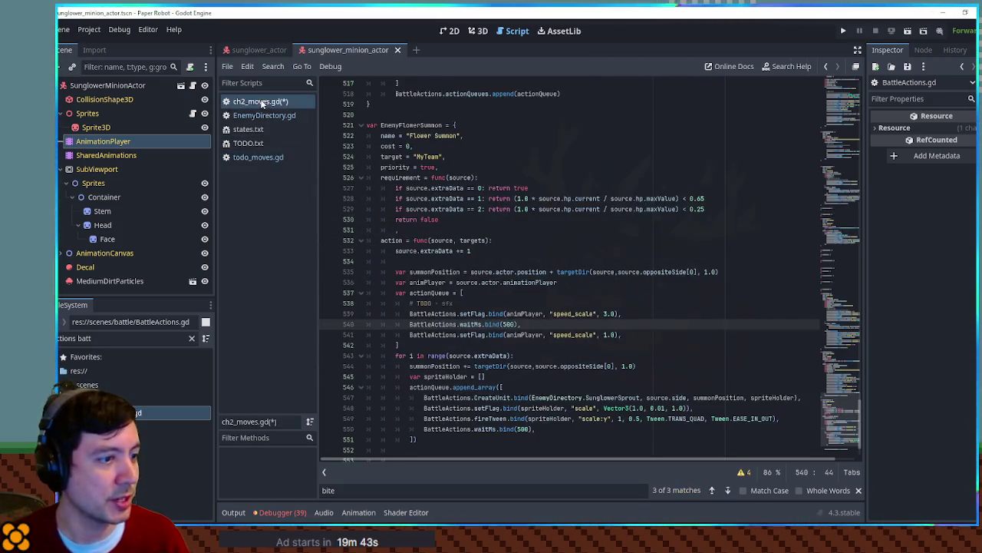
pyautogui.click(637, 314)
pyautogui.press('Return')
pyautogui.hotkey('ctrl', 'v')
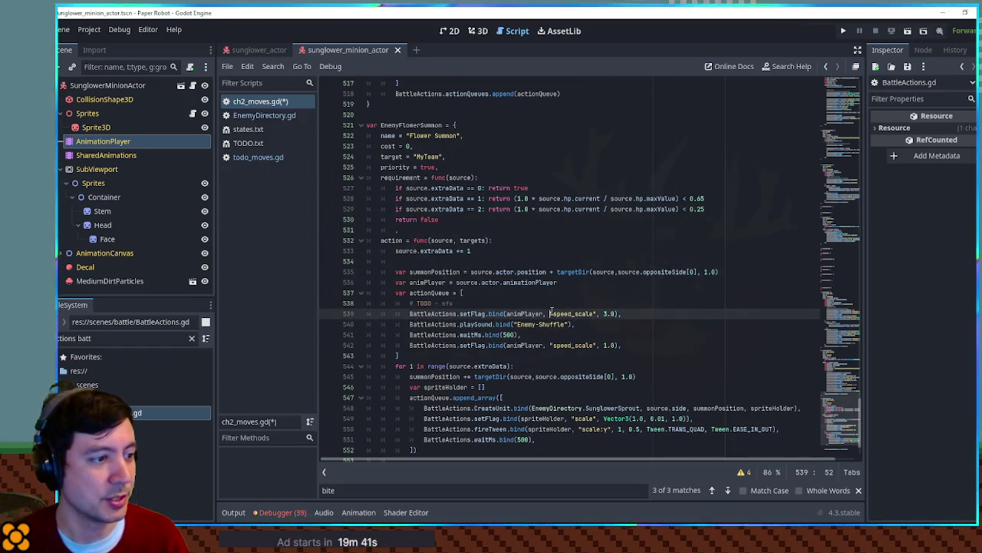
pyautogui.click(547, 304)
pyautogui.hotkey('ctrl', 'shift', 'k')
pyautogui.hotkey('ctrl', 's')
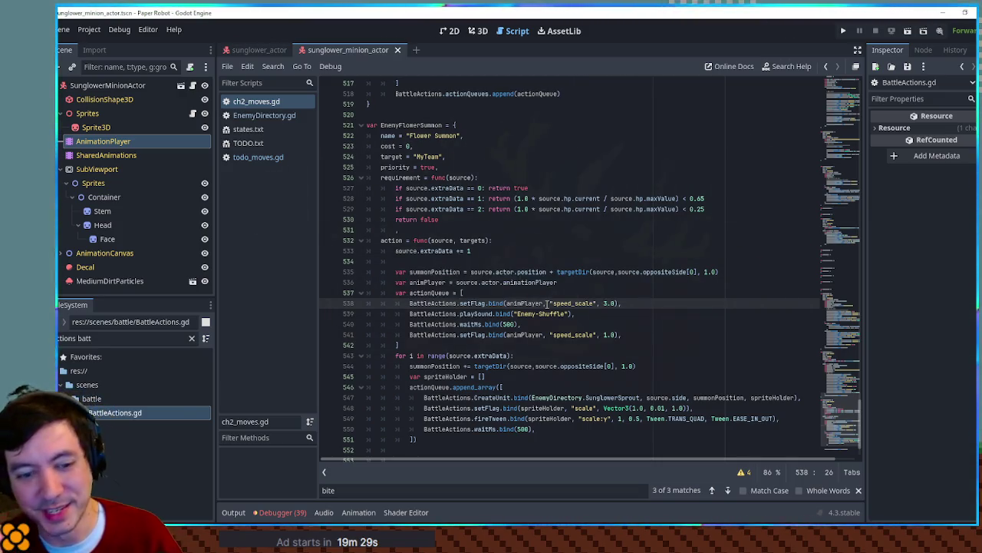
pyautogui.press('F5')
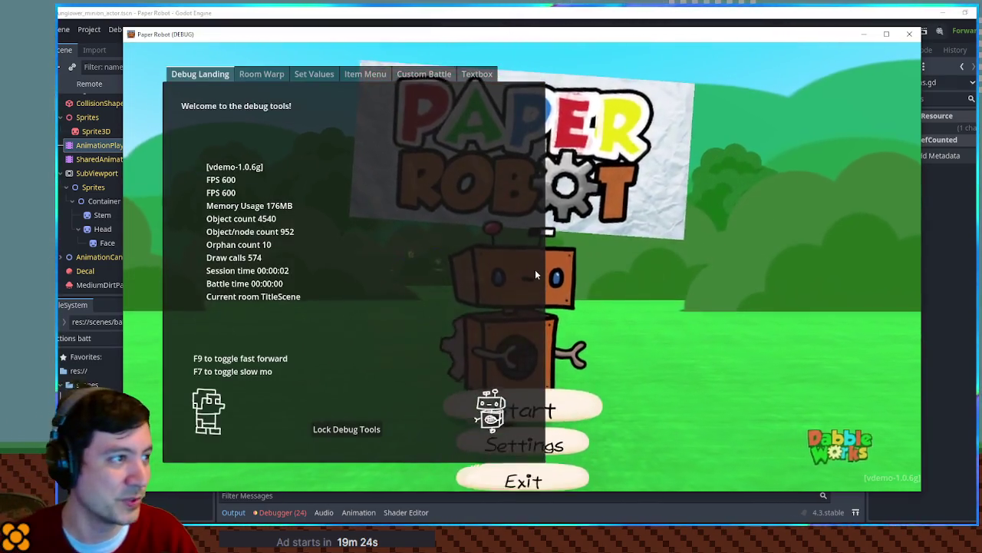
# Step: Start a custom battle with Sunglower as Enemy 1
pyautogui.click(424, 74)
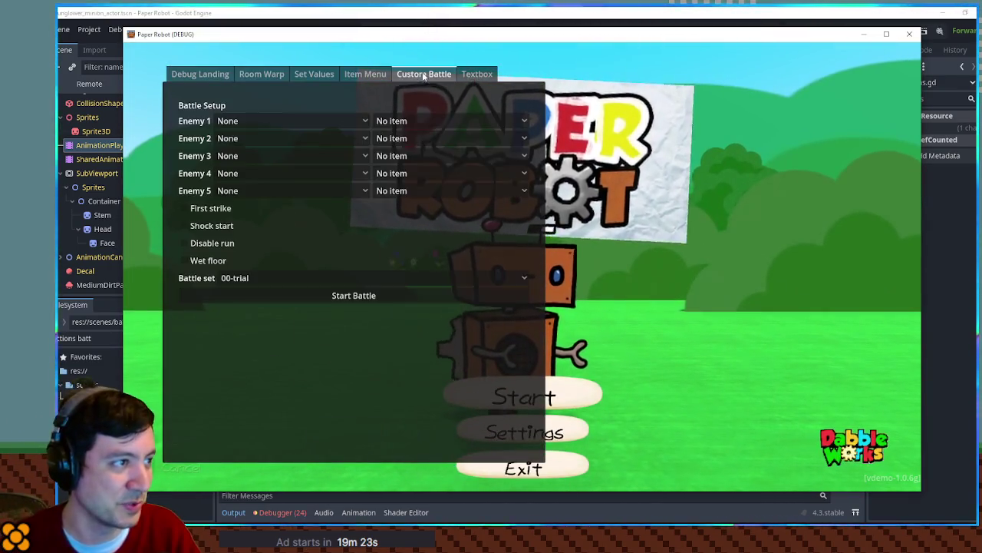
pyautogui.click(307, 120)
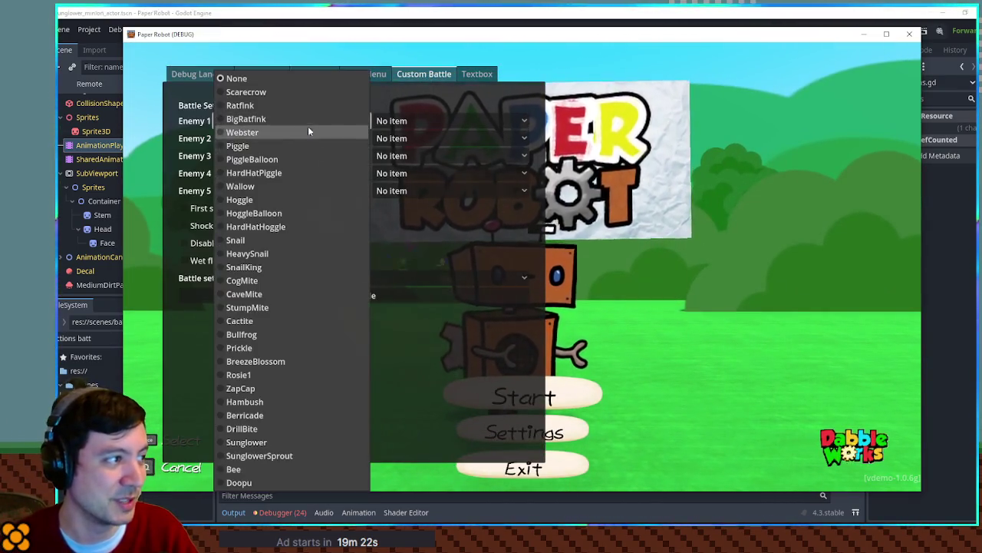
pyautogui.click(264, 446)
pyautogui.click(305, 294)
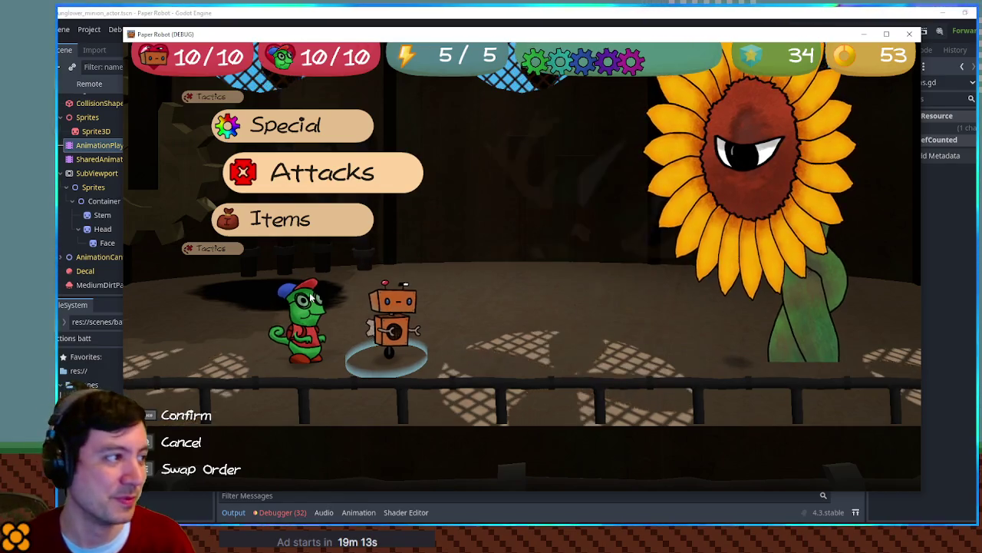
# Step: Pass a turn via Tactics so Sunglower summons a Sprout, then close the game
pyautogui.press('Up')
pyautogui.press('Up')
pyautogui.press('space')
pyautogui.press('space')
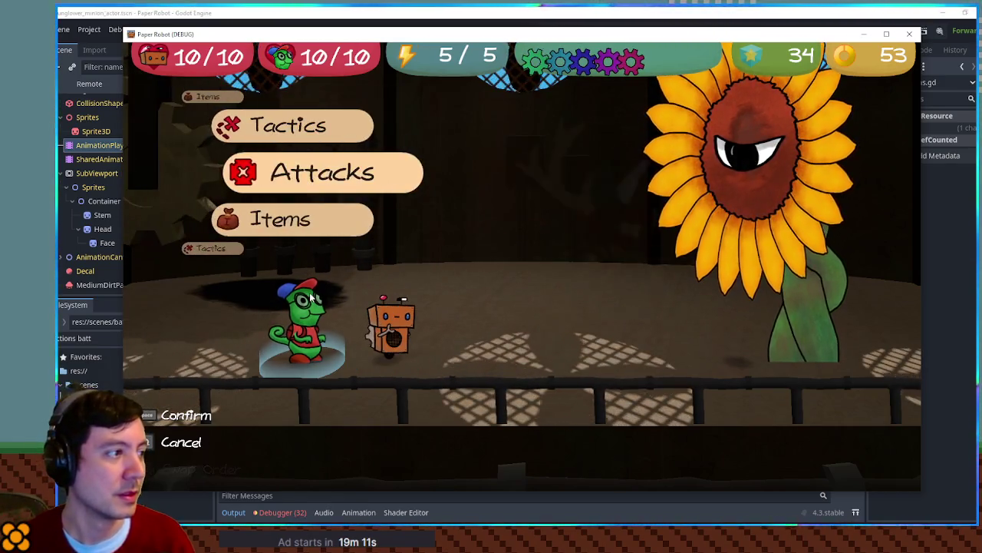
pyautogui.press('Up')
pyautogui.press('space')
pyautogui.press('space')
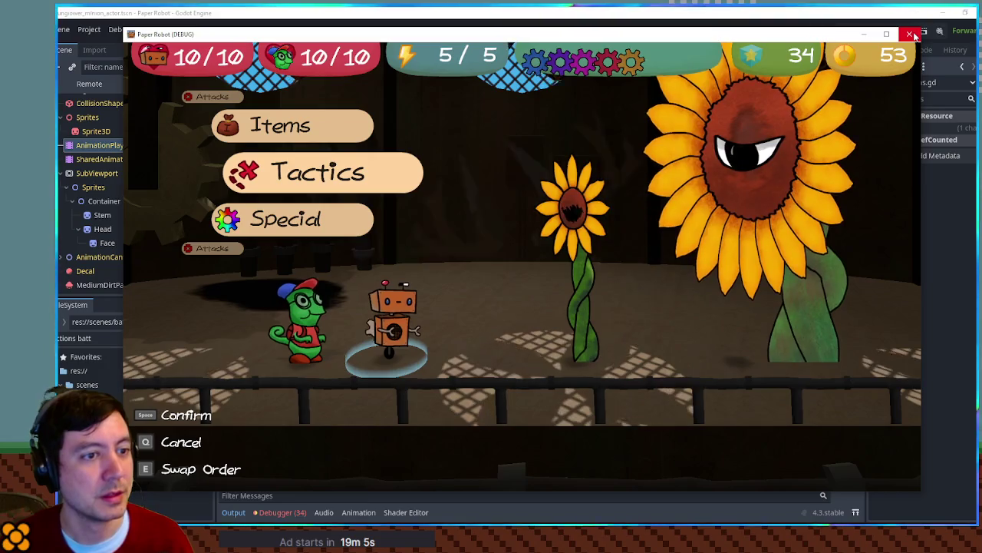
pyautogui.click(911, 34)
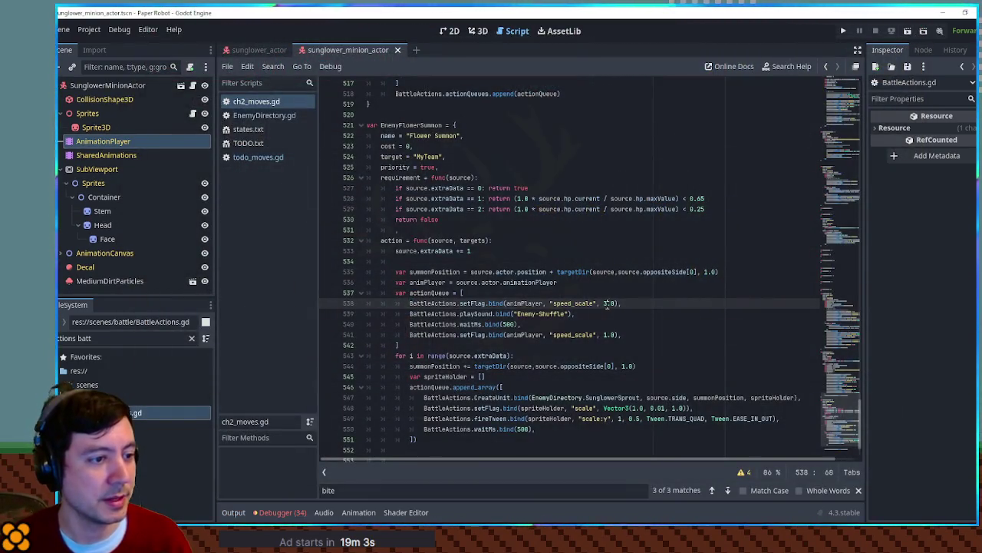
# Step: Lengthen the 500 ms wait, inspect shuffle.mp3 in the FileSystem dock, and save ch2_moves.gd
pyautogui.click(507, 325)
pyautogui.write('1')
pyautogui.click(192, 338)
pyautogui.write('shu')
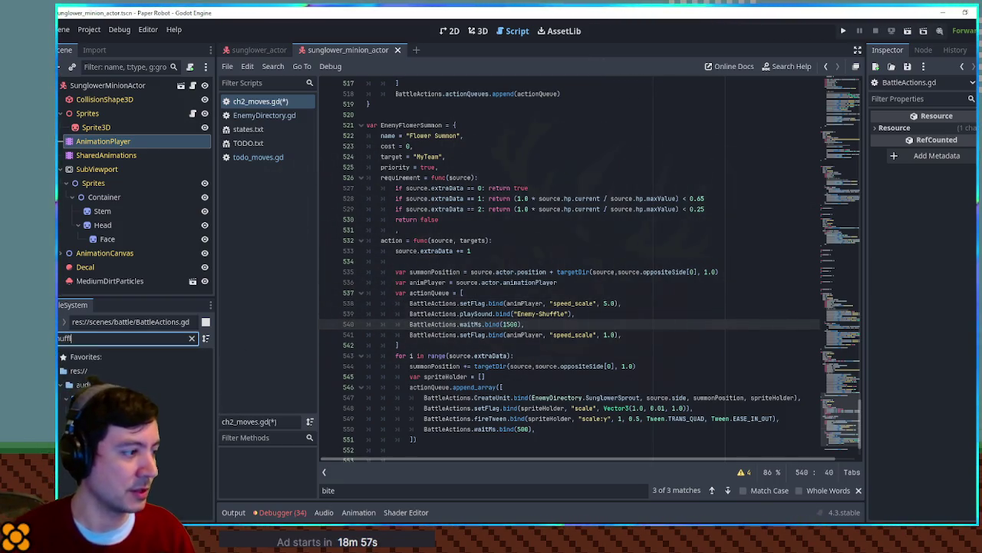
pyautogui.doubleClick(122, 412)
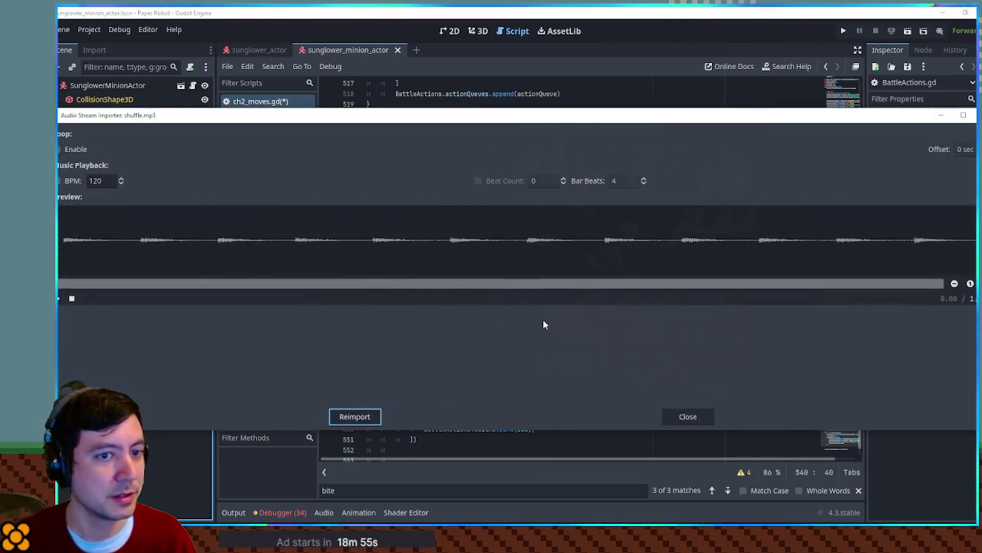
pyautogui.press('Escape')
pyautogui.click(512, 325)
pyautogui.hotkey('ctrl', 's')
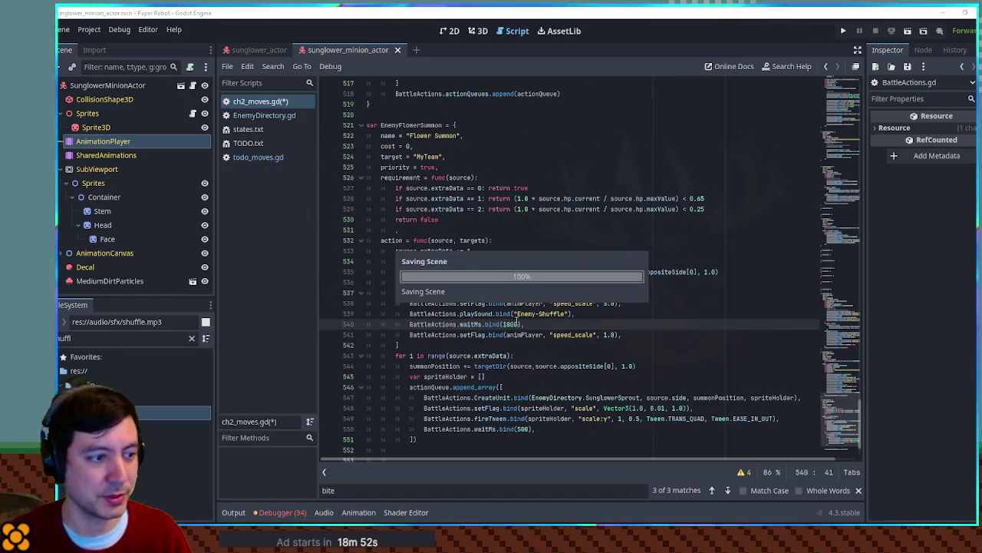
pyautogui.click(689, 262)
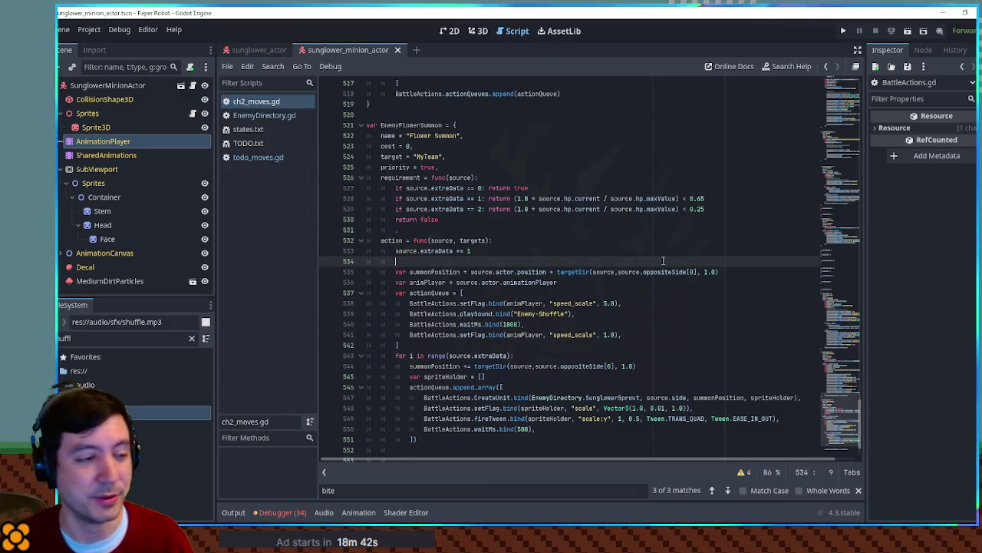
# Step: Change the speed_scale value from 5.0 to 7.0 and run the game again
pyautogui.click(606, 304)
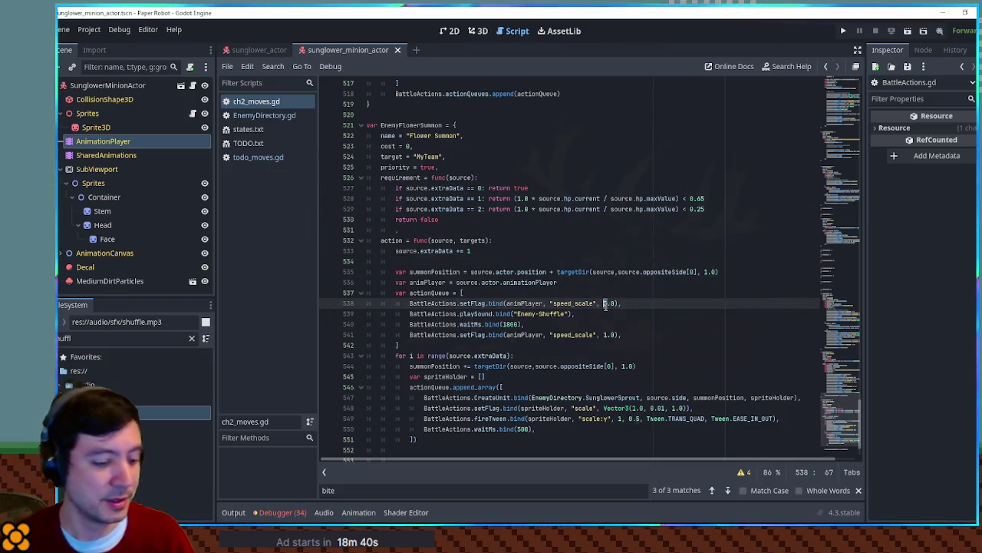
pyautogui.press('BackSpace')
pyautogui.write('7')
pyautogui.click(628, 294)
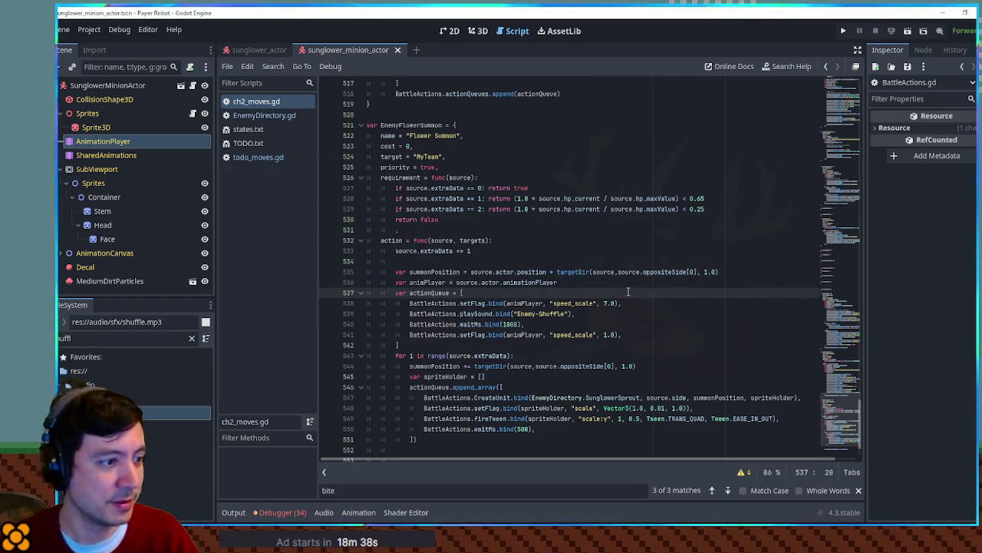
pyautogui.doubleClick(525, 303)
pyautogui.press('F5')
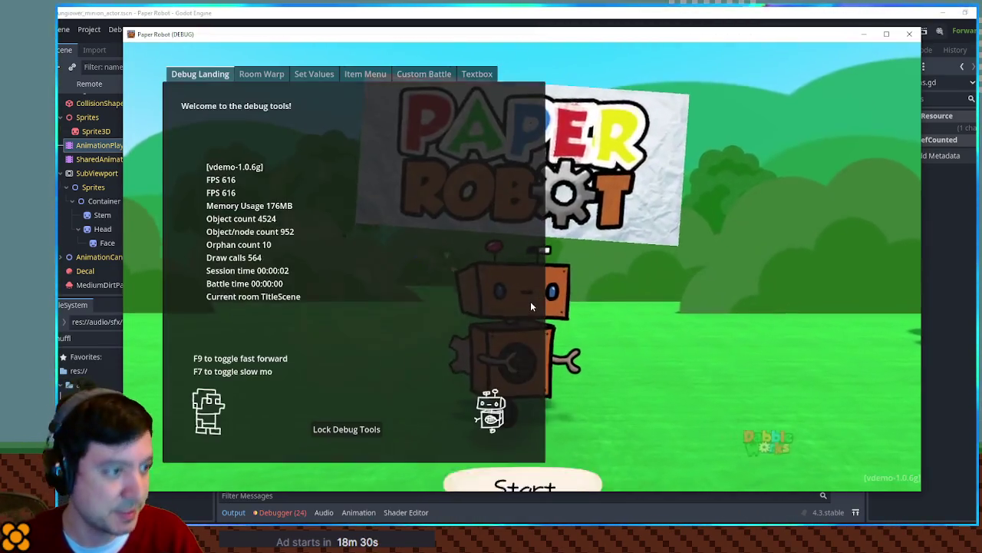
# Step: Open the debug overlay with F1 and start a custom battle against Sunglower
pyautogui.press('F1')
pyautogui.click(424, 73)
pyautogui.click(312, 119)
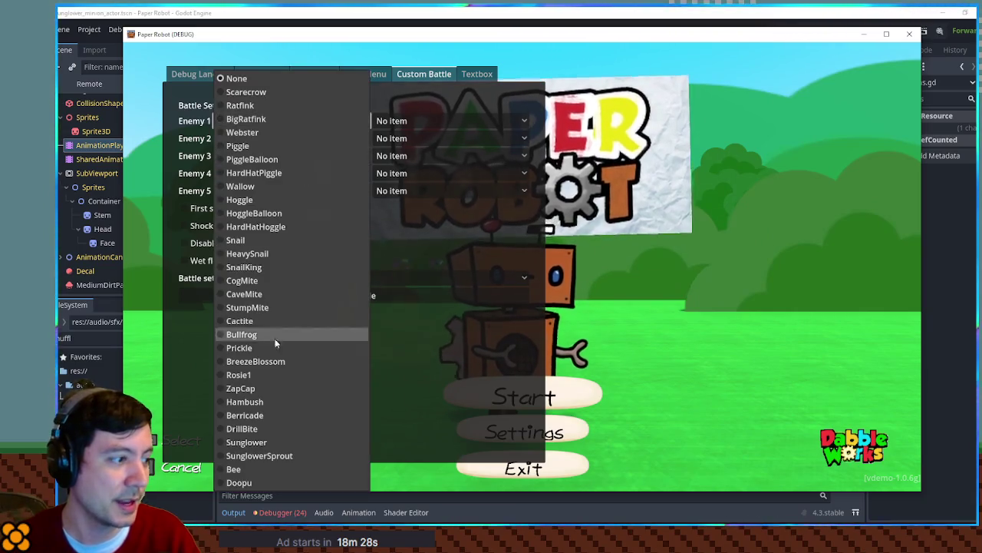
pyautogui.click(266, 445)
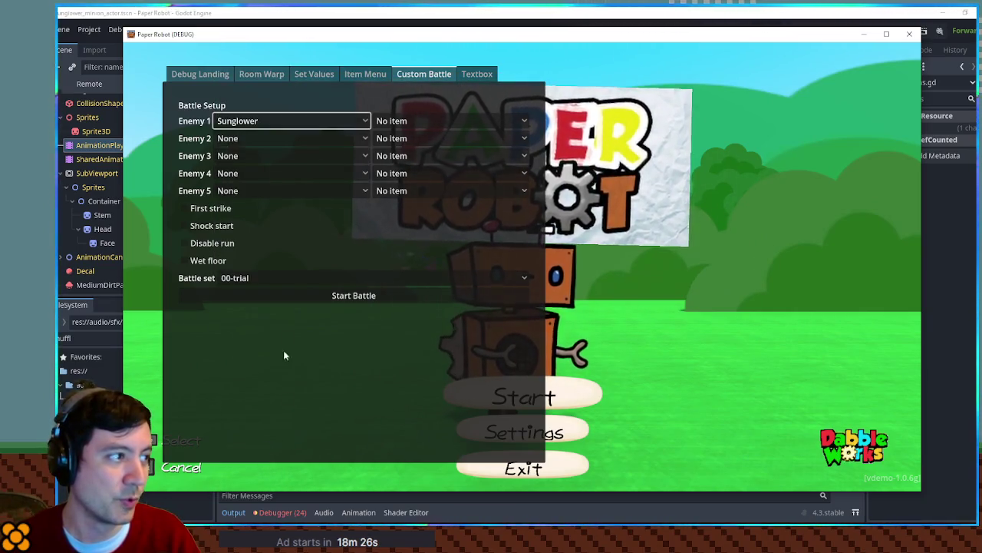
pyautogui.click(297, 295)
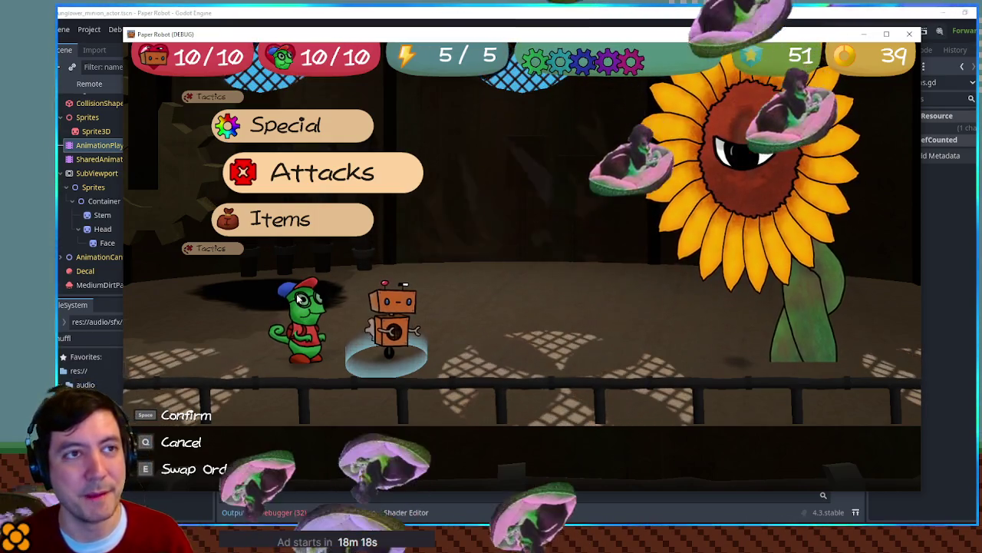
# Step: Attack Sunglower with Gear Spin and the partner, then close the game window
pyautogui.press('Up')
pyautogui.press('Up')
pyautogui.press('space')
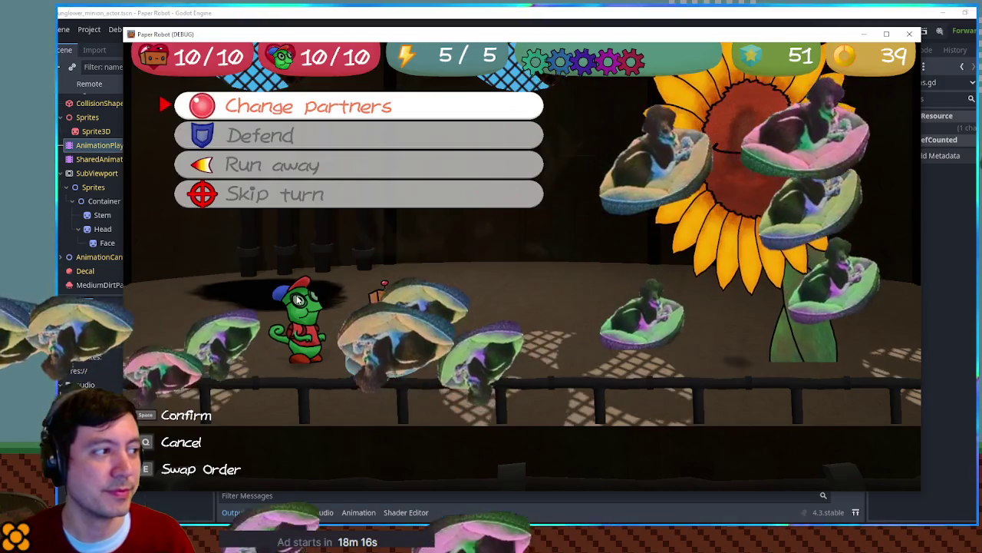
pyautogui.press('q')
pyautogui.press('Down')
pyautogui.press('Down')
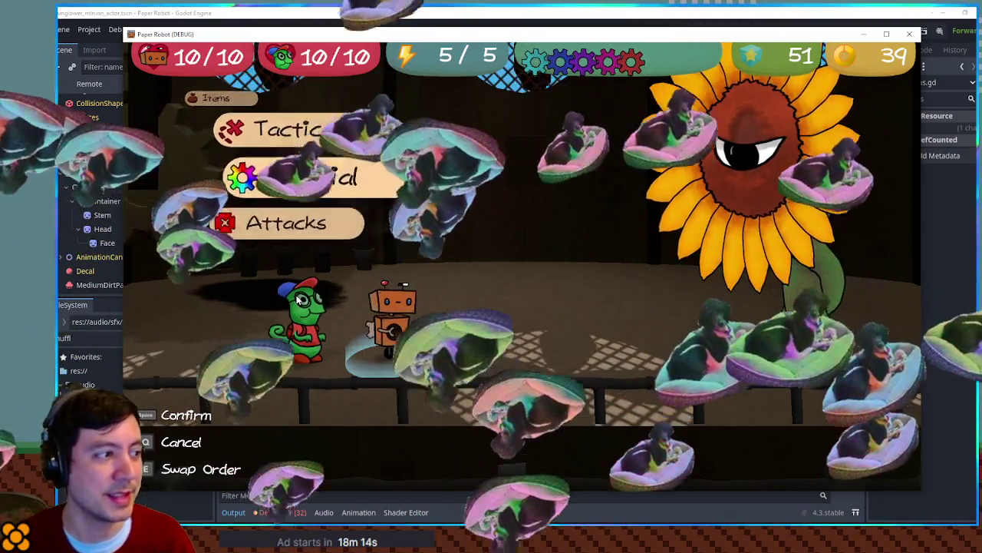
pyautogui.press('space')
pyautogui.press('space')
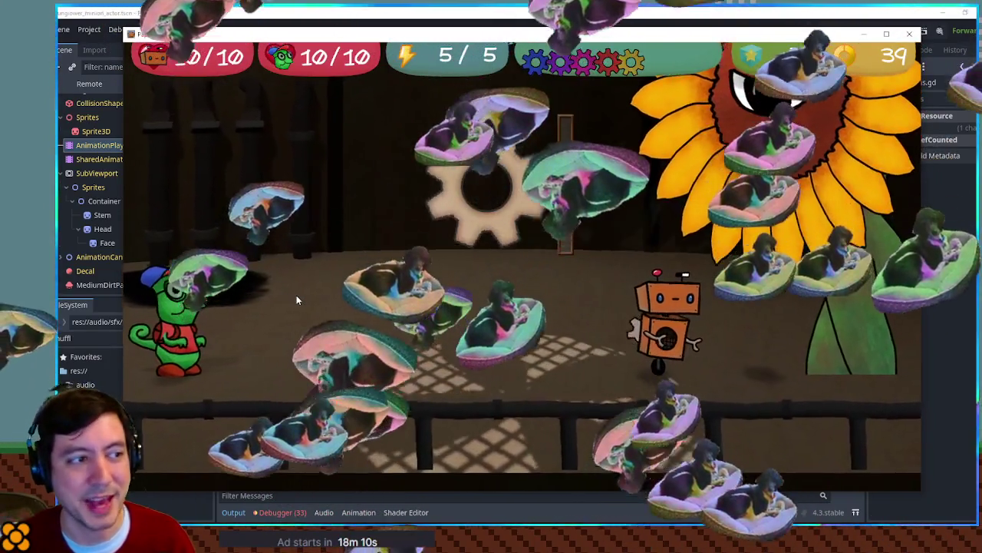
pyautogui.press('space')
pyautogui.press('space')
pyautogui.press('space')
pyautogui.press('space')
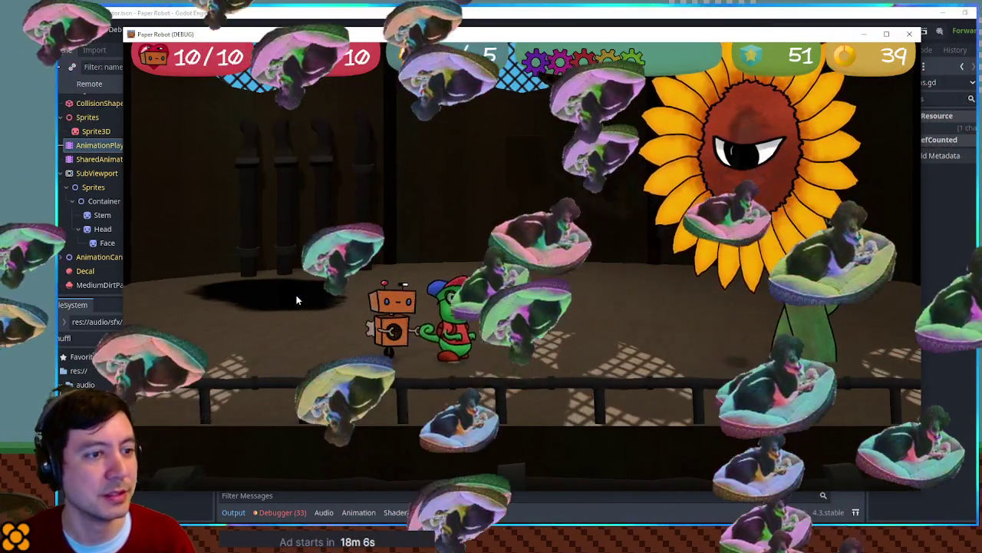
pyautogui.press('space')
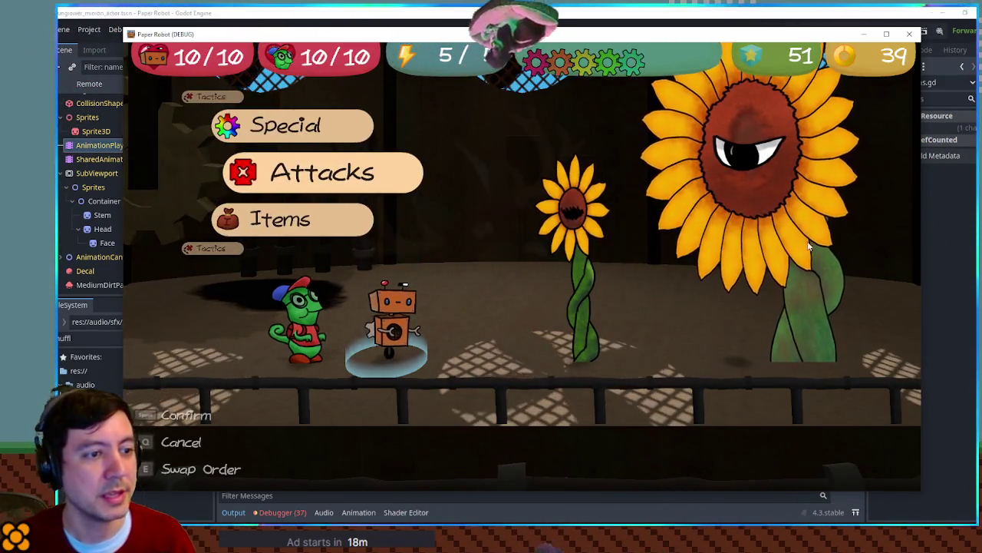
pyautogui.click(911, 36)
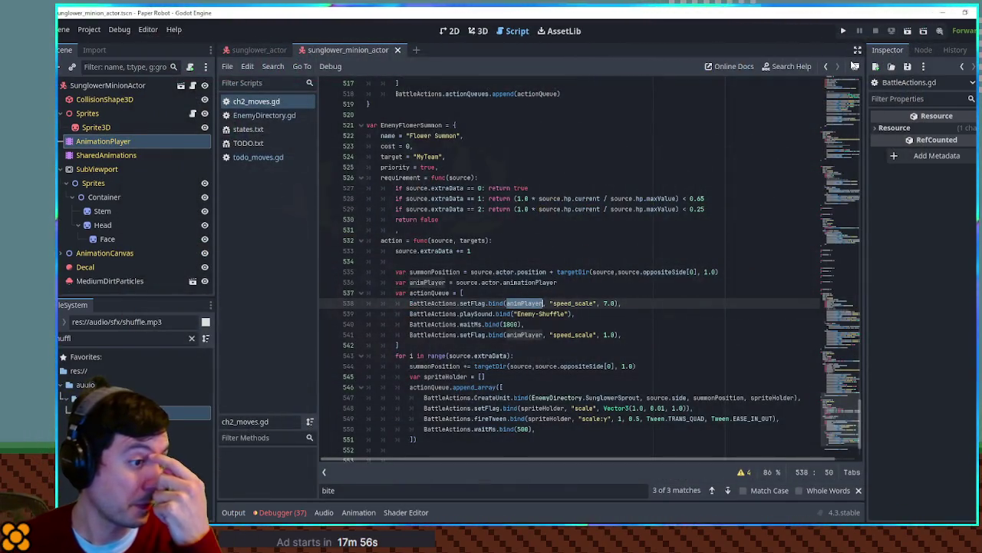
# Step: Peek at the sunglower_actor scene in the 3D view, then return to the script
pyautogui.click(252, 50)
pyautogui.click(478, 30)
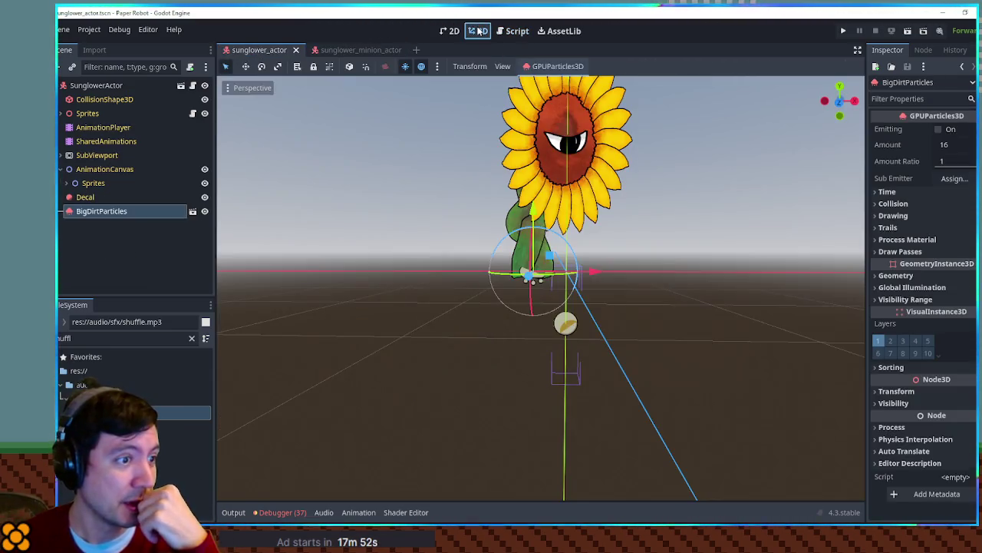
pyautogui.scroll(3, 649, 167)
pyautogui.scroll(-3, 649, 167)
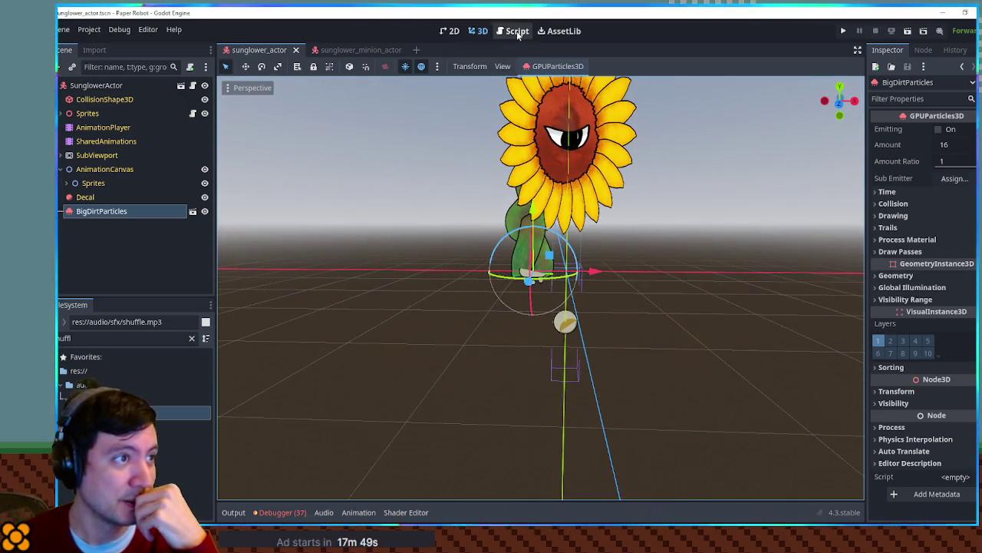
pyautogui.click(512, 31)
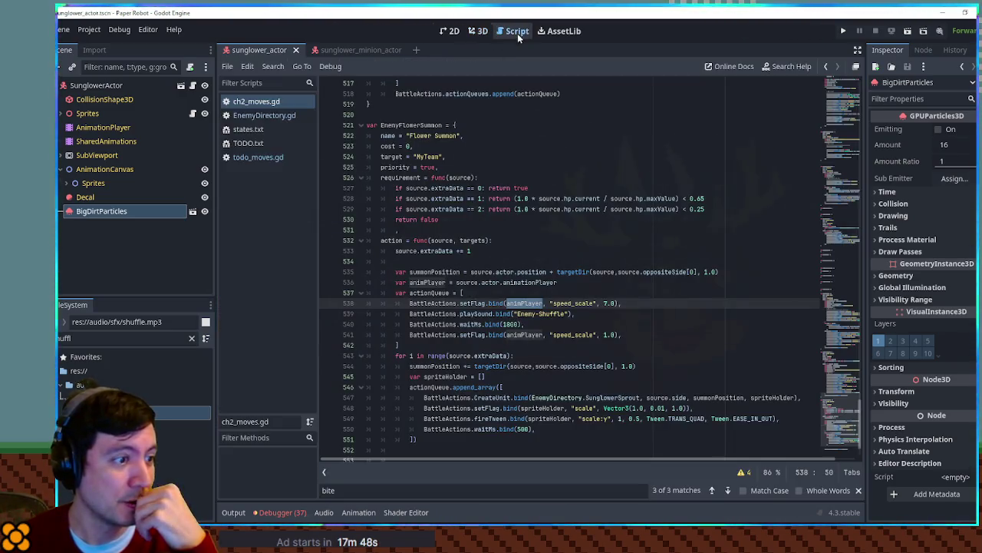
# Step: Step through the speed_scale matches in ch2_moves.gd, then start a project-wide search for speed_scale
pyautogui.doubleClick(574, 303)
pyautogui.hotkey('ctrl', 'f')
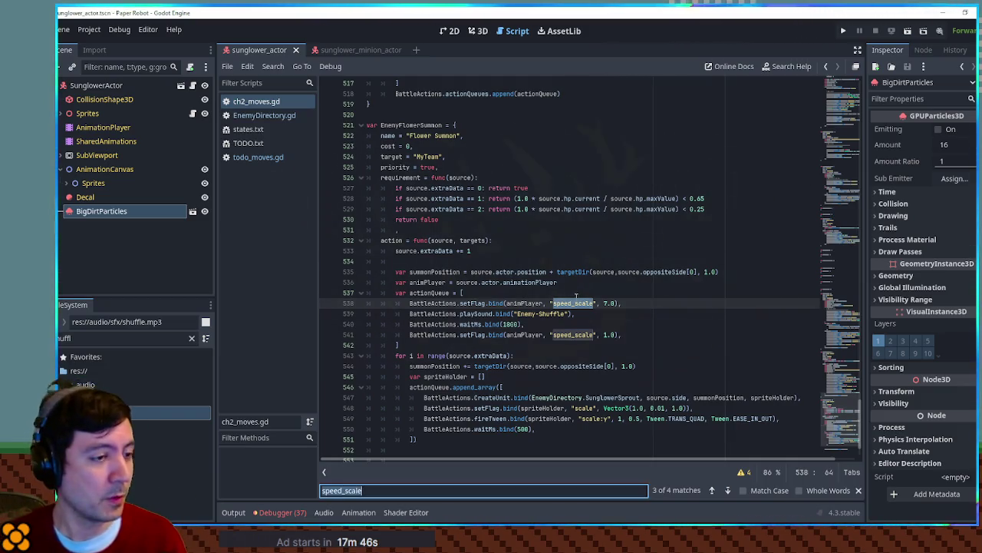
pyautogui.click(712, 490)
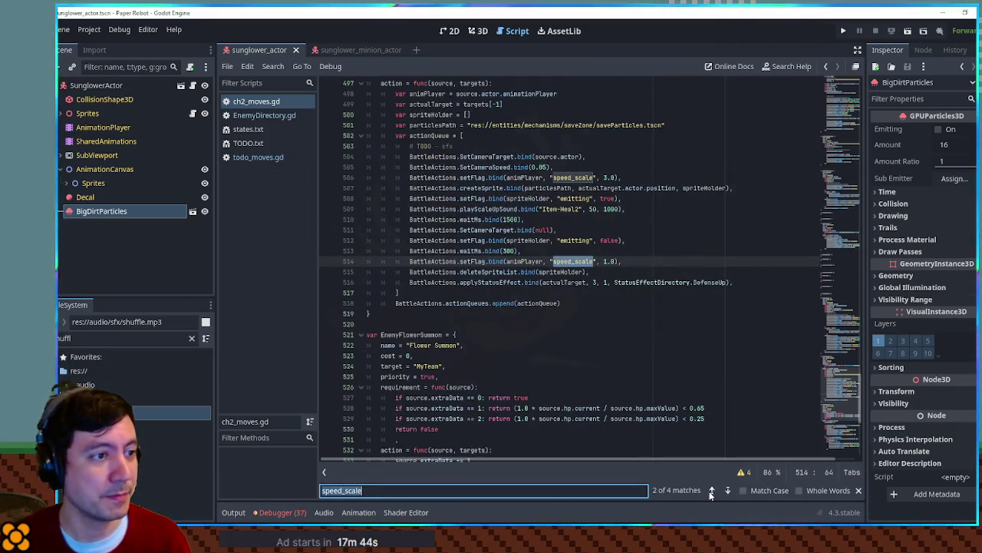
pyautogui.scroll(3, 631, 384)
pyautogui.scroll(-1, 631, 383)
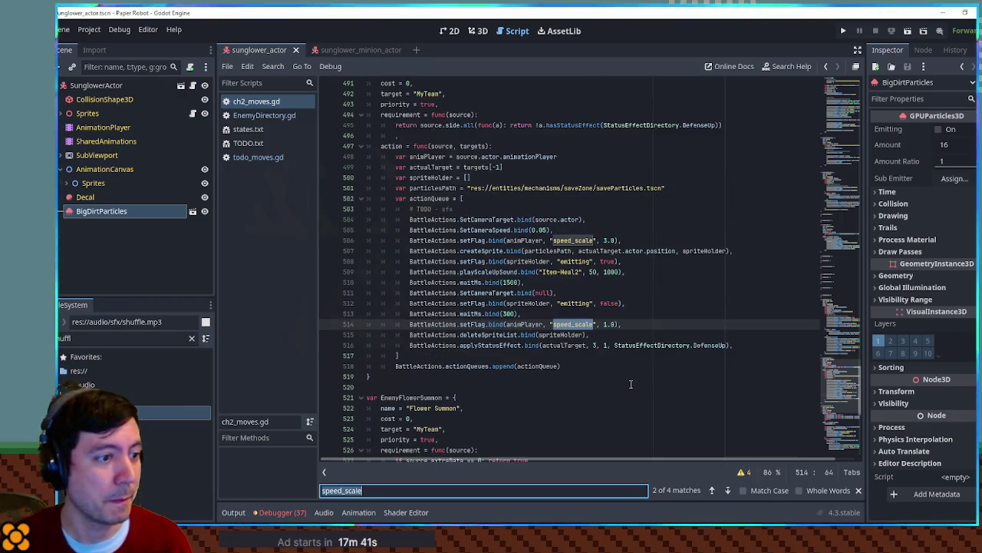
pyautogui.click(710, 490)
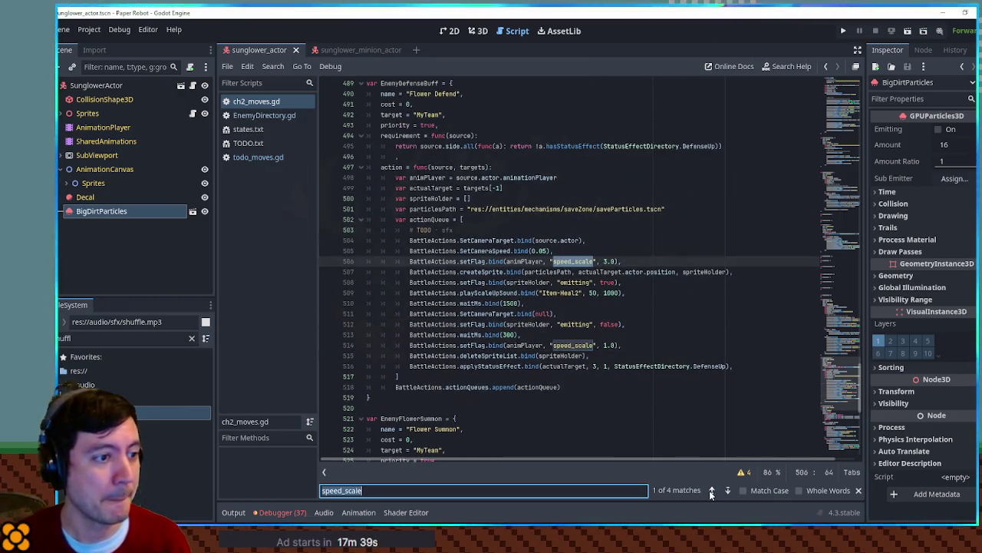
pyautogui.click(710, 490)
pyautogui.hotkey('ctrl', 'shift', 'f')
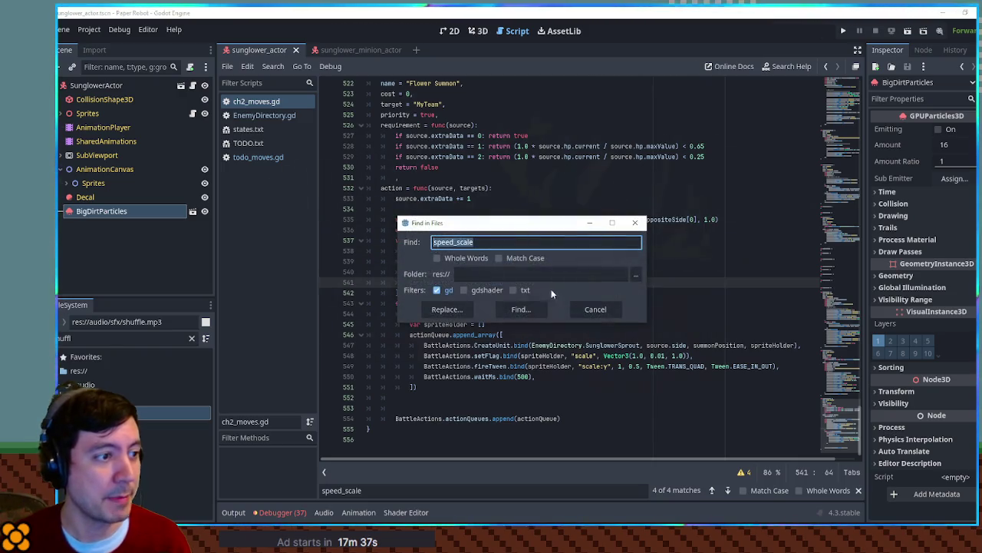
# Step: Search all scripts for speed_scale and take animationSpeed from actor_base.gd line 100
pyautogui.click(519, 309)
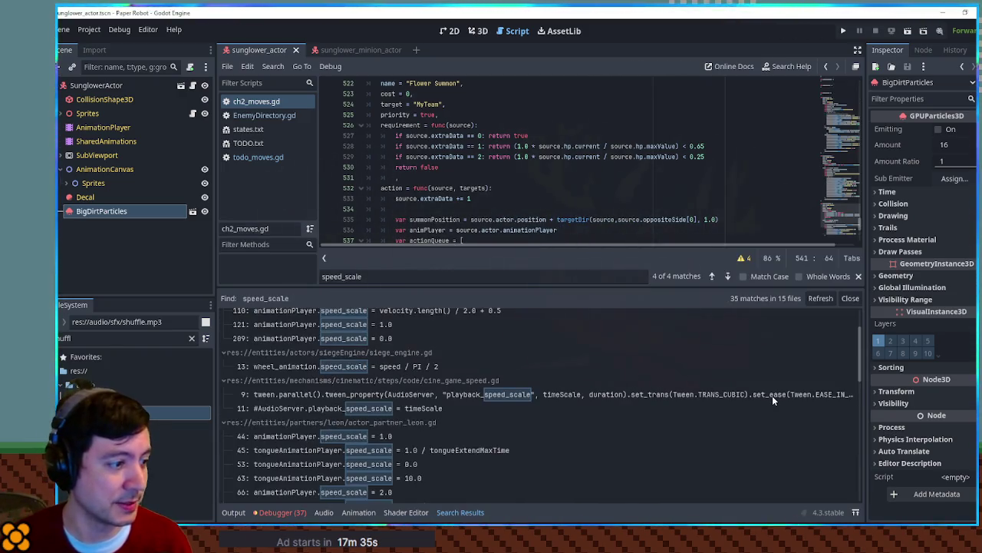
pyautogui.scroll(3, 859, 338)
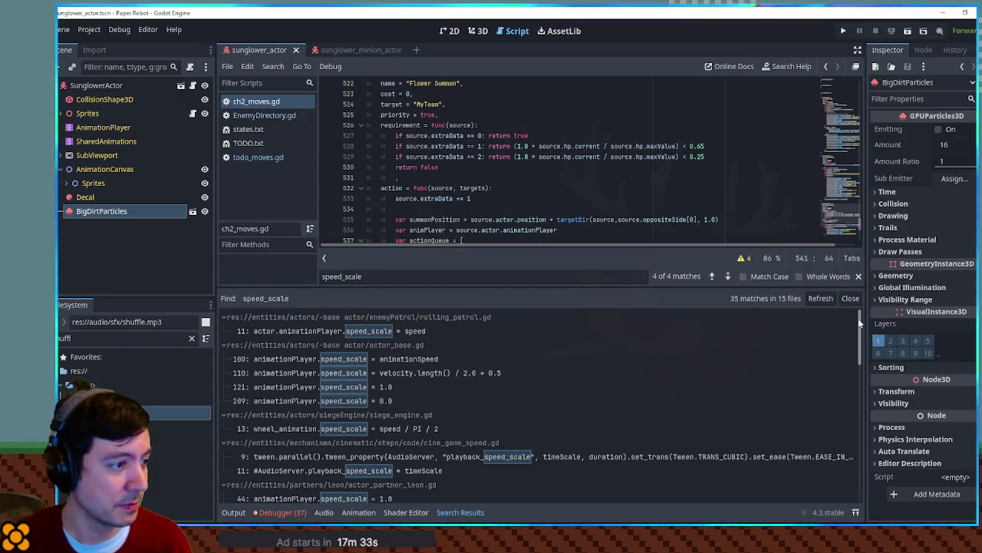
pyautogui.click(299, 364)
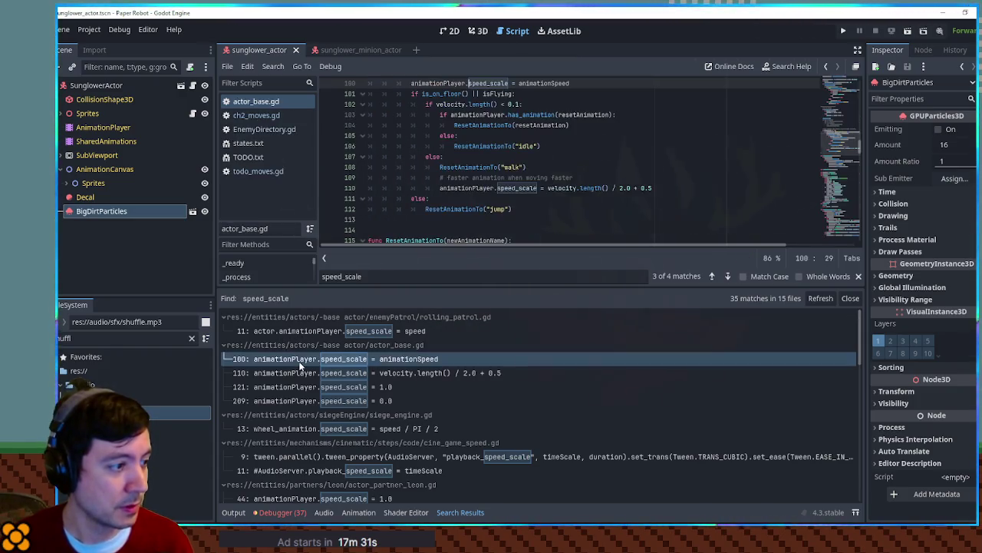
pyautogui.scroll(3, 426, 177)
pyautogui.scroll(4, 425, 178)
pyautogui.scroll(-2, 418, 181)
pyautogui.scroll(-3, 418, 184)
pyautogui.scroll(5, 418, 184)
pyautogui.scroll(-5, 419, 184)
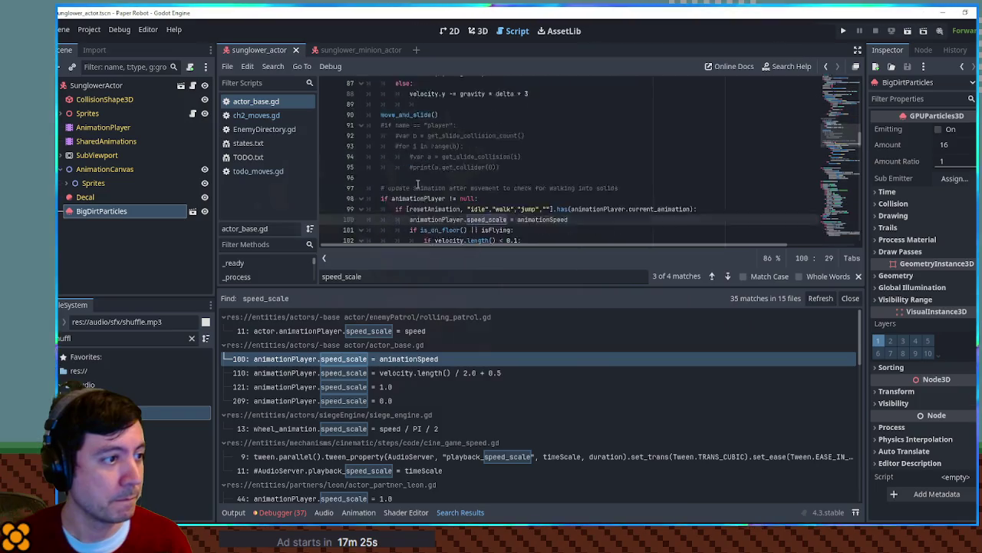
pyautogui.scroll(-2, 418, 184)
pyautogui.doubleClick(541, 178)
pyautogui.hotkey('ctrl', 'c')
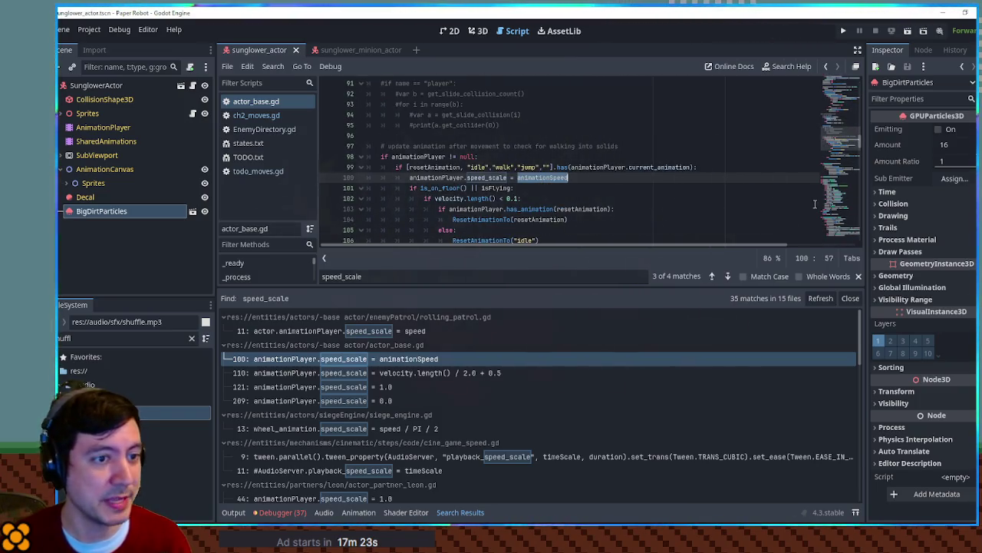
pyautogui.click(850, 298)
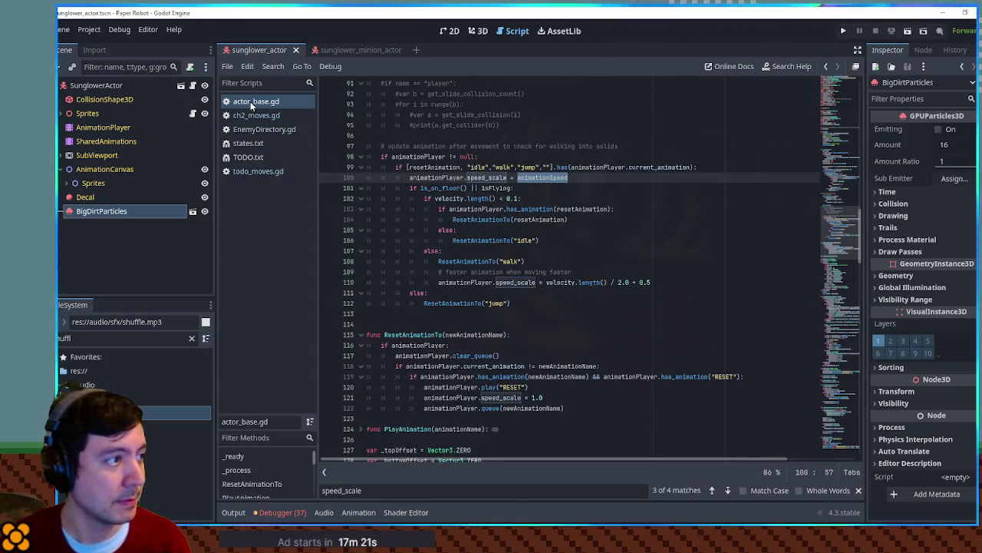
pyautogui.middleClick(250, 101)
# Step: Replace speed_scale with animationSpeed on Flower Summon lines 538 and 541
pyautogui.hotkey('ctrl', 'f')
pyautogui.hotkey('ctrl', 'v')
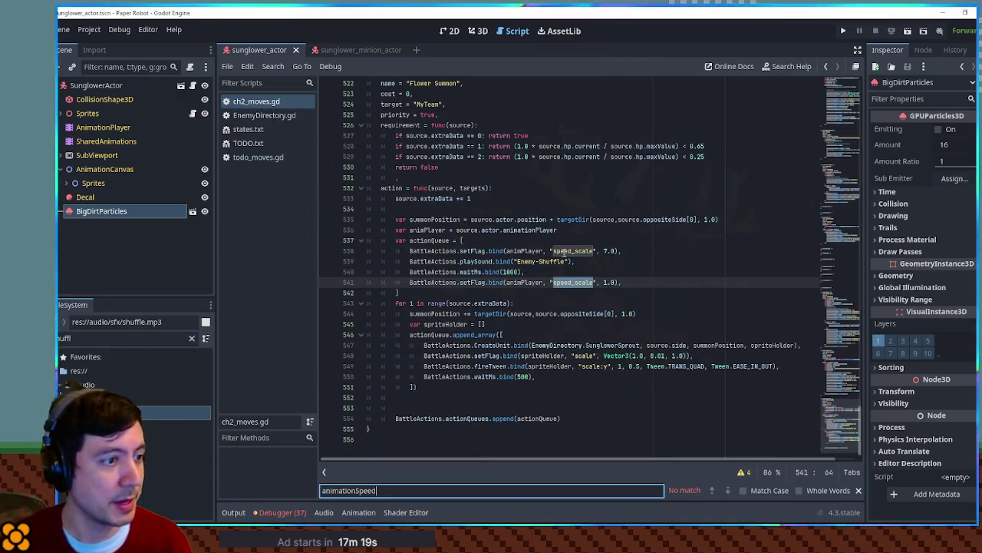
pyautogui.doubleClick(573, 251)
pyautogui.hotkey('ctrl', 'v')
pyautogui.doubleClick(573, 282)
pyautogui.hotkey('ctrl', 'v')
# Step: Replace animPlayer with source.actor on lines 538 and 541
pyautogui.click(525, 251)
pyautogui.doubleClick(468, 231)
pyautogui.hotkey('ctrl', 'shift', 'Right')
pyautogui.hotkey('ctrl', 'c')
pyautogui.doubleClick(528, 251)
pyautogui.hotkey('ctrl', 'v')
pyautogui.doubleClick(524, 282)
pyautogui.hotkey('ctrl', 'v')
# Step: Delete the unused animPlayer variable, save the script, and run the debug build
pyautogui.click(442, 230)
pyautogui.hotkey('ctrl', 'shift', 'k')
pyautogui.hotkey('ctrl', 's')
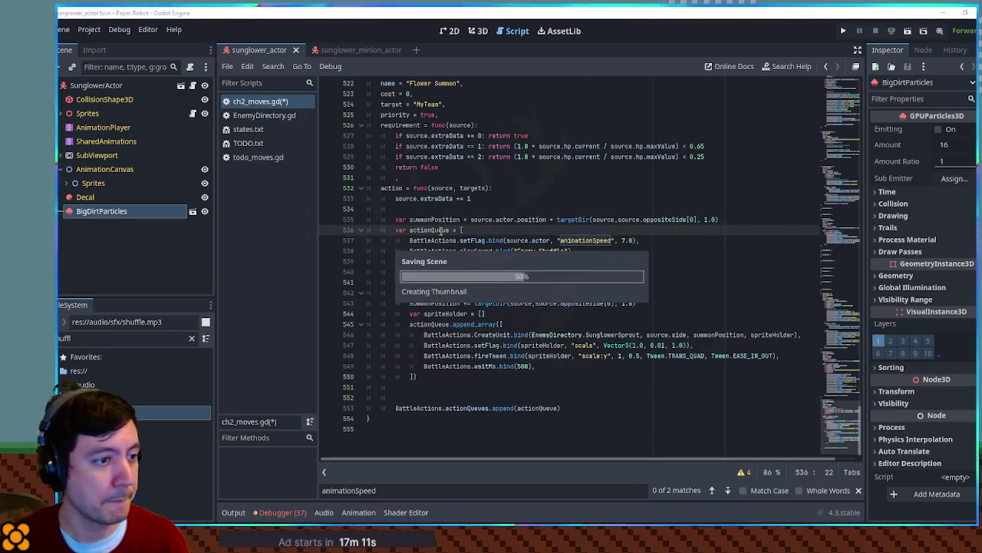
pyautogui.press('F5')
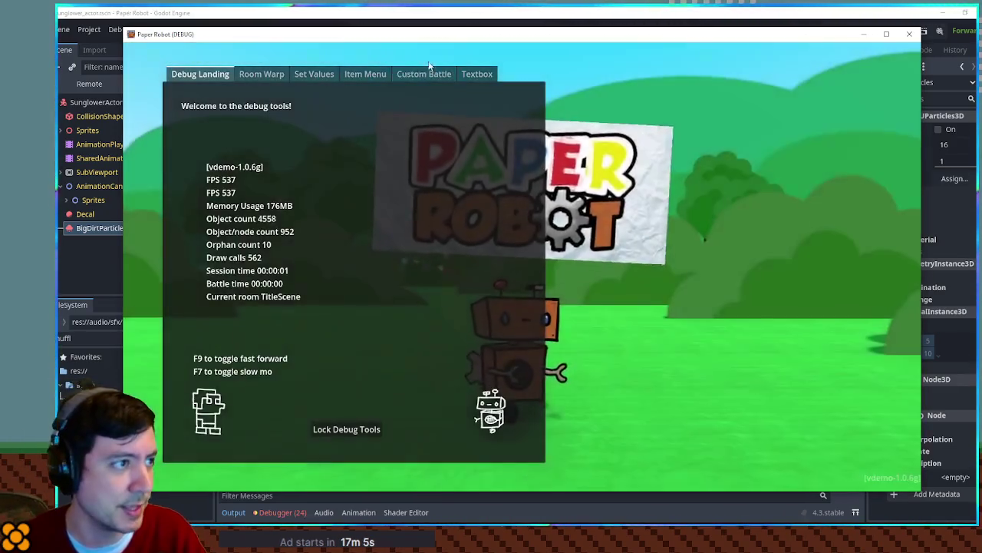
# Step: Start a custom battle with Sunglower as Enemy 1
pyautogui.click(424, 74)
pyautogui.click(254, 121)
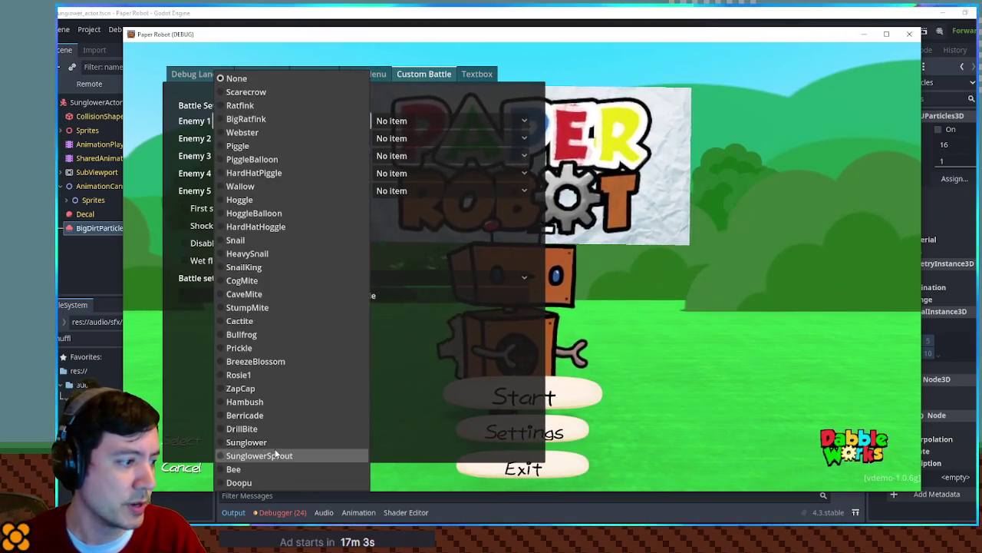
pyautogui.click(274, 443)
pyautogui.click(344, 296)
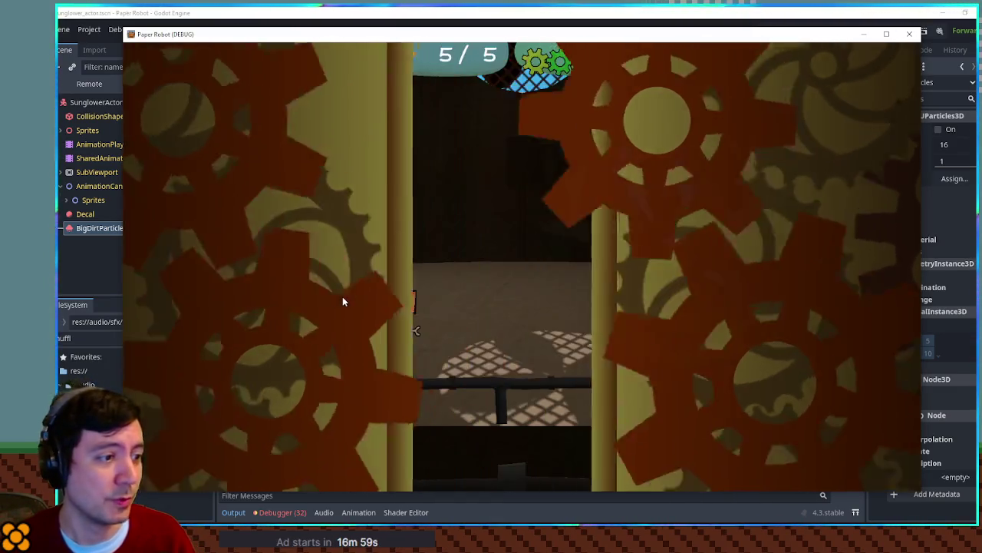
# Step: Change partners via Tactics, end the turn to watch Sunglower's summon, then close the game
pyautogui.press('Up')
pyautogui.press('Up')
pyautogui.press('Return')
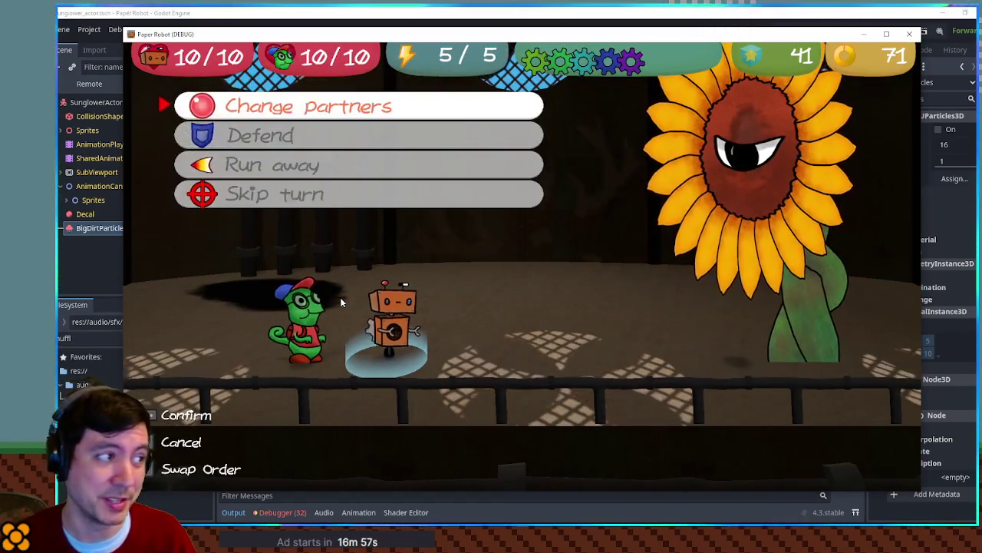
pyautogui.press('space')
pyautogui.press('Up')
pyautogui.press('space')
pyautogui.press('space')
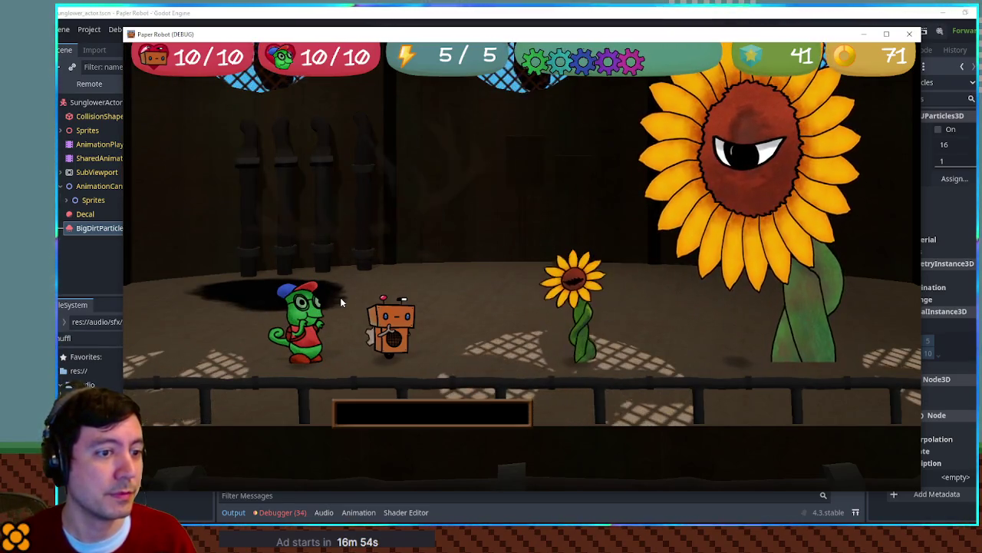
pyautogui.press('F8')
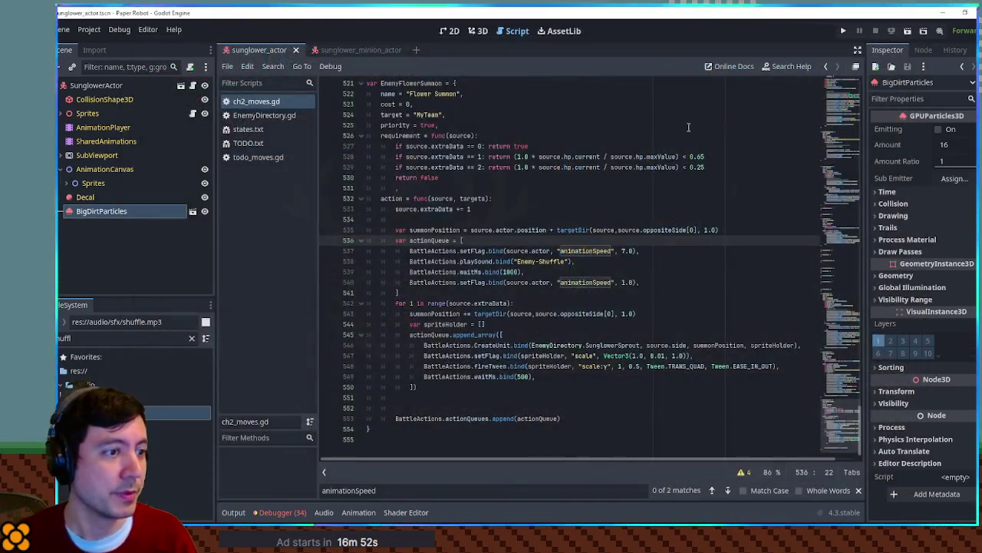
# Step: Copy the animationSpeed setFlag line and paste it below Flower Defend's speed_scale 3.0 line
pyautogui.doubleClick(560, 251)
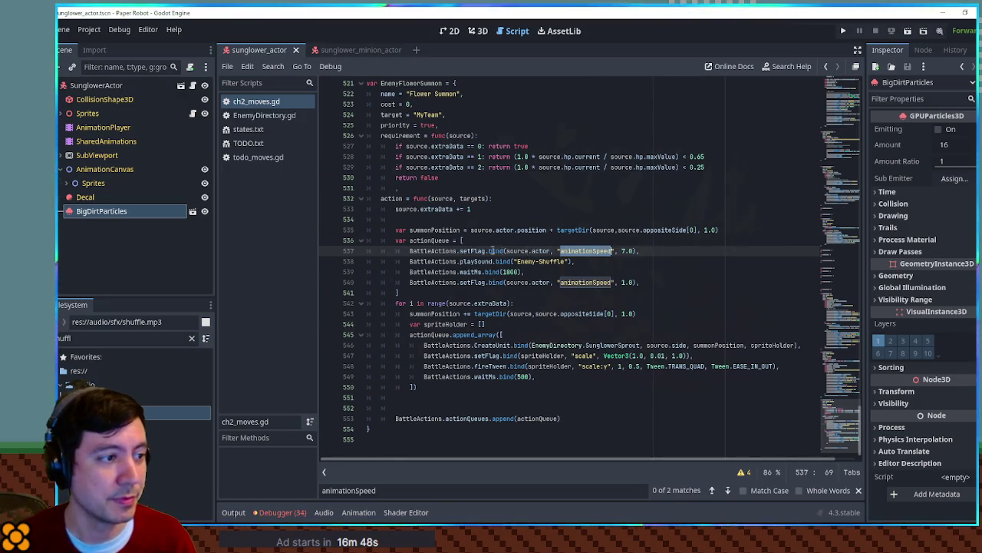
pyautogui.press('Up')
pyautogui.scroll(8, 660, 251)
pyautogui.click(631, 176)
pyautogui.press('Return')
pyautogui.hotkey('ctrl', 'v')
# Step: Paste the animationSpeed line below the speed_scale 1.0 line as well
pyautogui.click(628, 177)
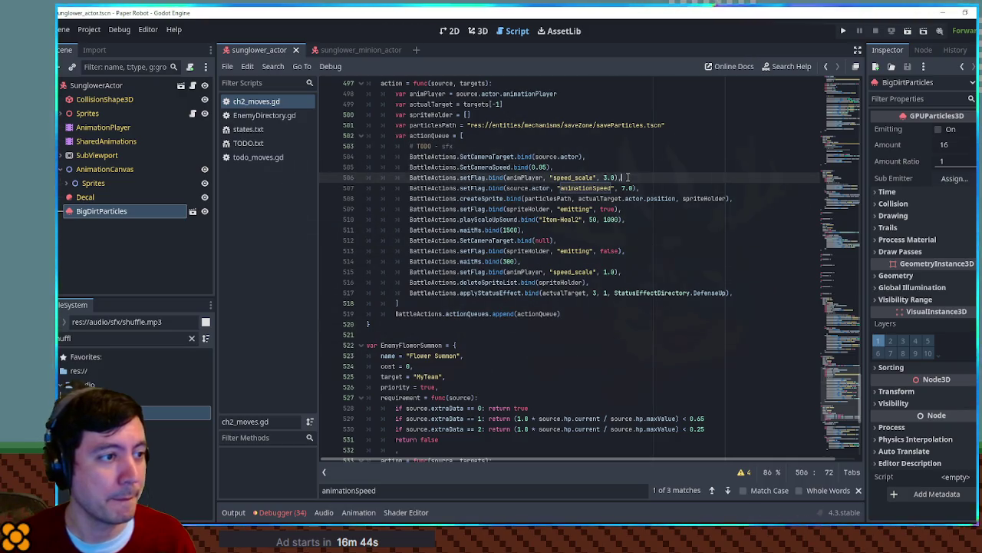
pyautogui.doubleClick(576, 178)
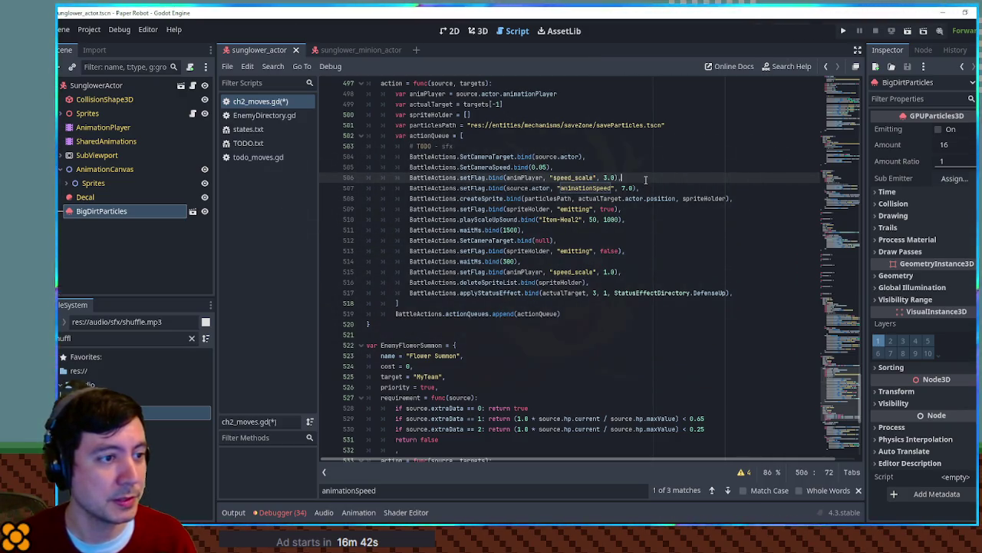
pyautogui.click(646, 188)
pyautogui.click(623, 272)
pyautogui.press('Return')
pyautogui.hotkey('ctrl', 'v')
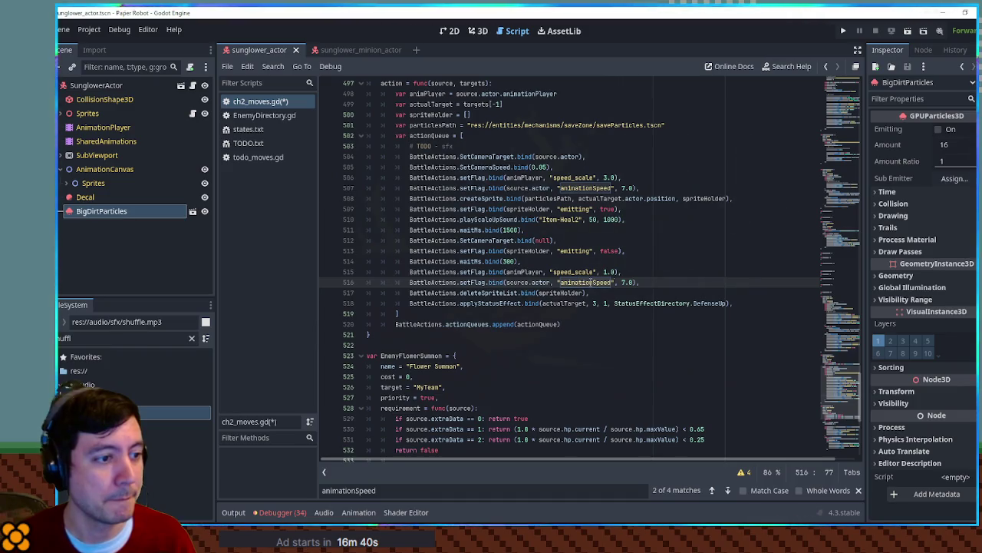
pyautogui.write('1')
pyautogui.click(624, 272)
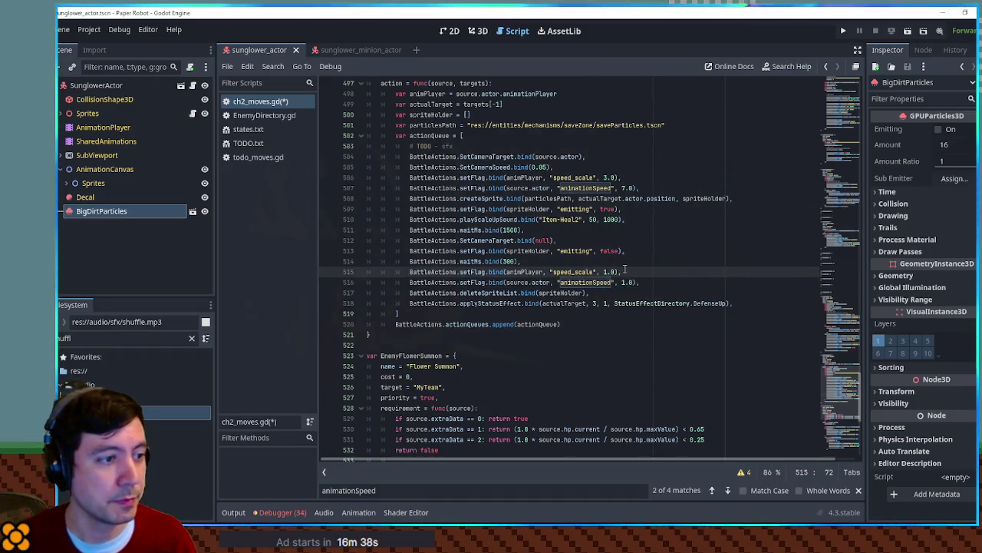
# Step: Delete the animPlayer variable and the speed_scale 3.0 line, then save
pyautogui.doubleClick(525, 177)
pyautogui.scroll(1, 535, 183)
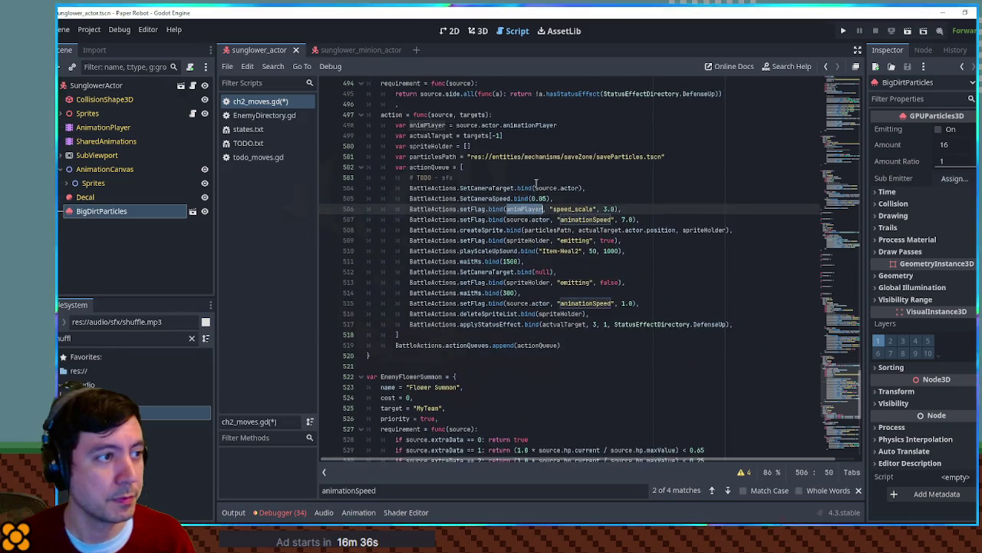
pyautogui.click(511, 125)
pyautogui.hotkey('ctrl', 'shift', 'k')
pyautogui.click(623, 198)
pyautogui.hotkey('ctrl', 'shift', 'k')
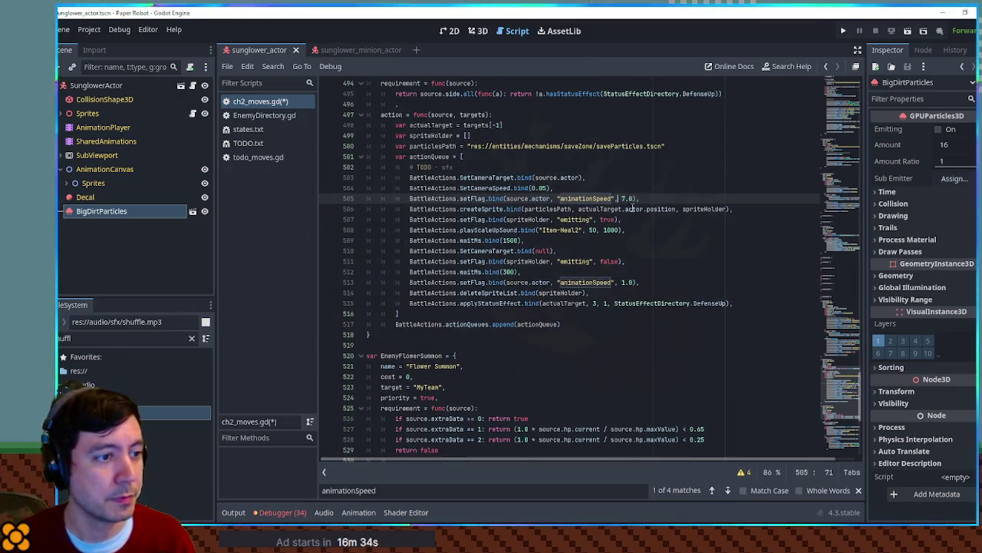
pyautogui.write('3')
pyautogui.click(600, 116)
pyautogui.hotkey('ctrl', 's')
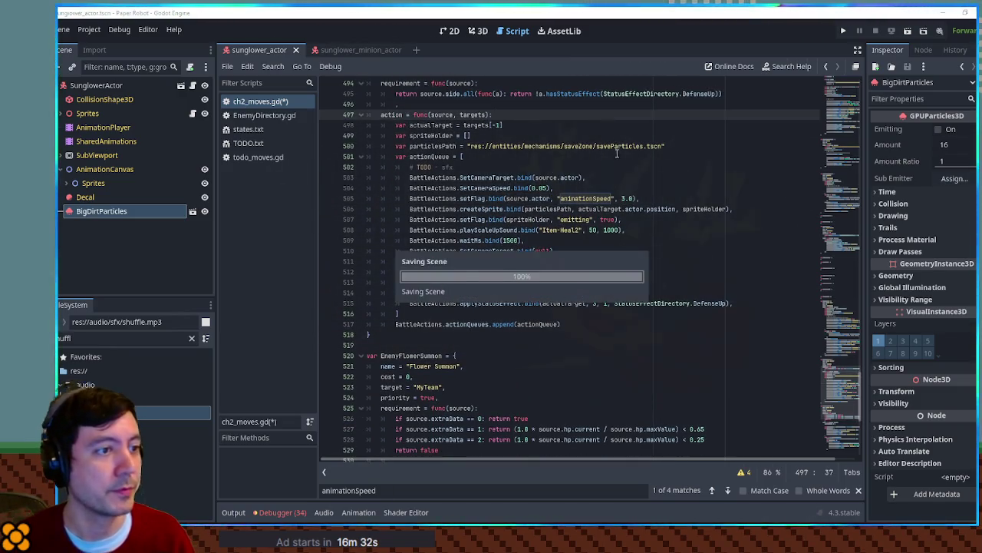
# Step: Search the script for 'Speed' to check the line 513 match, then save again
pyautogui.click(643, 198)
pyautogui.hotkey('ctrl', 'f')
pyautogui.write('Speed')
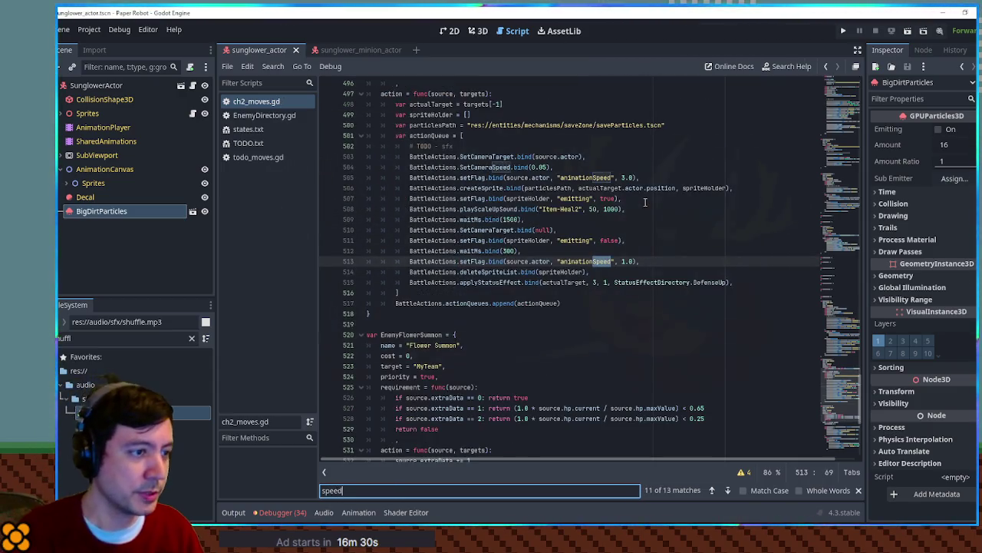
pyautogui.press('Escape')
pyautogui.hotkey('ctrl', 's')
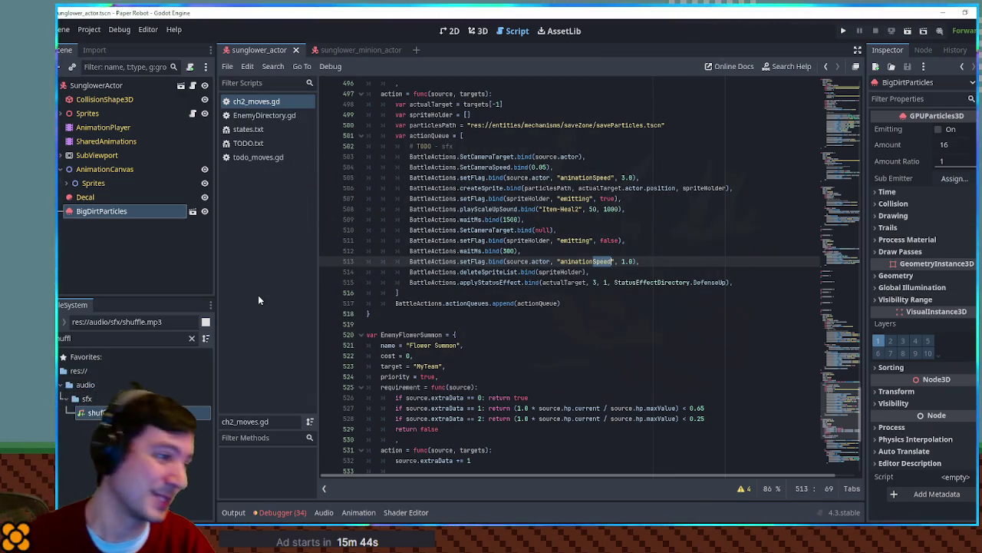
# Step: Put the cursor on the blank line 519 after the defend move, ready to run the build
pyautogui.click(618, 324)
pyautogui.scroll(-7, 648, 308)
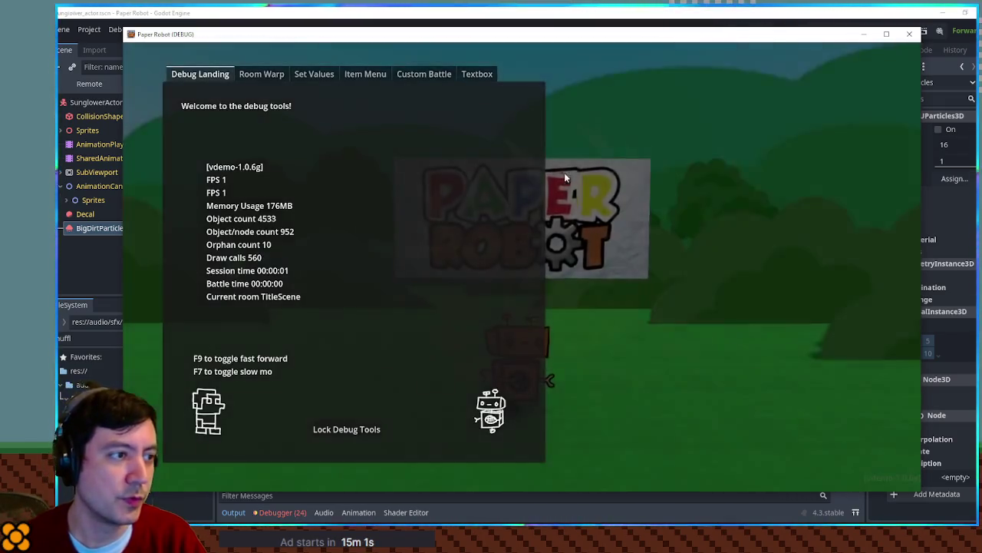
# Step: Start a custom battle with Sunglower set as Enemy 1
pyautogui.click(424, 74)
pyautogui.click(245, 120)
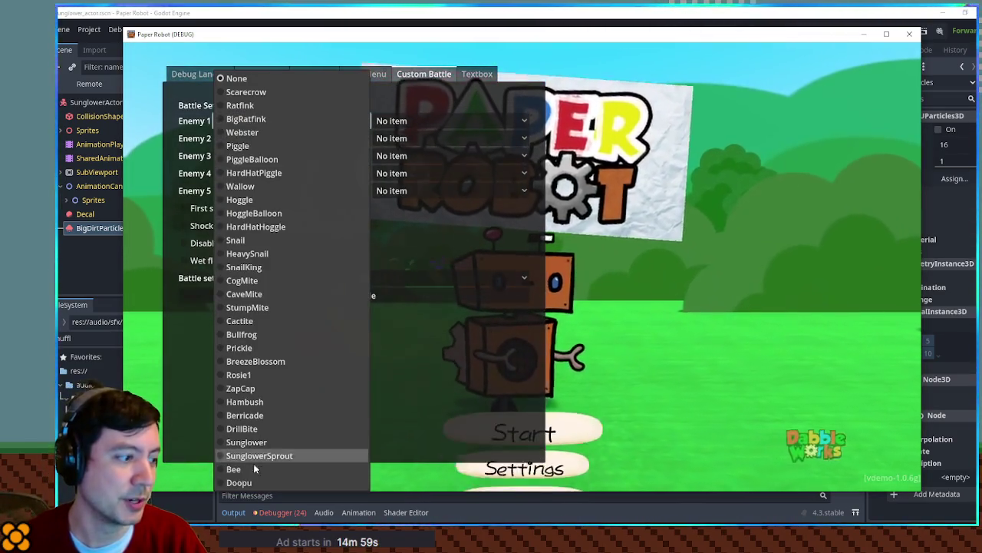
pyautogui.click(246, 443)
pyautogui.press('Return')
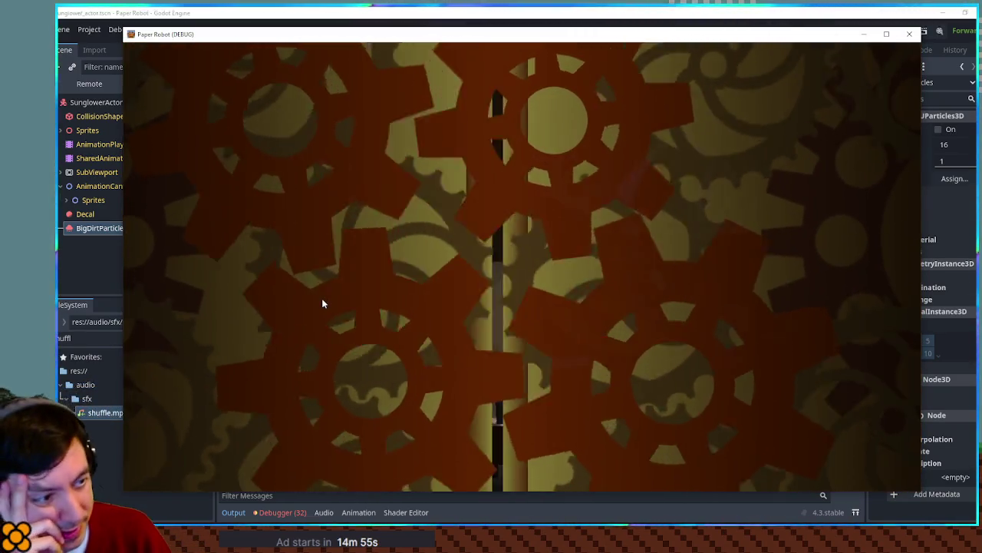
# Step: Use Gear Spin for the robot and an attack for the worm partner
pyautogui.press('space')
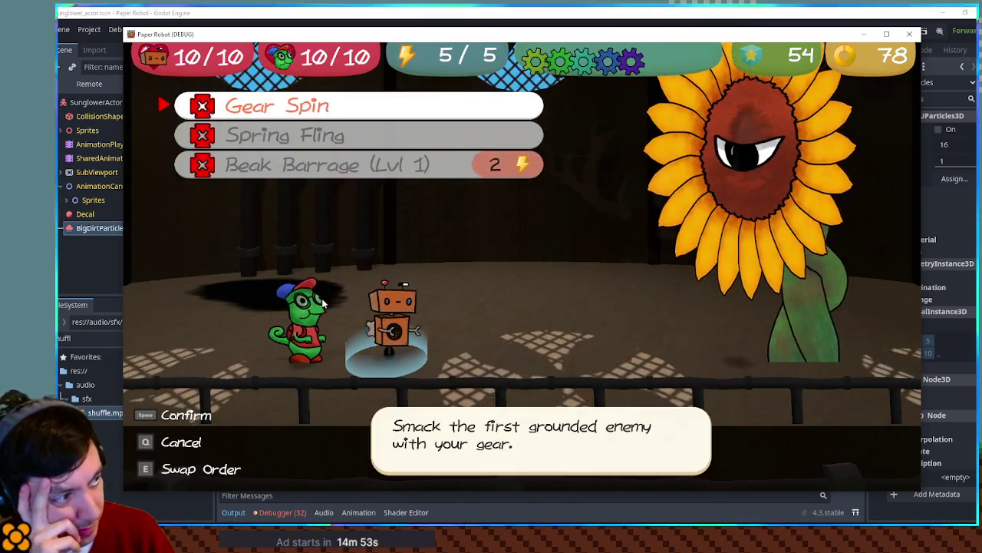
pyautogui.press('space')
pyautogui.press('space')
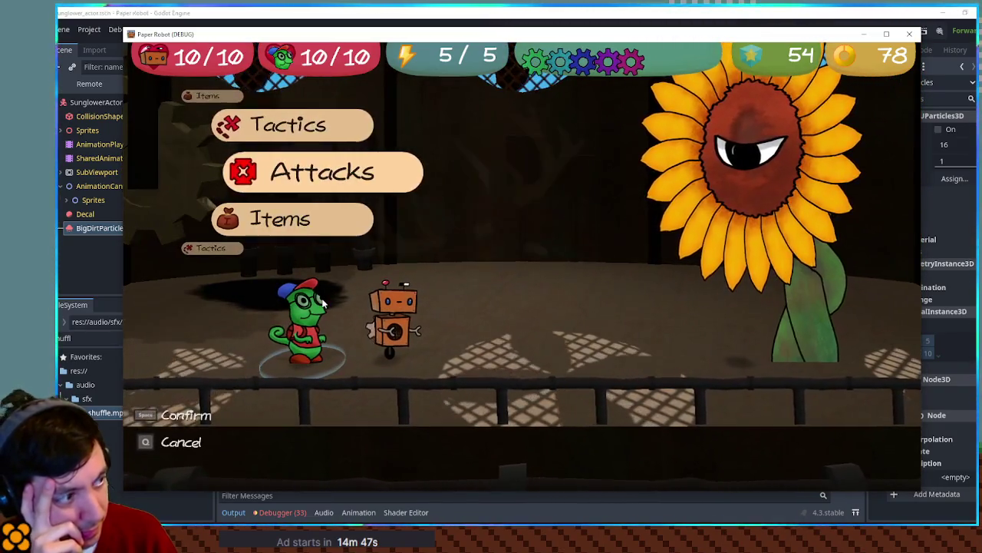
pyautogui.press('space')
pyautogui.press('space')
pyautogui.press('space')
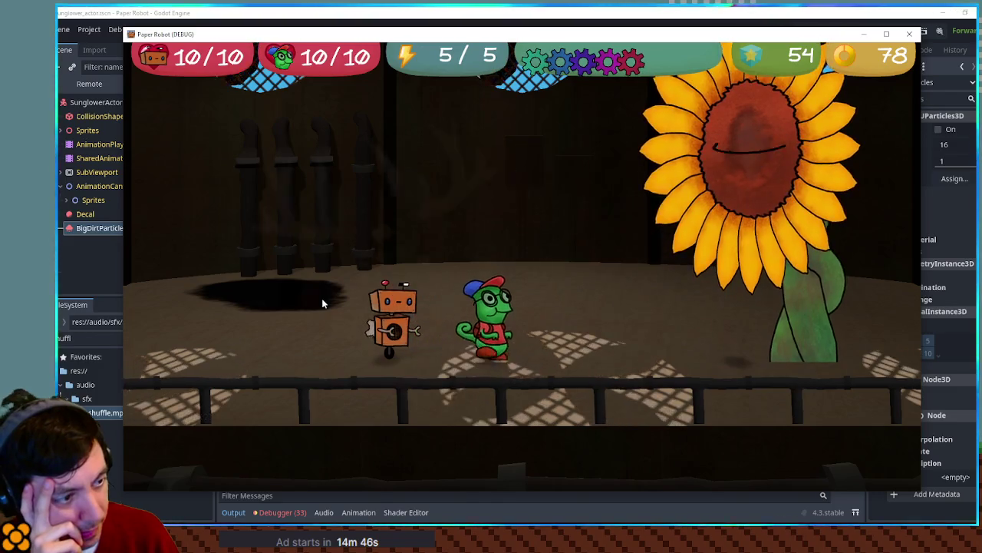
pyautogui.press('space')
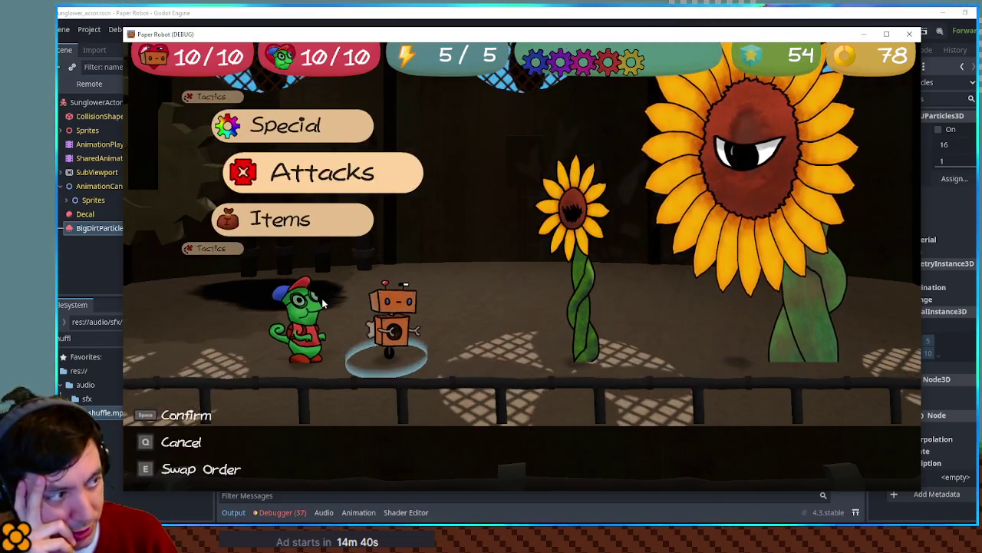
# Step: Next turn, pick Spring Fling for the robot and choose the worm partner's attack
pyautogui.press('space')
pyautogui.press('Down')
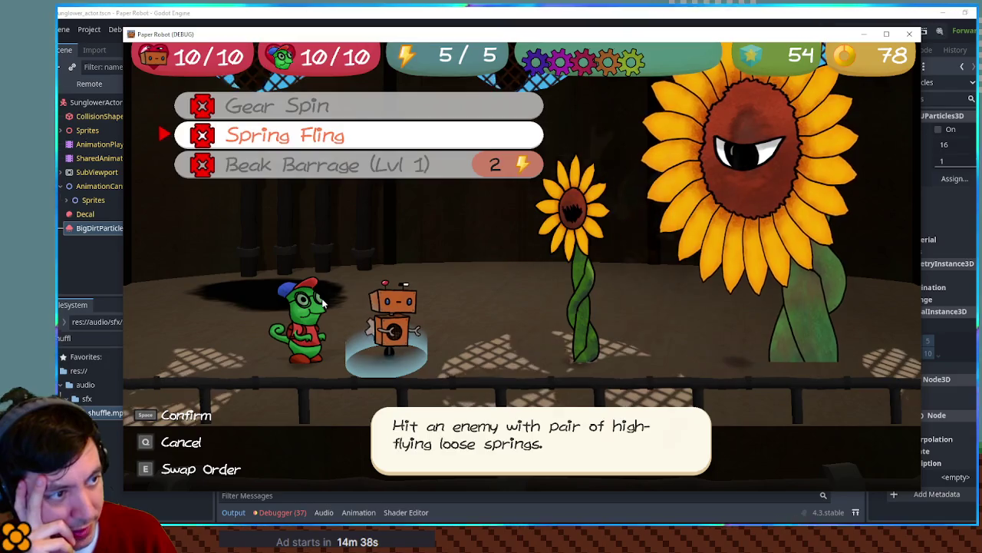
pyautogui.press('Down')
pyautogui.press('space')
pyautogui.press('q')
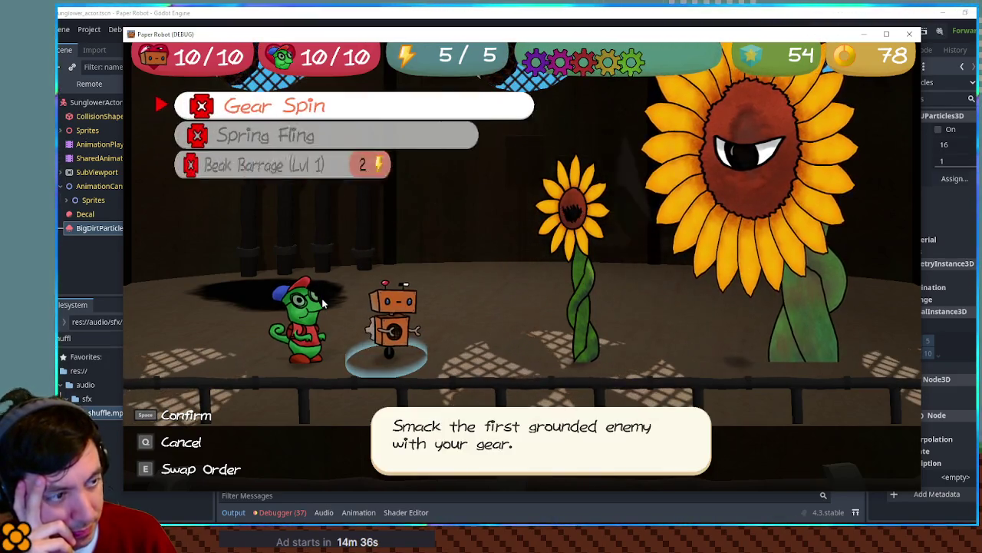
pyautogui.press('Down')
pyautogui.press('space')
pyautogui.press('space')
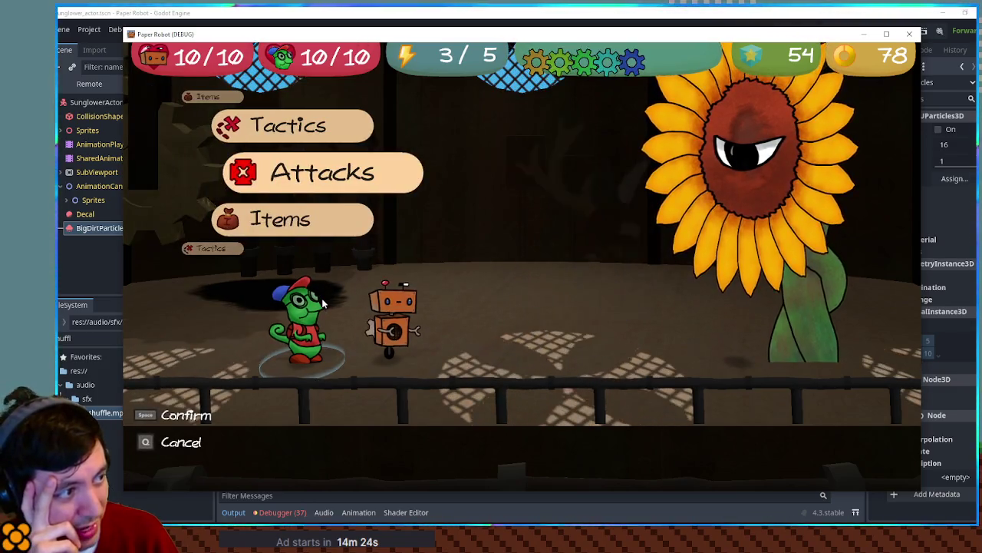
pyautogui.press('space')
pyautogui.press('space')
pyautogui.press('space')
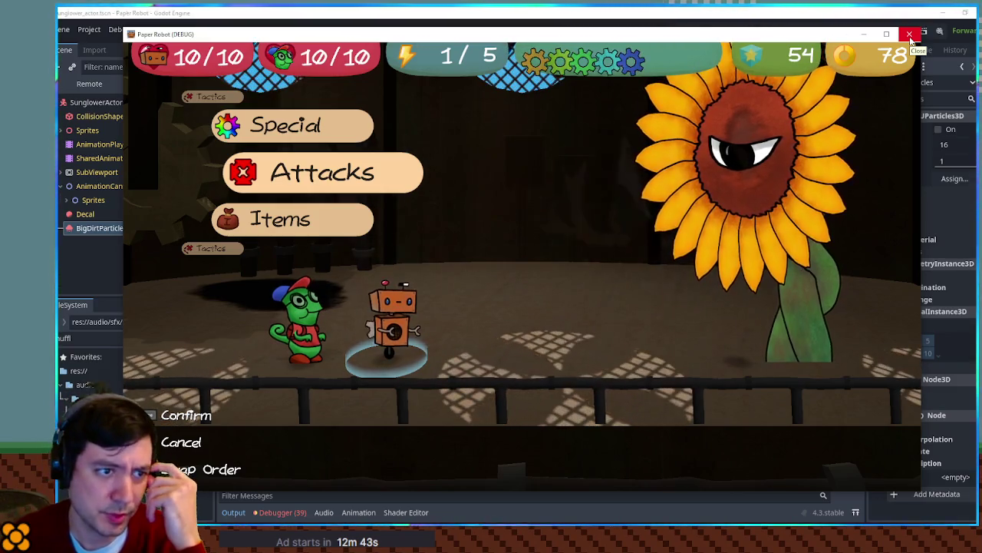
# Step: Close the game window to return to the editor
pyautogui.click(910, 36)
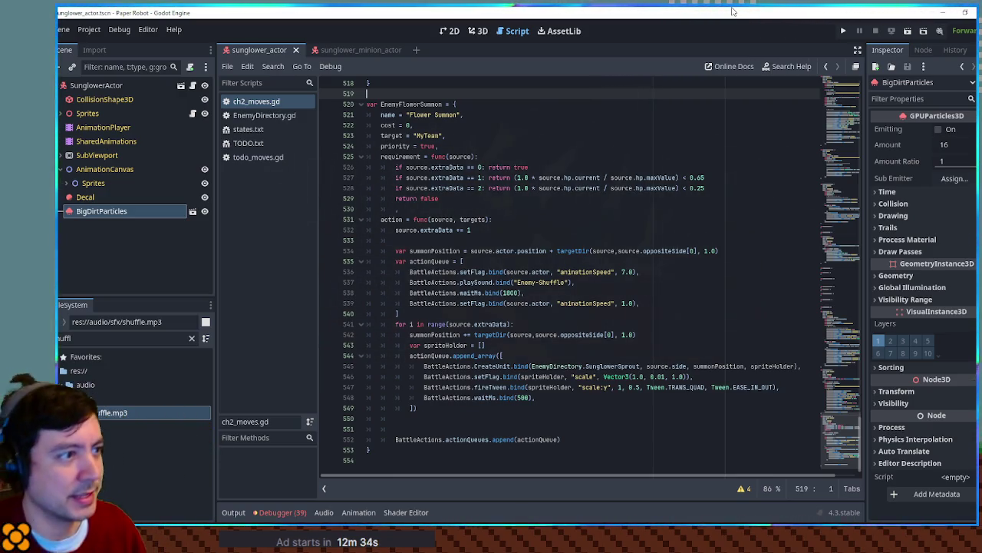
# Step: Search ch2_moves.gd for 'rosie' to bring up the RosieChargeUp 'Rhino Charge' move
pyautogui.scroll(10, 715, 151)
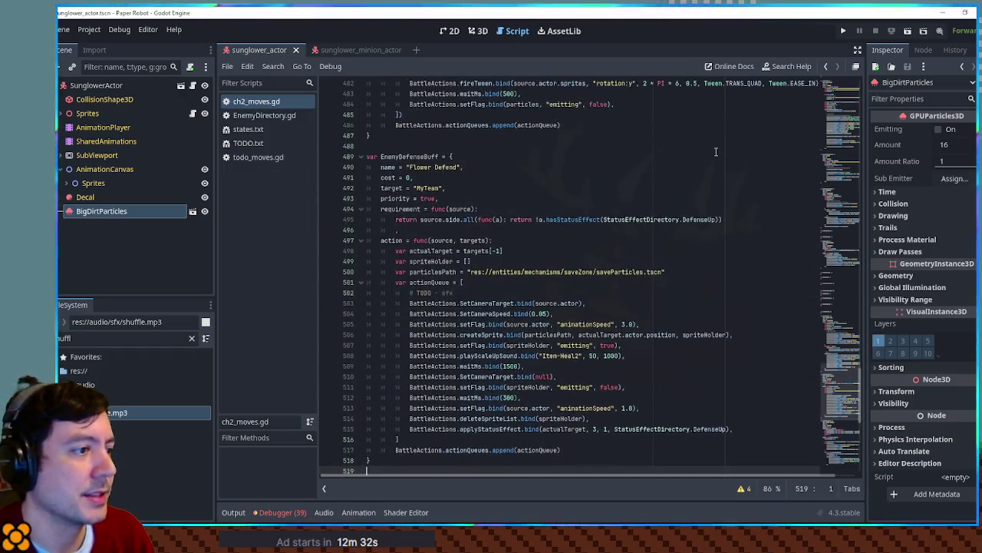
pyautogui.scroll(-2, 484, 311)
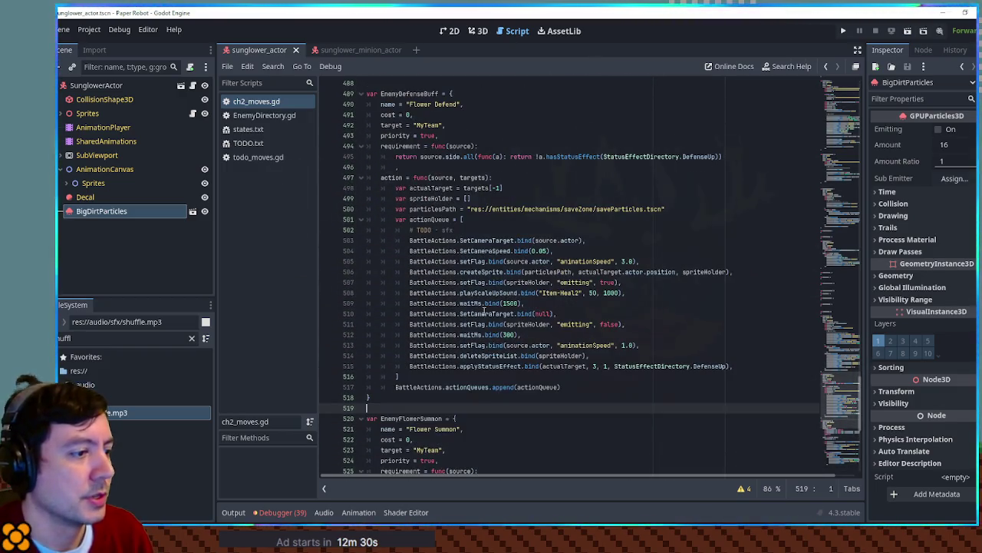
pyautogui.click(392, 396)
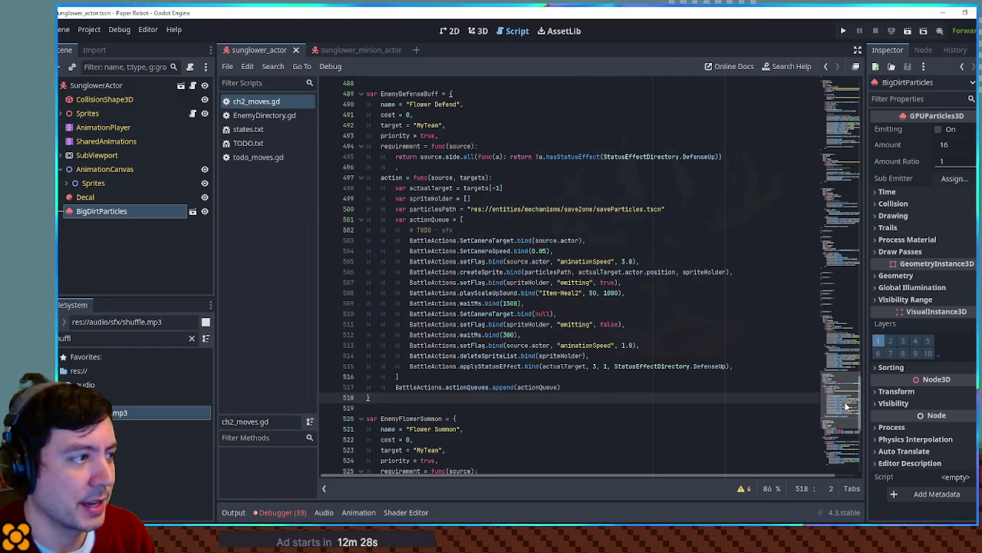
pyautogui.scroll(9, 847, 406)
pyautogui.click(698, 345)
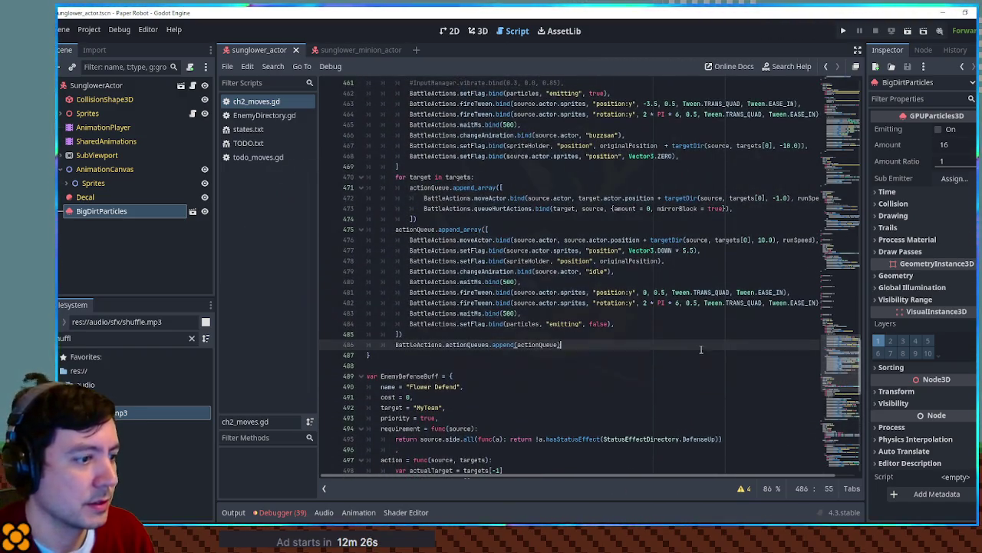
pyautogui.hotkey('ctrl', 'f')
pyautogui.write('rosie')
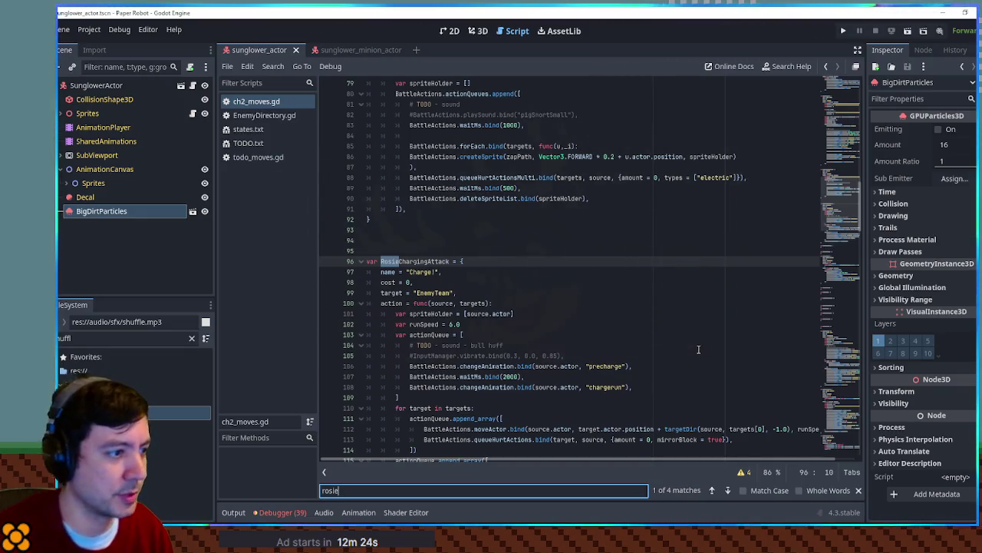
pyautogui.scroll(-7, 698, 349)
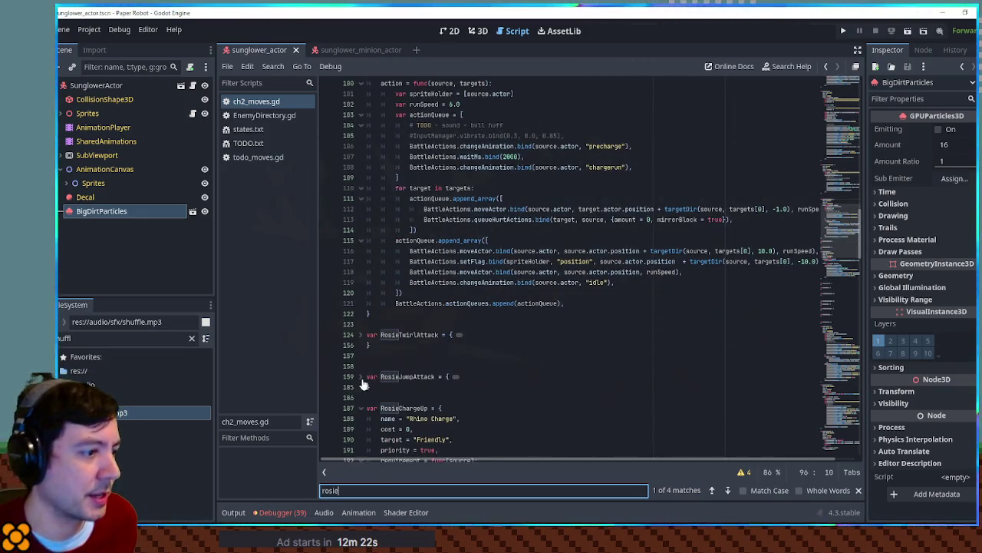
pyautogui.scroll(-8, 370, 350)
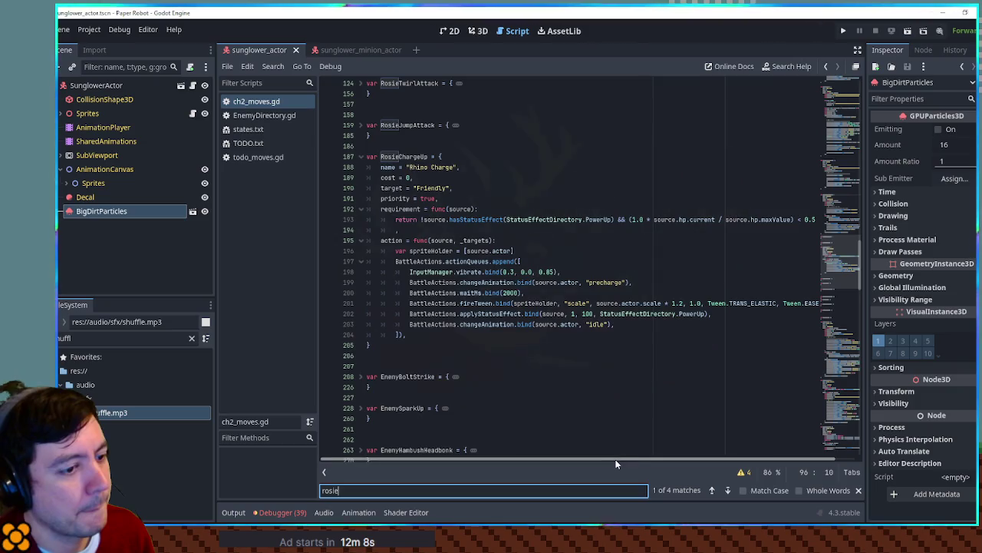
pyautogui.hscroll(3, 654, 459)
pyautogui.hscroll(-3, 559, 455)
# Step: Duplicate the RosieChargeUp block at the file's end and rename it SunflowerChargeUp
pyautogui.moveTo(377, 346); pyautogui.dragTo(375, 146)
pyautogui.hotkey('ctrl', 'c')
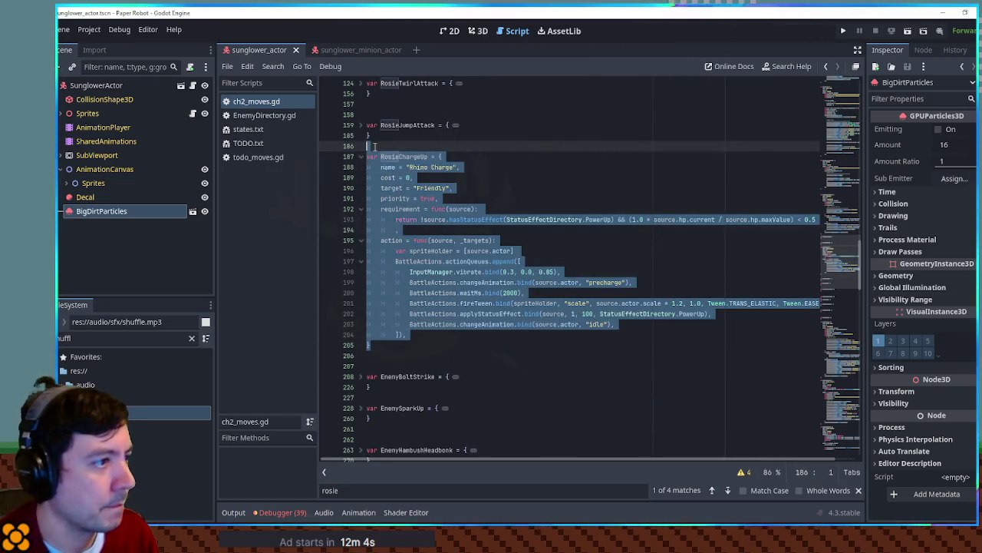
pyautogui.moveTo(857, 281); pyautogui.dragTo(851, 471)
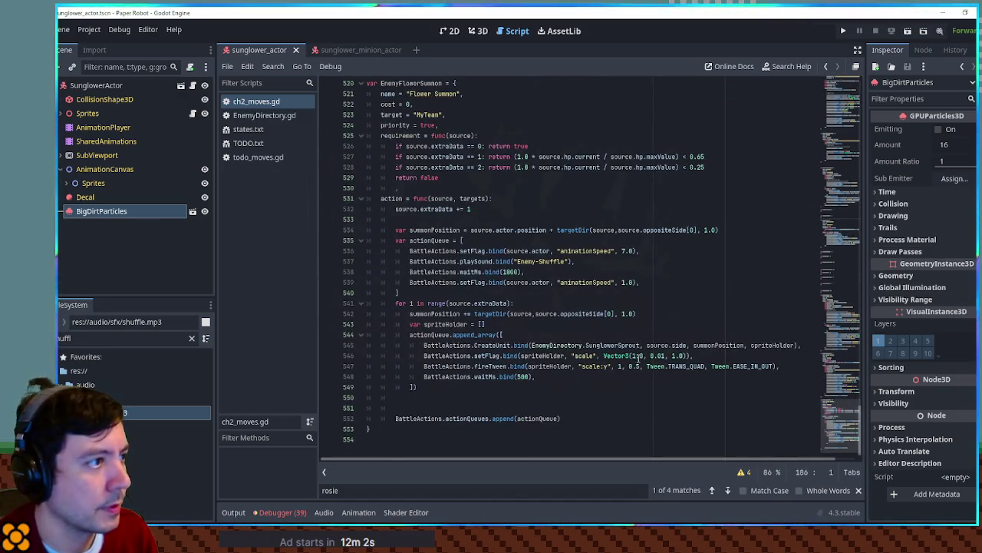
pyautogui.click(420, 434)
pyautogui.hotkey('ctrl', 'v')
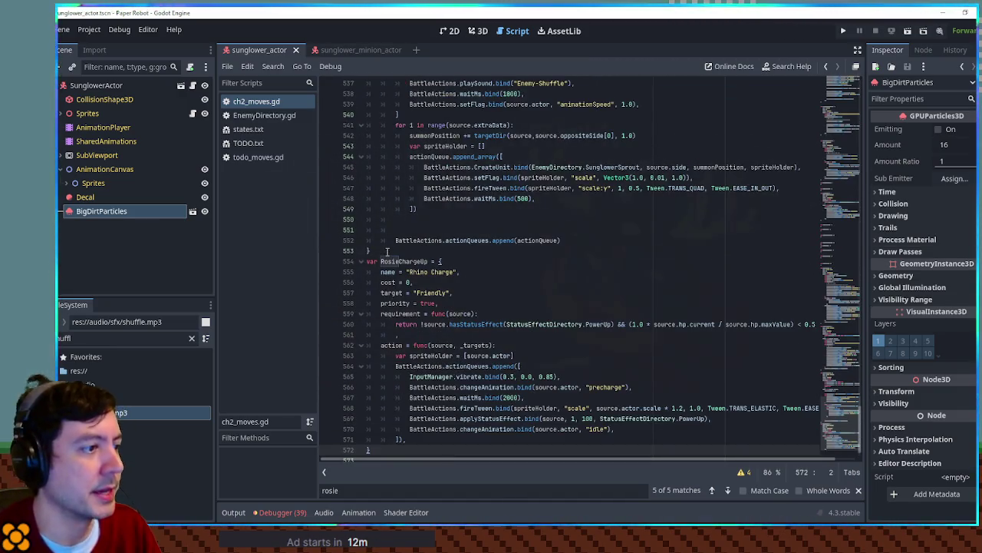
pyautogui.click(388, 254)
pyautogui.press('Return')
pyautogui.click(396, 272)
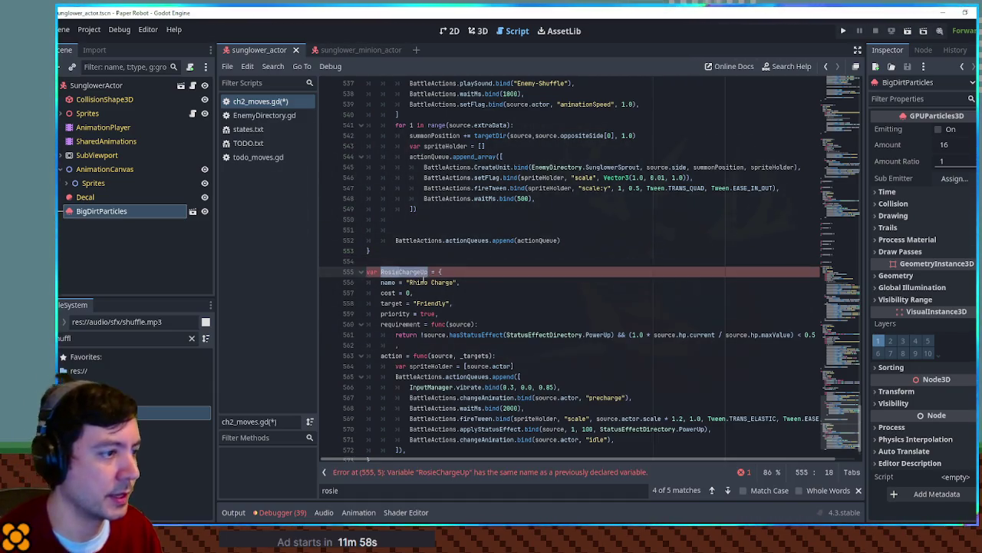
pyautogui.write('SunflowerCharge')
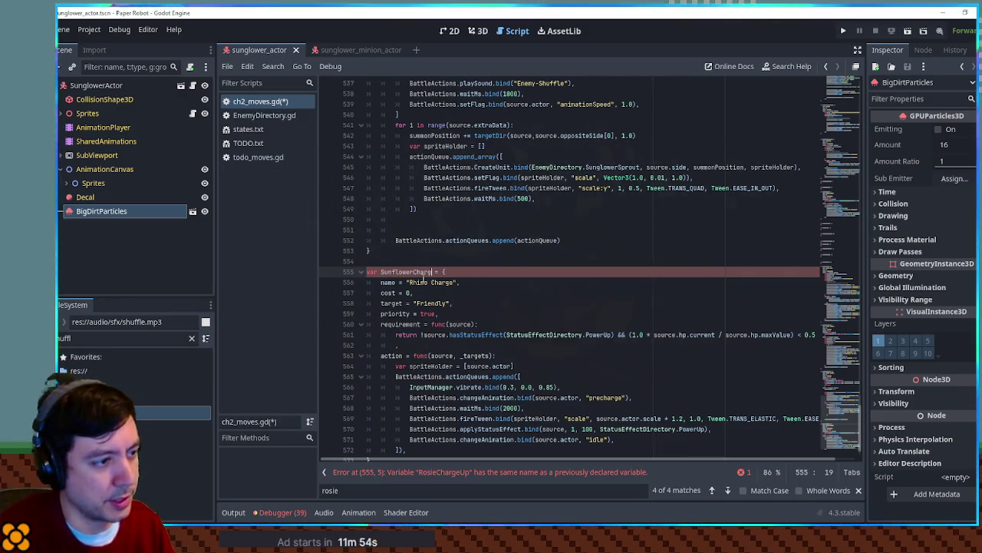
pyautogui.write('Up')
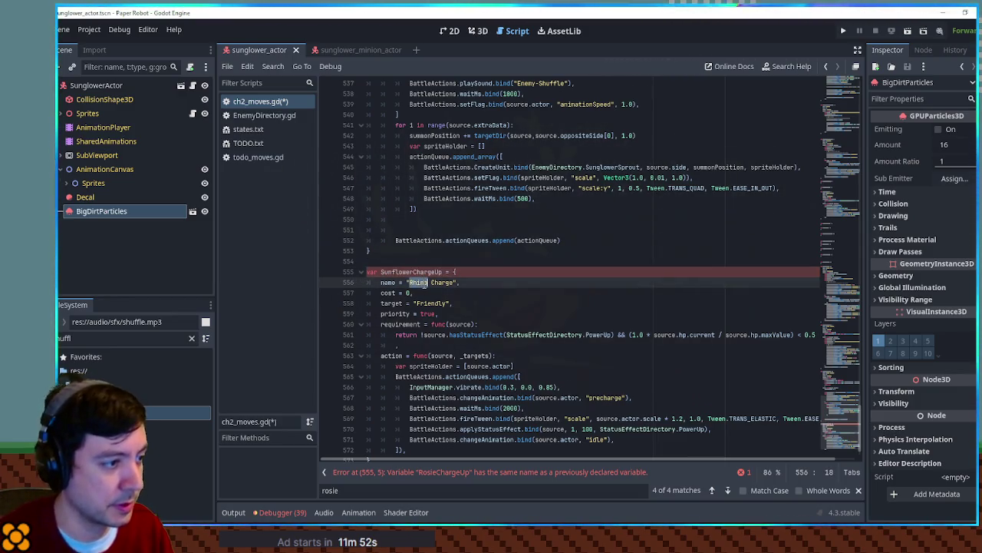
# Step: Rename the move to 'Sunflower Charge' and change its target from Friendly to Myself
pyautogui.doubleClick(420, 282)
pyautogui.write('Sunflower')
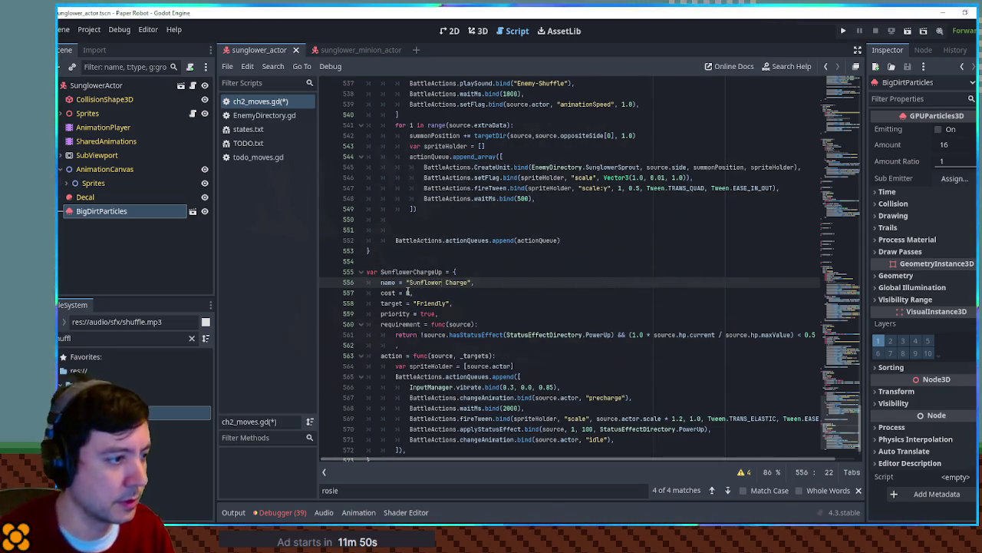
pyautogui.doubleClick(430, 303)
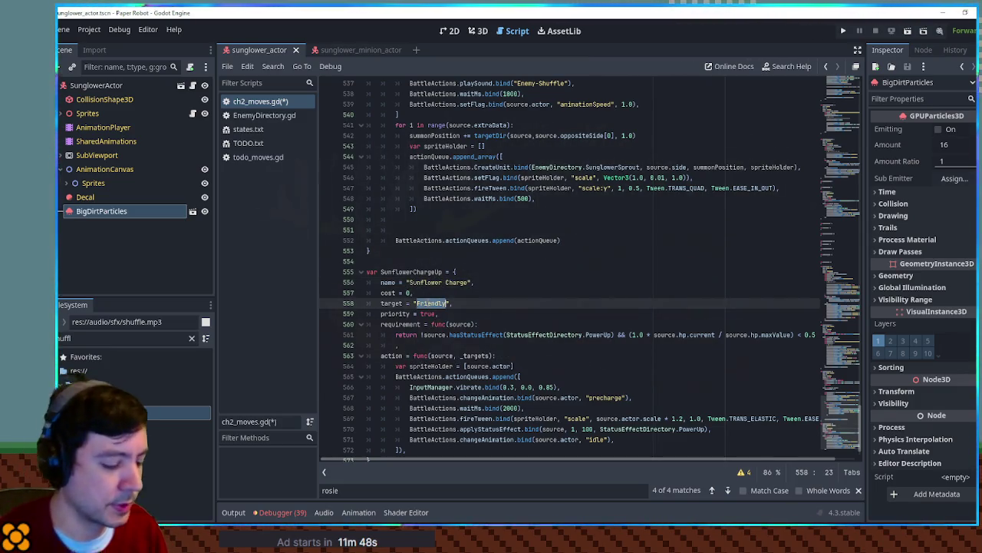
pyautogui.write('Myself')
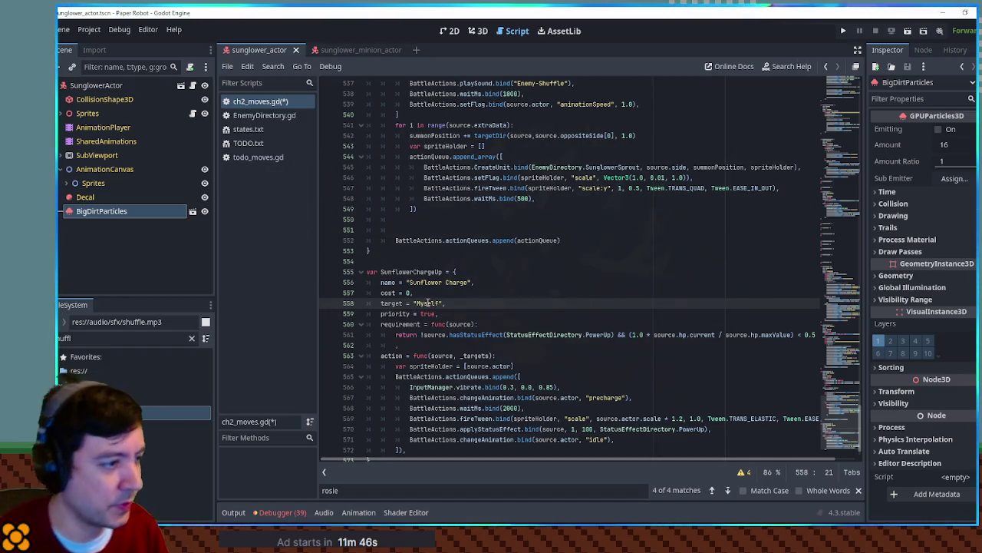
pyautogui.doubleClick(430, 303)
pyautogui.hotkey('ctrl', 'c')
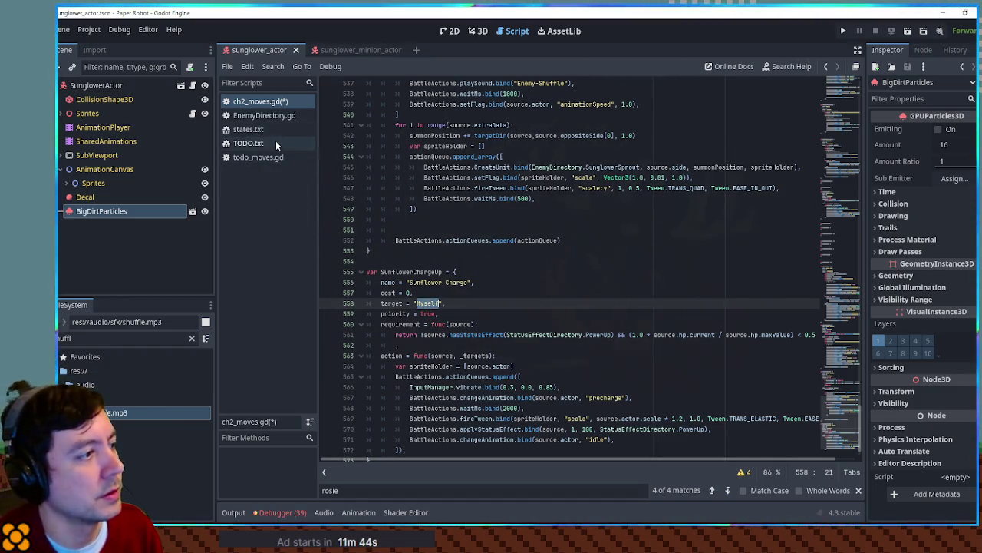
# Step: Confirm TargetDirectory.gd defines Myself, then close it to return to ch2_moves.gd
pyautogui.doubleClick(123, 337)
pyautogui.write('t')
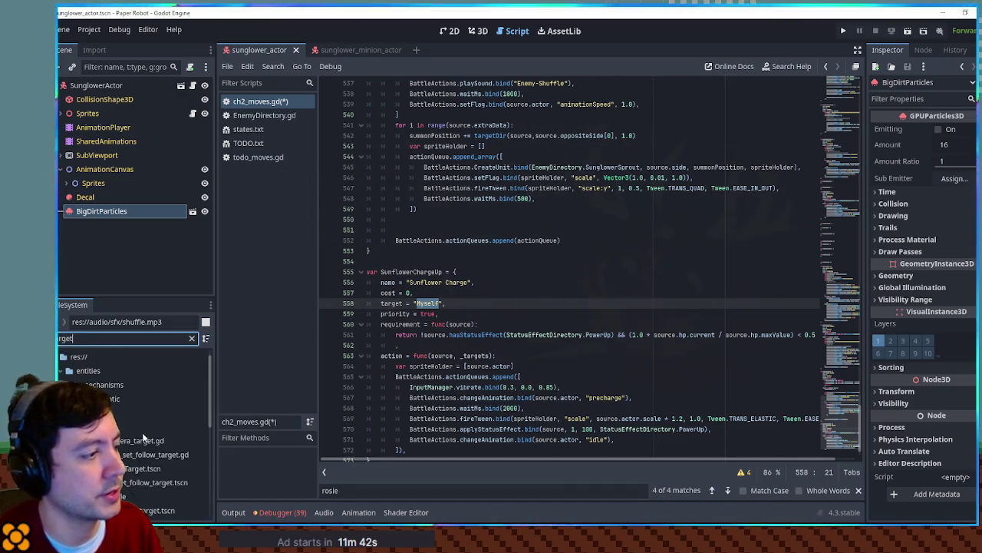
pyautogui.write('argd')
pyautogui.doubleClick(130, 413)
pyautogui.hotkey('ctrl', 'f')
pyautogui.hotkey('ctrl', 'v')
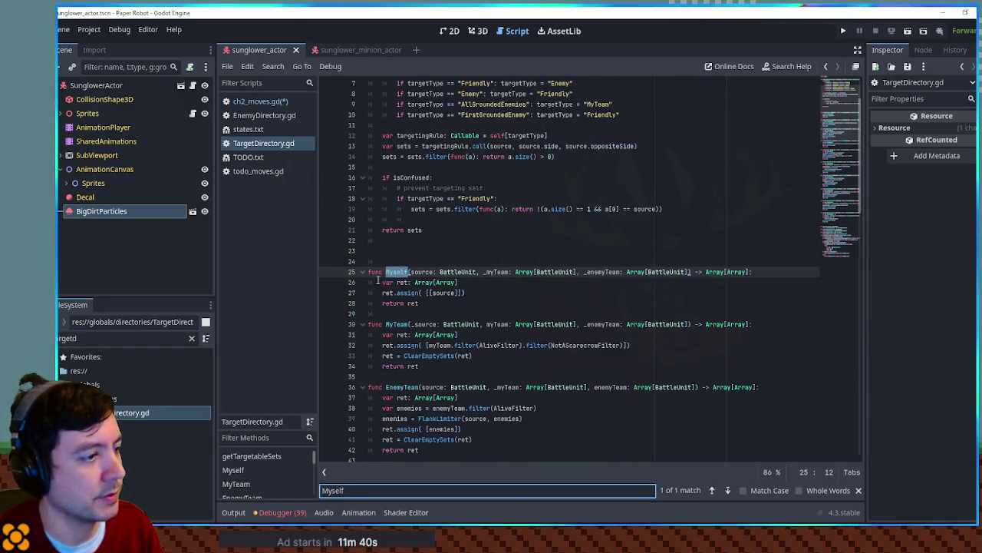
pyautogui.middleClick(234, 142)
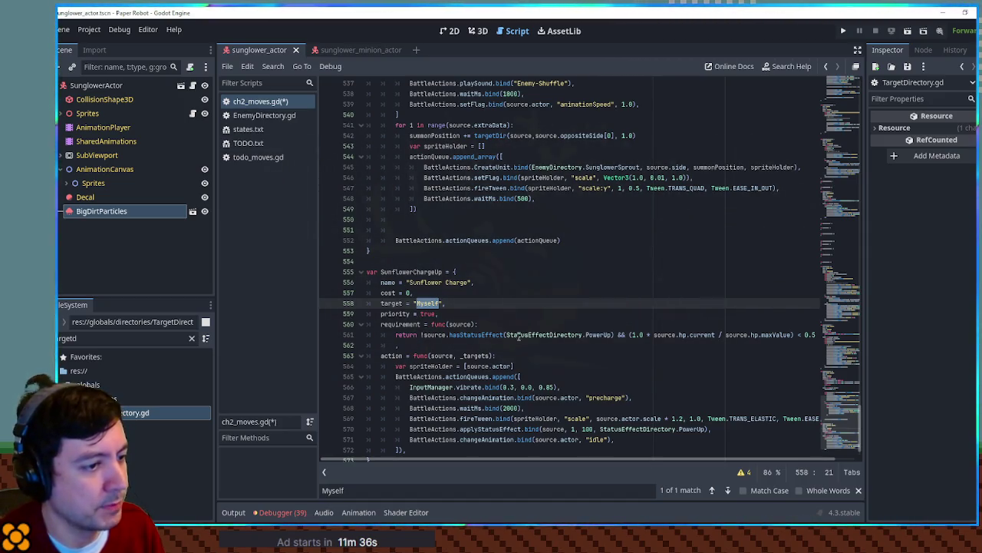
# Step: Replace the health-fraction condition in line 561's requirement with source
pyautogui.doubleClick(606, 335)
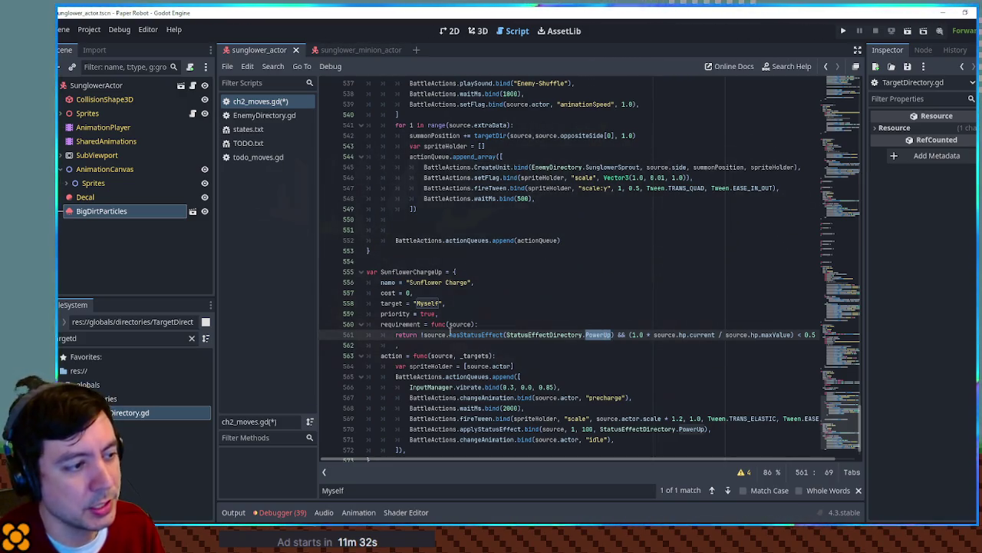
pyautogui.doubleClick(434, 335)
pyautogui.hotkey('ctrl', 'c')
pyautogui.moveTo(631, 335); pyautogui.dragTo(815, 336)
pyautogui.hotkey('ctrl', 'v')
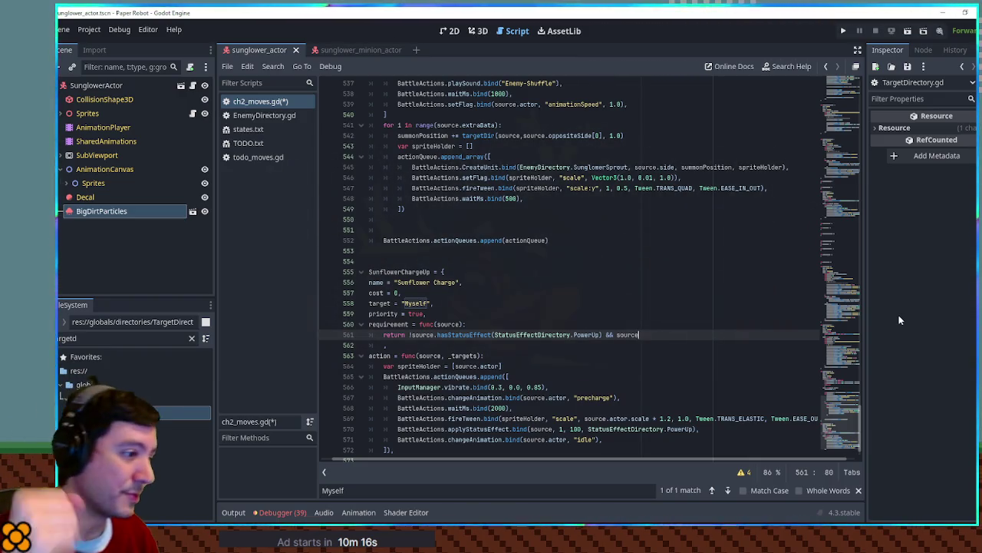
# Step: Search all project files for 'priority', taken from line 559
pyautogui.doubleClick(376, 314)
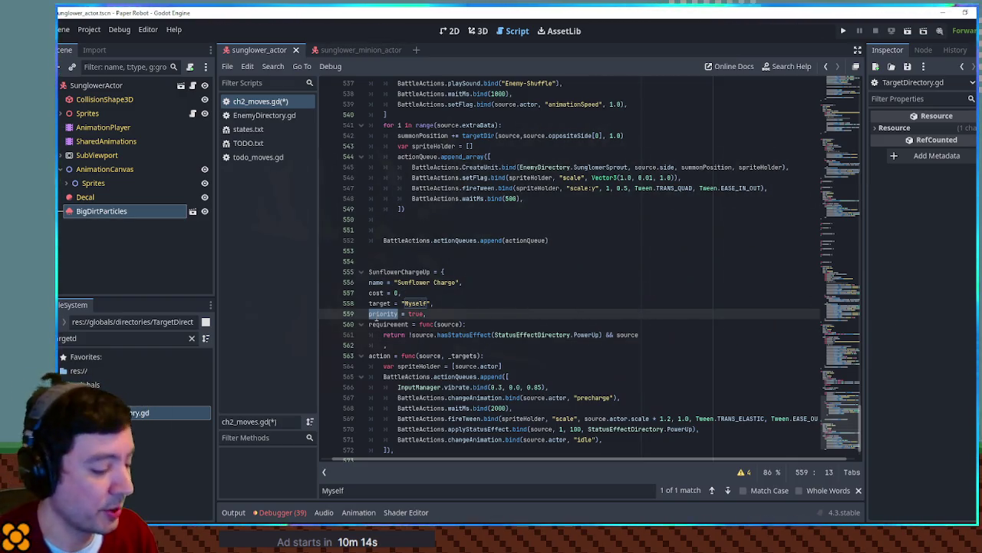
pyautogui.hotkey('ctrl', 'shift', 'f')
# Step: Search the project for 'priority' and change priority = true to 1 on lines 191 and 331
pyautogui.click(514, 311)
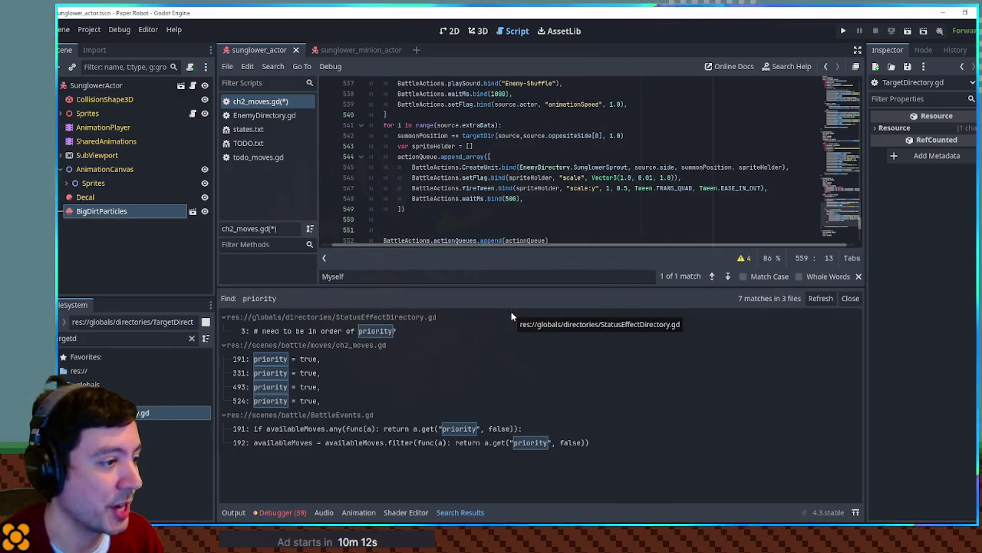
pyautogui.click(282, 358)
pyautogui.doubleClick(415, 83)
pyautogui.write('1')
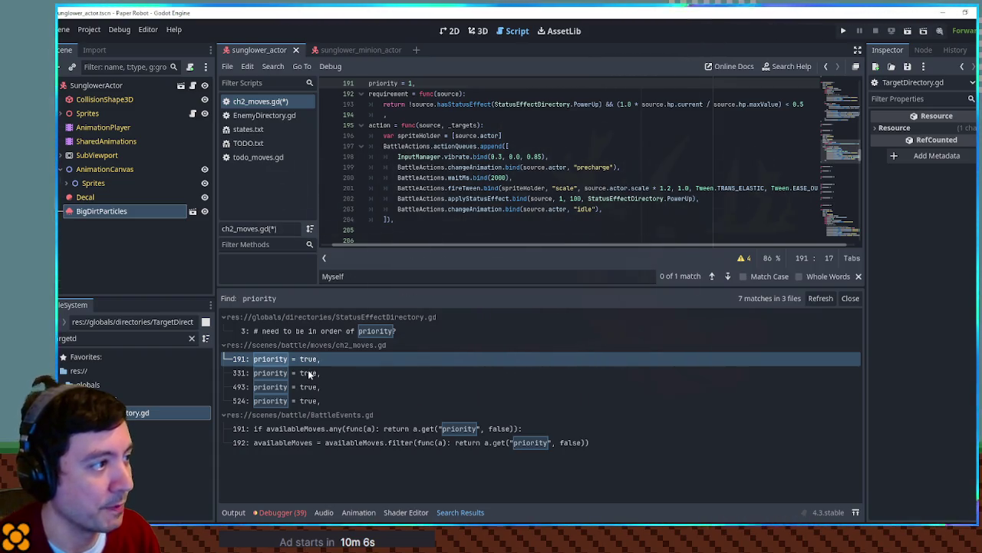
pyautogui.click(308, 372)
pyautogui.scroll(-2, 415, 198)
pyautogui.doubleClick(416, 164)
pyautogui.write('1')
# Step: Change lines 493 and 524 to priority = 1, save ch2_moves.gd, and open BattleEvents.gd's priority check
pyautogui.click(309, 387)
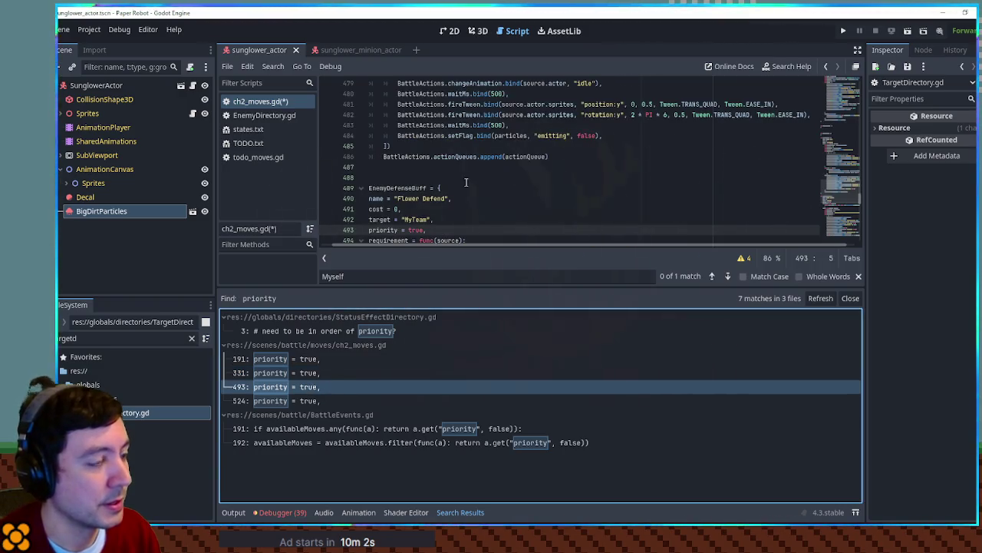
pyautogui.doubleClick(415, 229)
pyautogui.write('1')
pyautogui.click(291, 403)
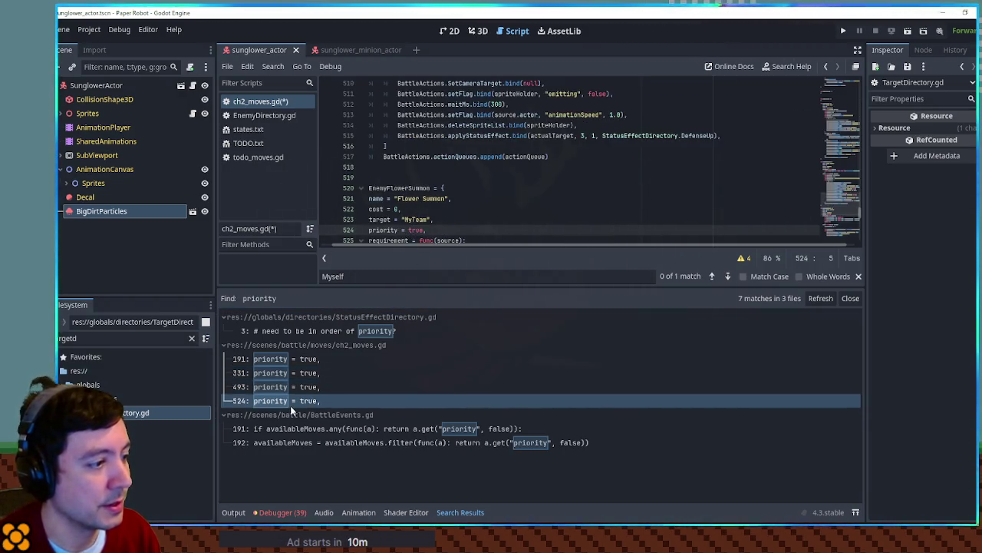
pyautogui.doubleClick(415, 230)
pyautogui.write('1')
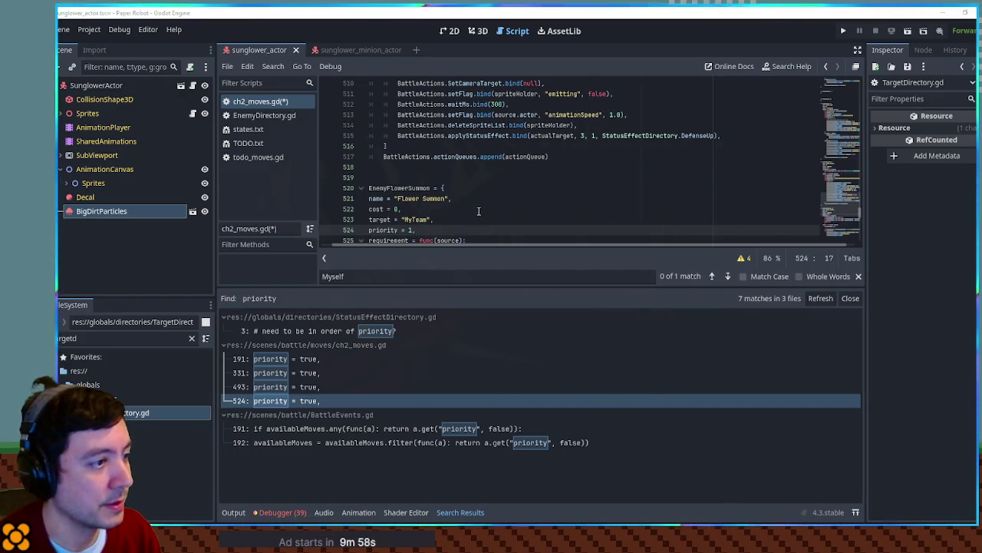
pyautogui.hotkey('ctrl', 's')
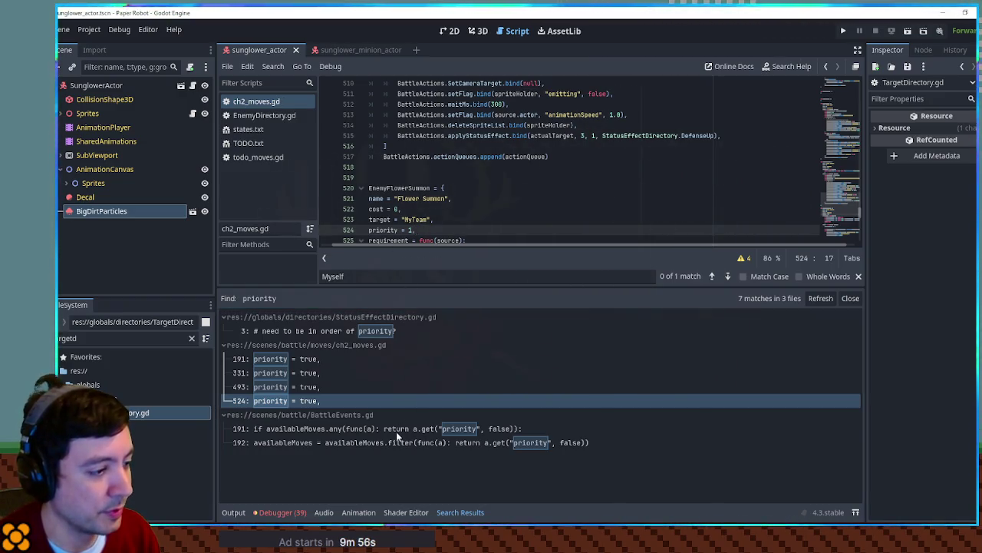
pyautogui.click(396, 430)
pyautogui.scroll(1, 544, 186)
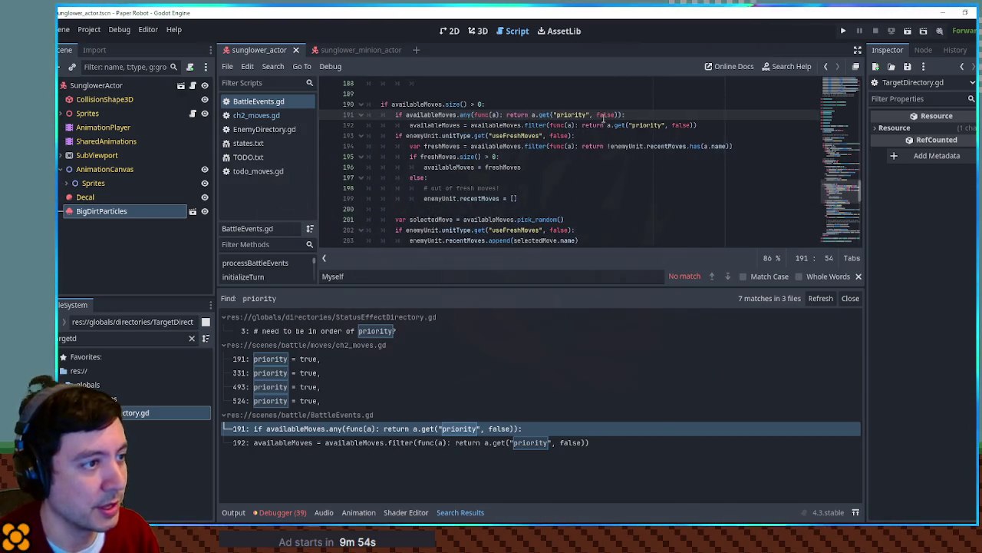
# Step: Change the priority default in the availableMoves expression from false to 0
pyautogui.doubleClick(426, 116)
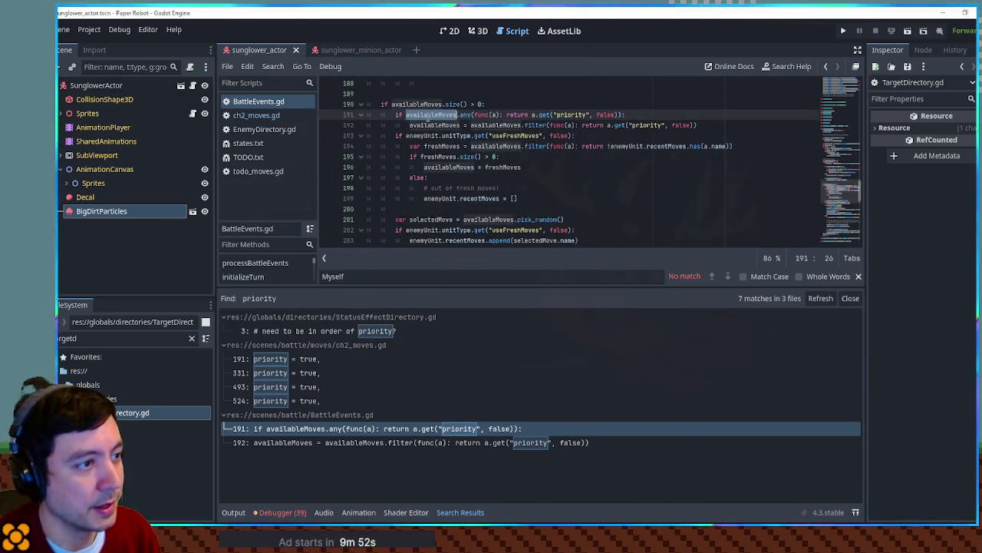
pyautogui.doubleClick(607, 115)
pyautogui.write('0')
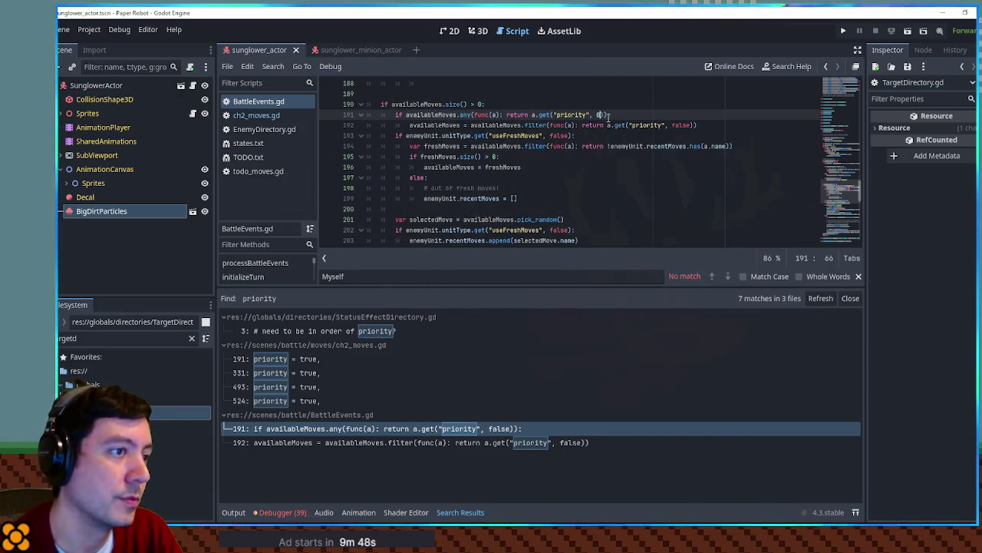
pyautogui.click(604, 114)
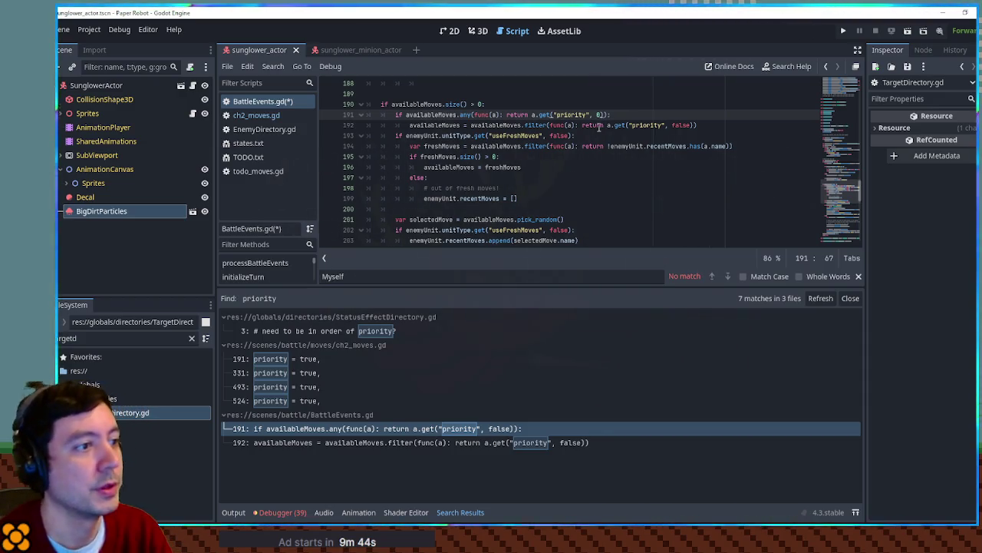
pyautogui.doubleClick(449, 115)
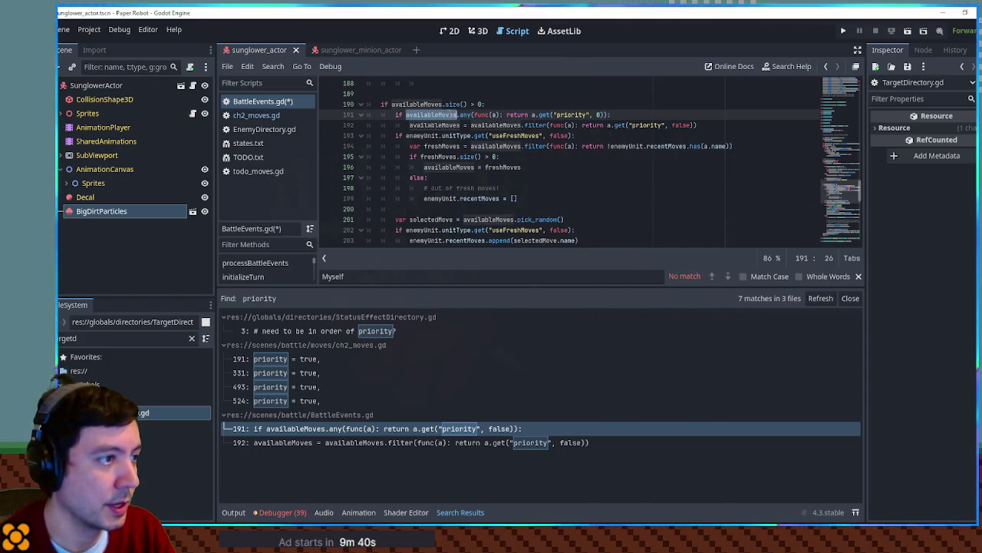
pyautogui.scroll(1, 450, 120)
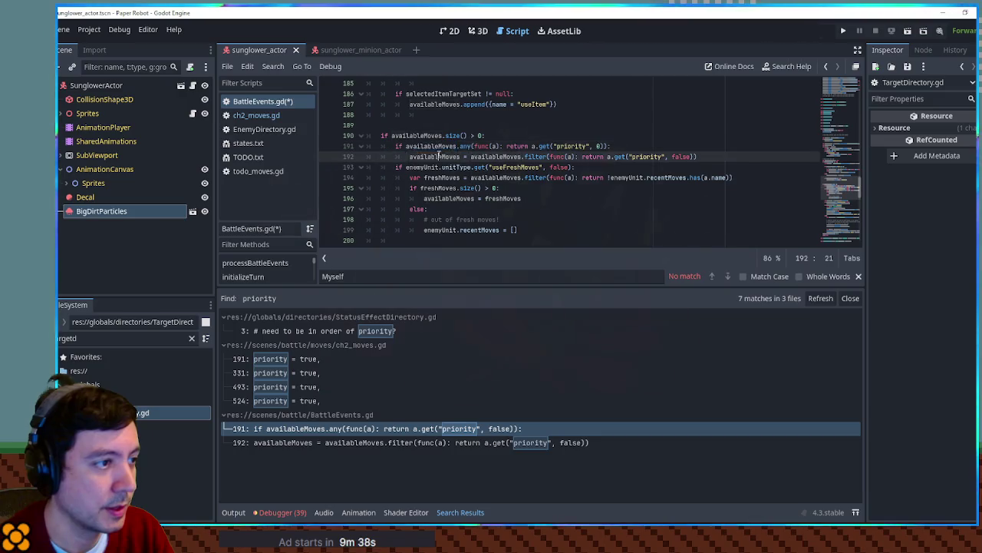
# Step: Add a new 'var maxPriority =' line and paste the availableMoves expression after it
pyautogui.click(515, 135)
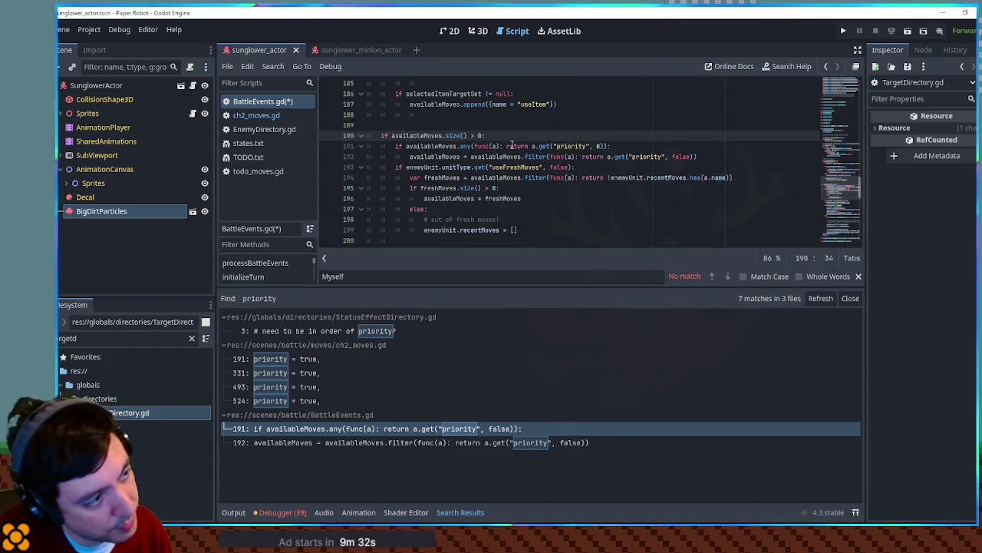
pyautogui.press('Return')
pyautogui.write('var amaxPri')
pyautogui.write('ty =')
pyautogui.doubleClick(416, 158)
pyautogui.moveTo(406, 157); pyautogui.dragTo(610, 156)
pyautogui.hotkey('ctrl', 'c')
pyautogui.click(527, 146)
pyautogui.hotkey('ctrl', 'v')
# Step: Rework the pasted expression so maxPriority takes the highest priority with .max()
pyautogui.doubleClick(519, 146)
pyautogui.write('max')
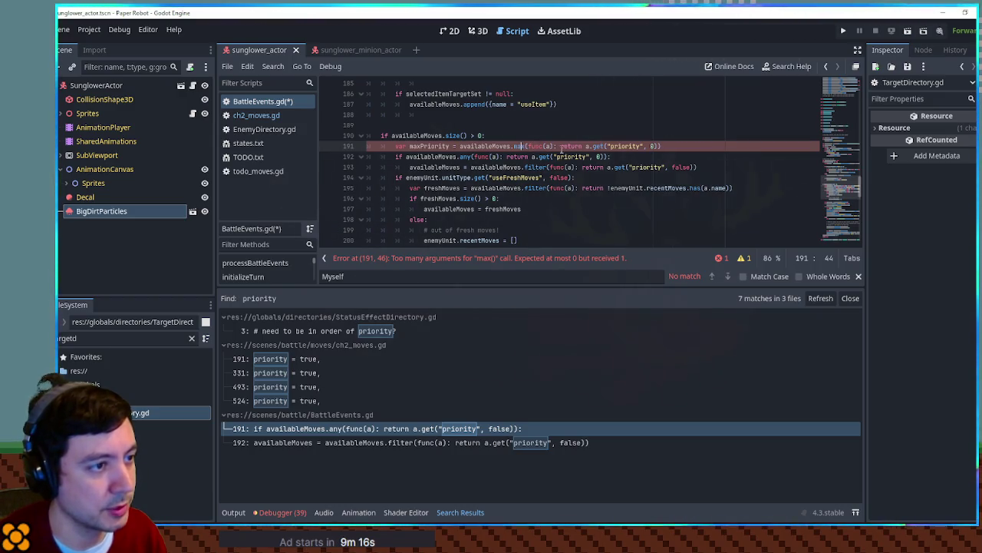
pyautogui.click(659, 146)
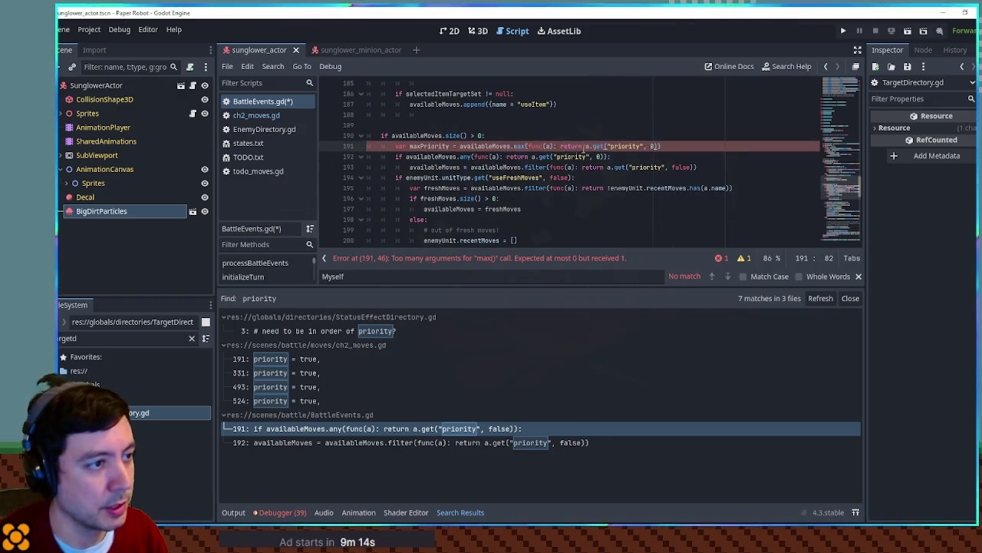
pyautogui.press('Right')
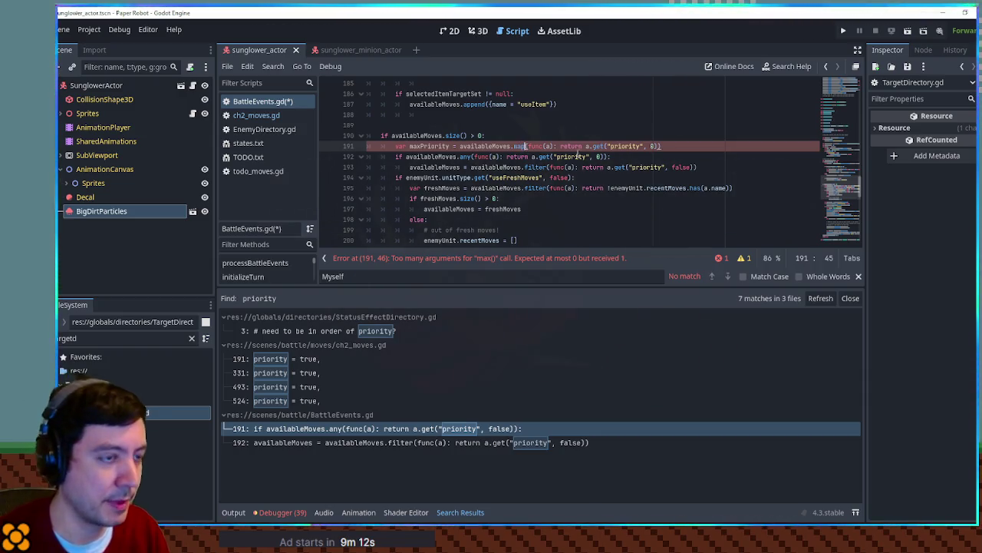
pyautogui.click(660, 146)
pyautogui.write('.max(')
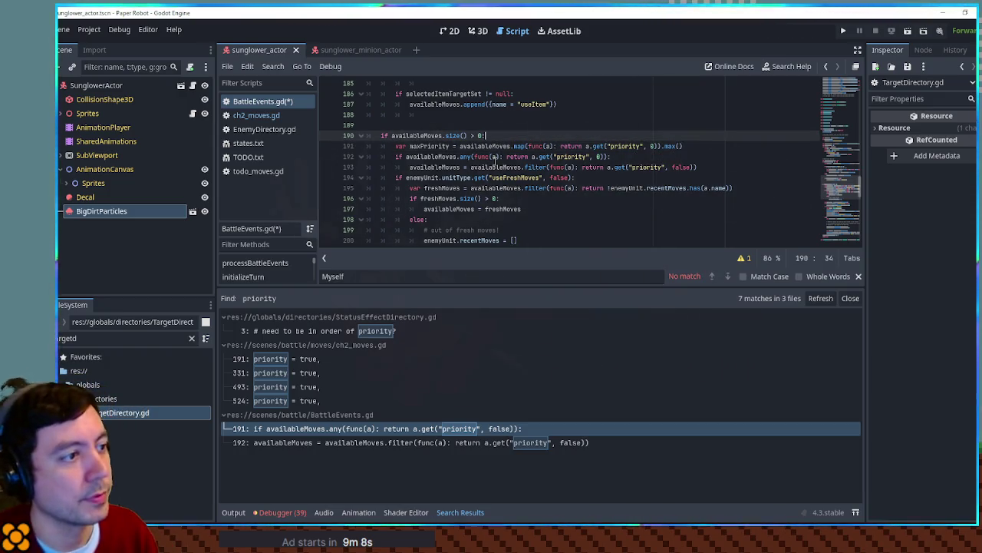
pyautogui.click(451, 146)
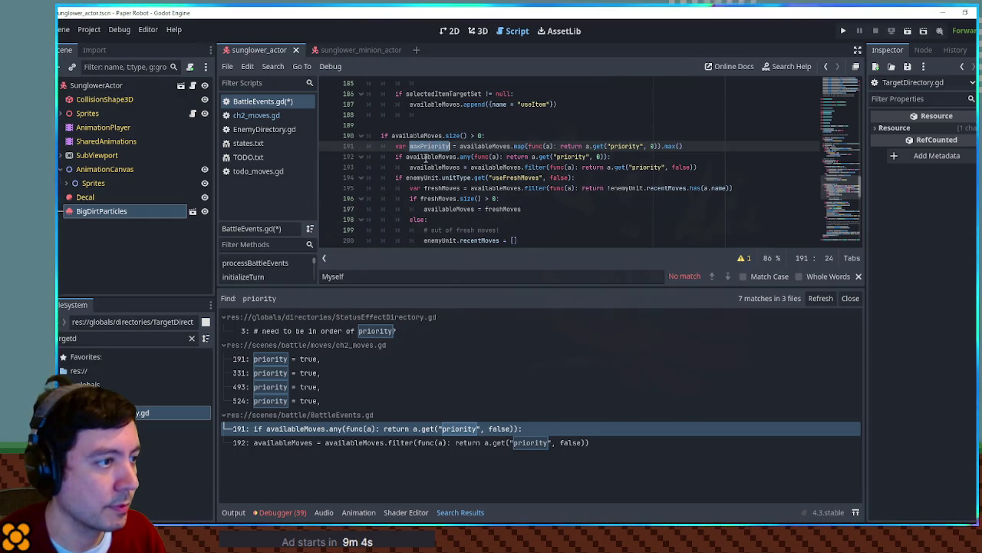
# Step: Delete the old any() priority line and filter moves on priority == maxPriority with default 0
pyautogui.doubleClick(426, 157)
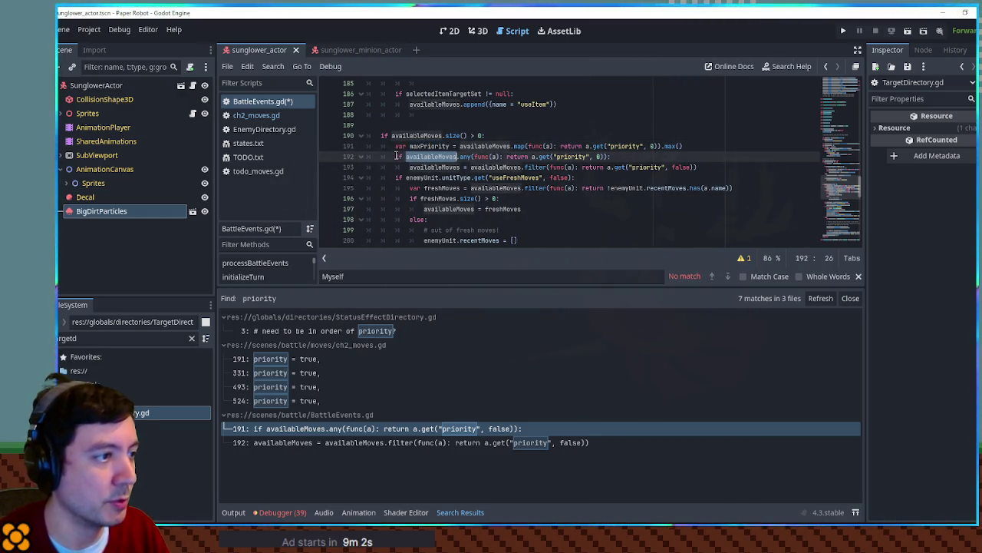
pyautogui.hotkey('ctrl', 'shift', 'k')
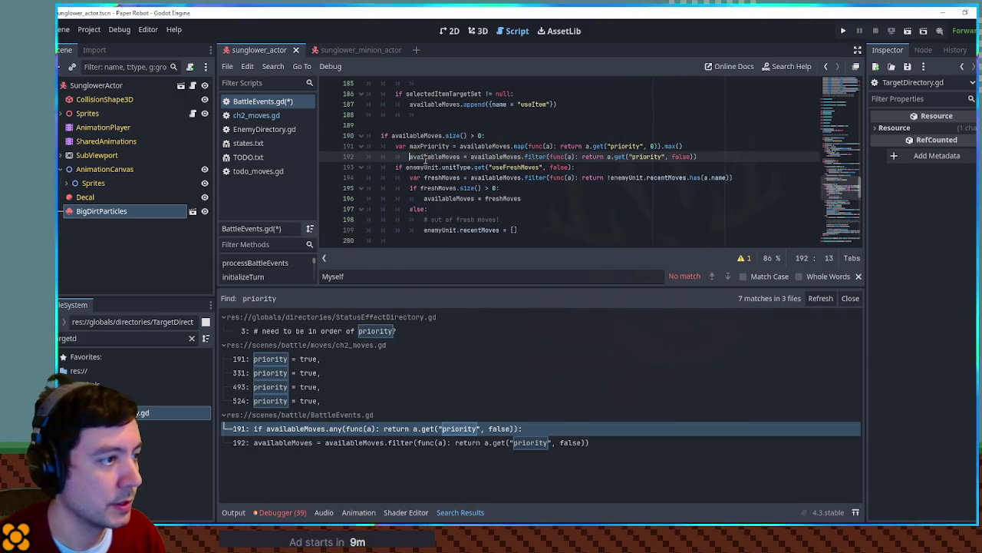
pyautogui.press('BackSpace')
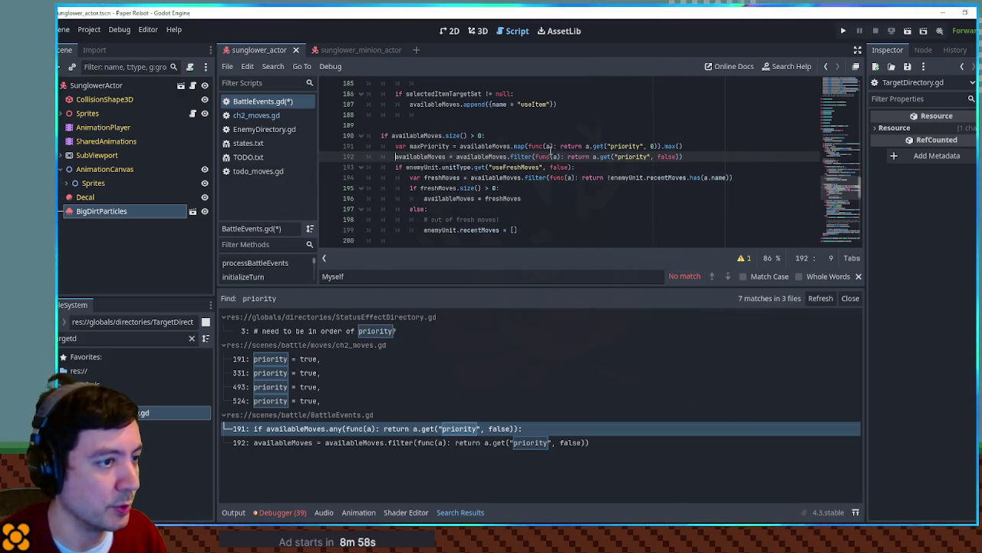
pyautogui.doubleClick(665, 157)
pyautogui.write('0')
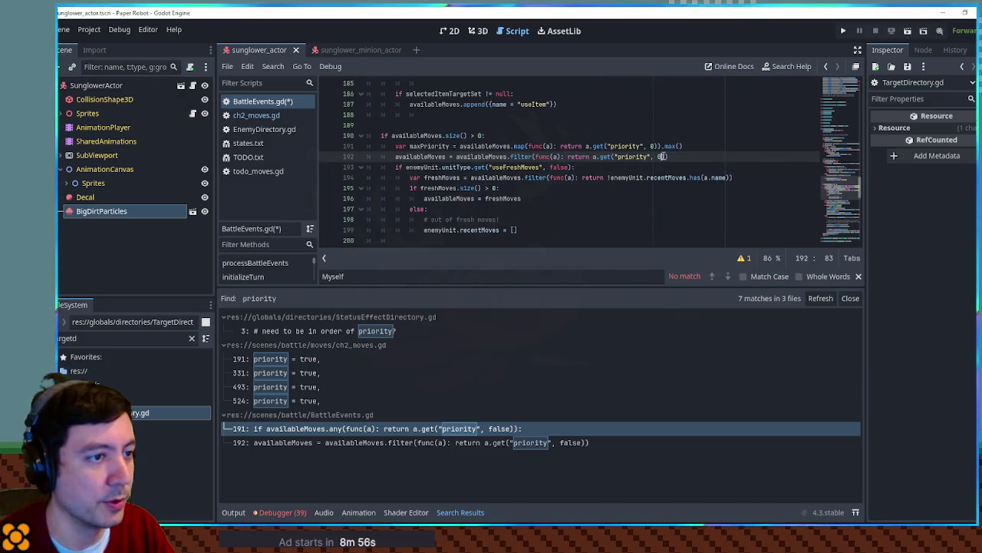
pyautogui.click(666, 157)
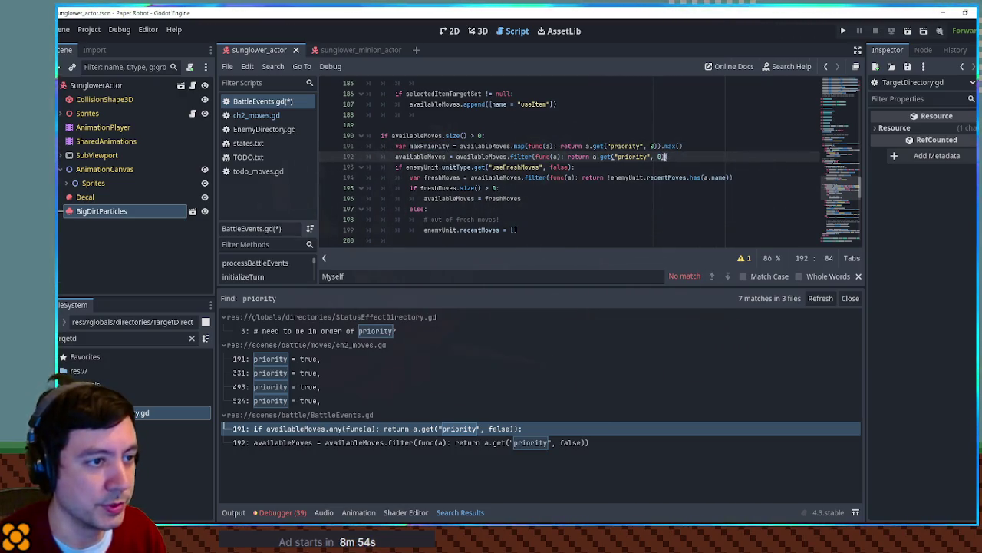
pyautogui.write(' == maxPriority')
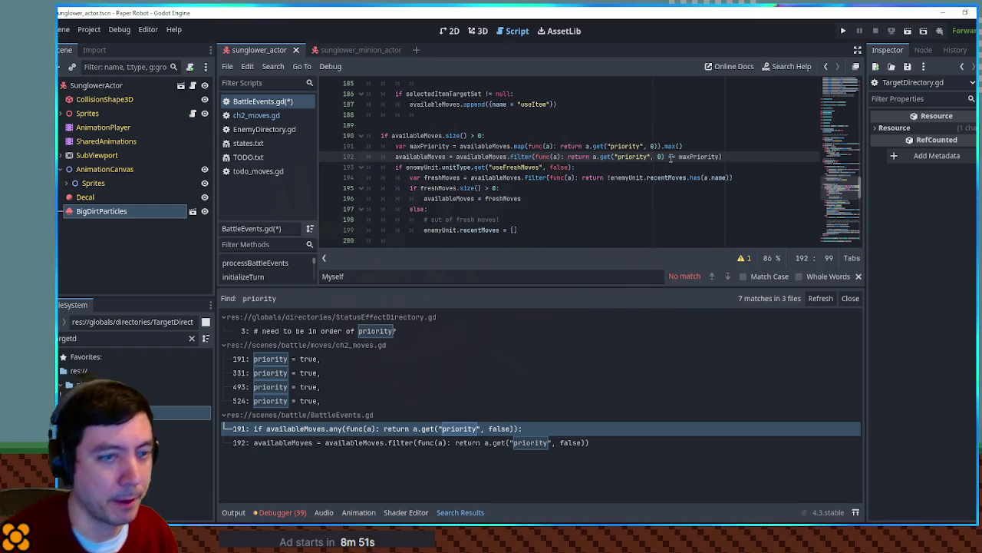
pyautogui.click(718, 136)
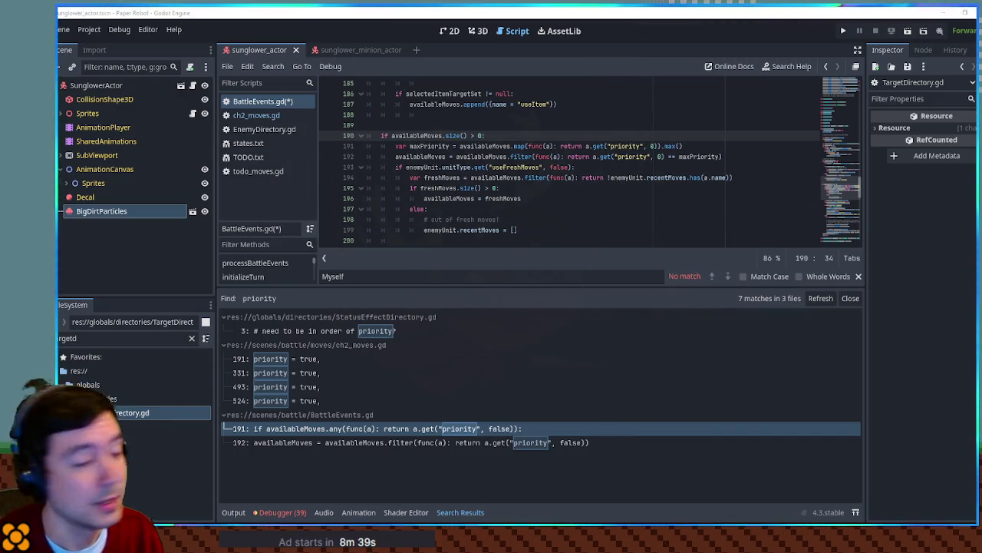
# Step: Close the search results, save BattleEvents.gd, and return to ch2_moves.gd
pyautogui.click(852, 298)
pyautogui.click(537, 198)
pyautogui.hotkey('ctrl', 's')
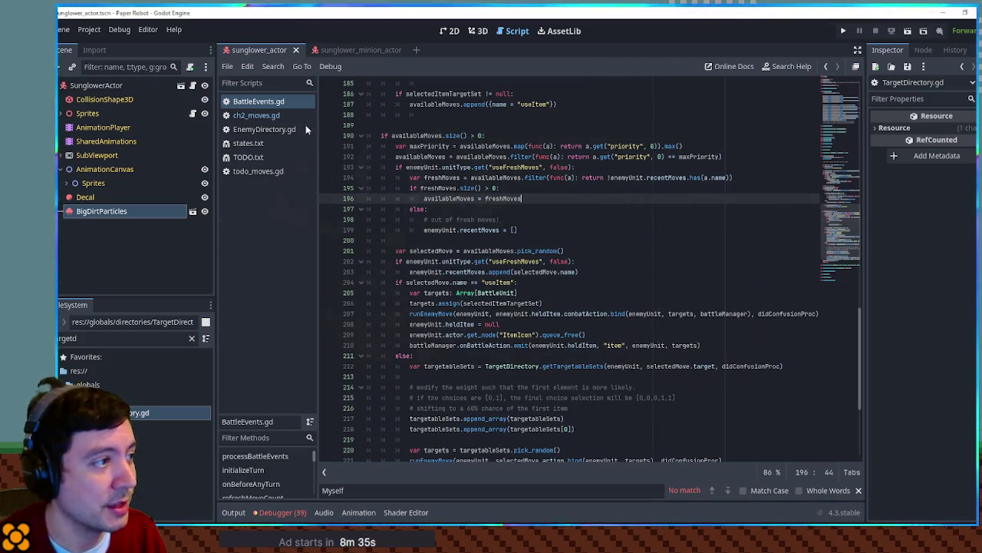
pyautogui.click(259, 115)
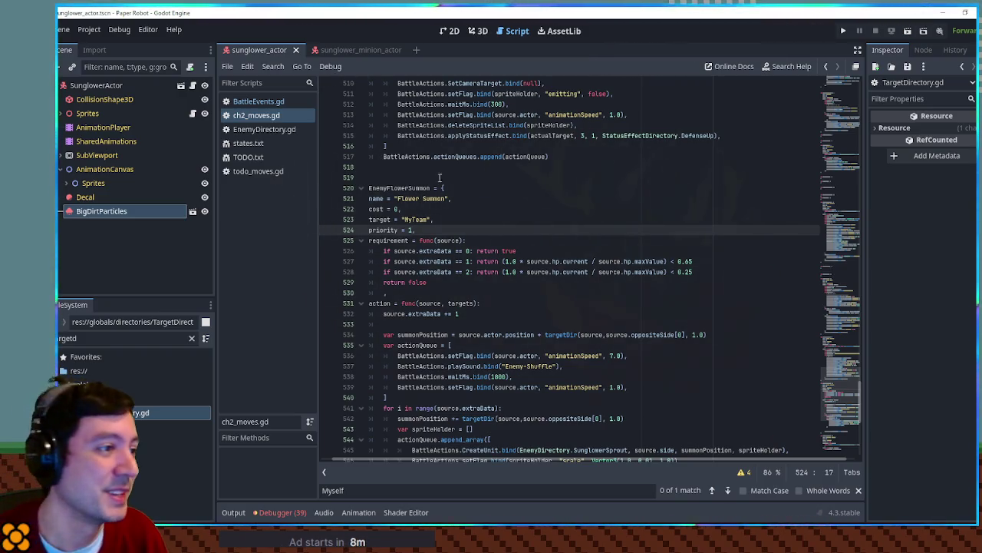
# Step: Undo the recent EnemyFlowerSummon edits to restore its var declaration and closing brace
pyautogui.click(503, 191)
pyautogui.hotkey('ctrl', 'z')
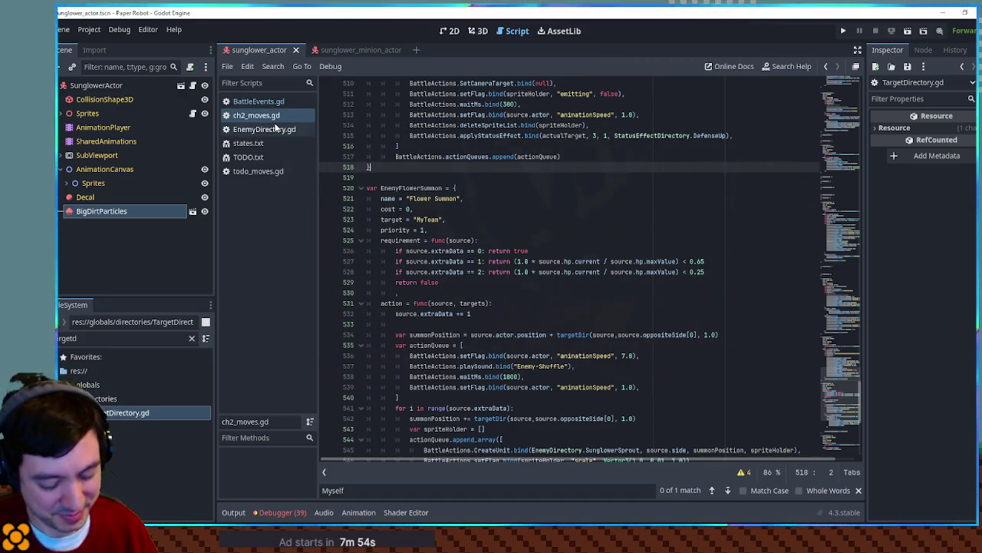
pyautogui.click(476, 188)
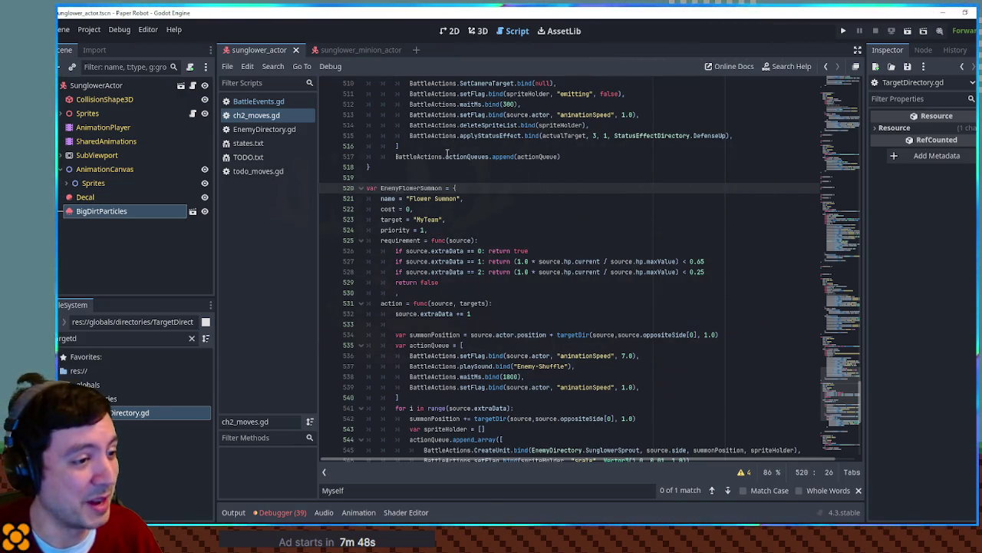
pyautogui.click(493, 177)
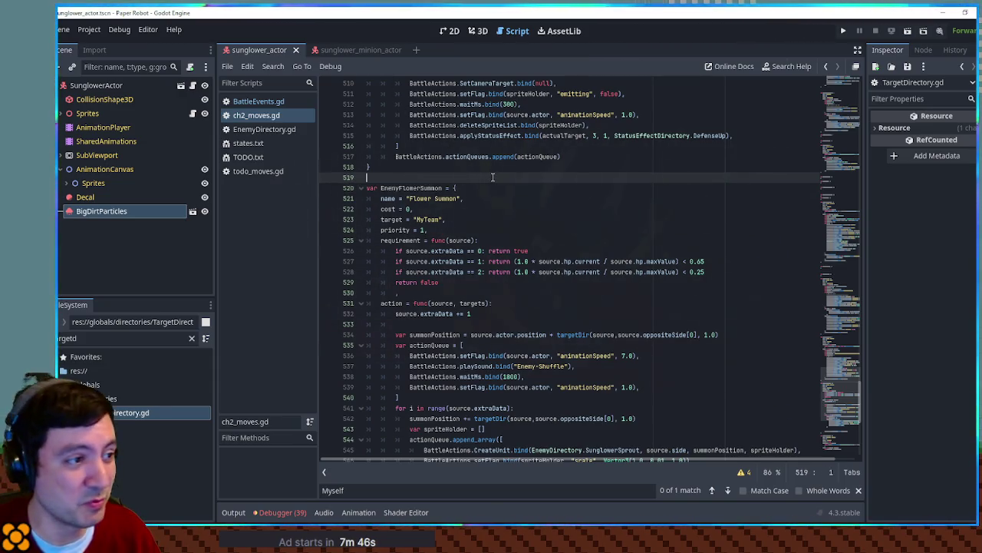
pyautogui.click(490, 172)
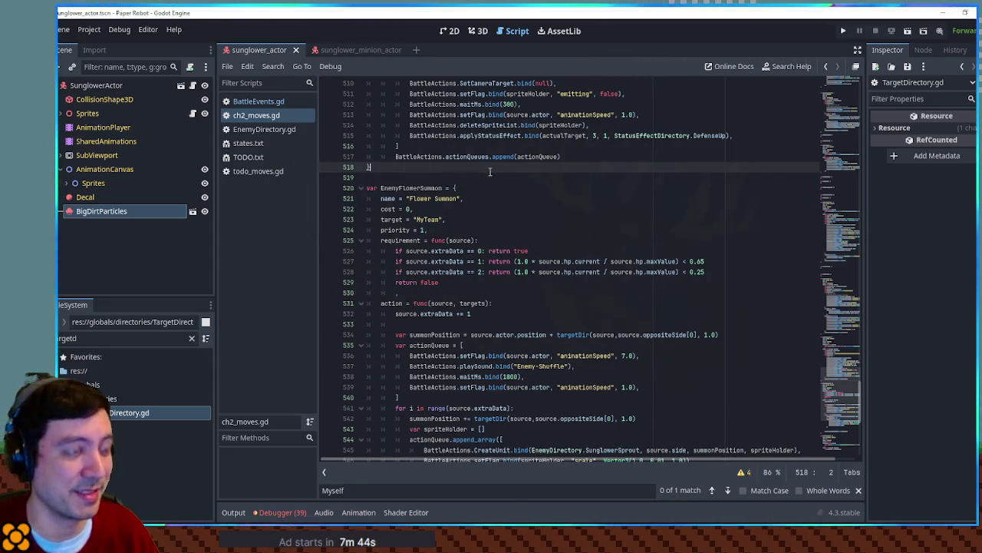
pyautogui.click(496, 181)
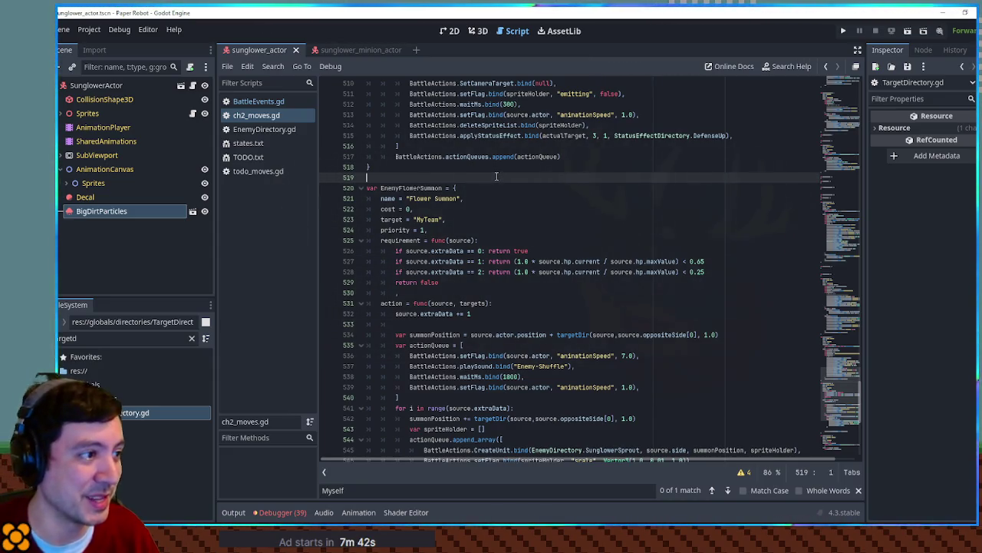
pyautogui.click(498, 172)
pyautogui.click(498, 179)
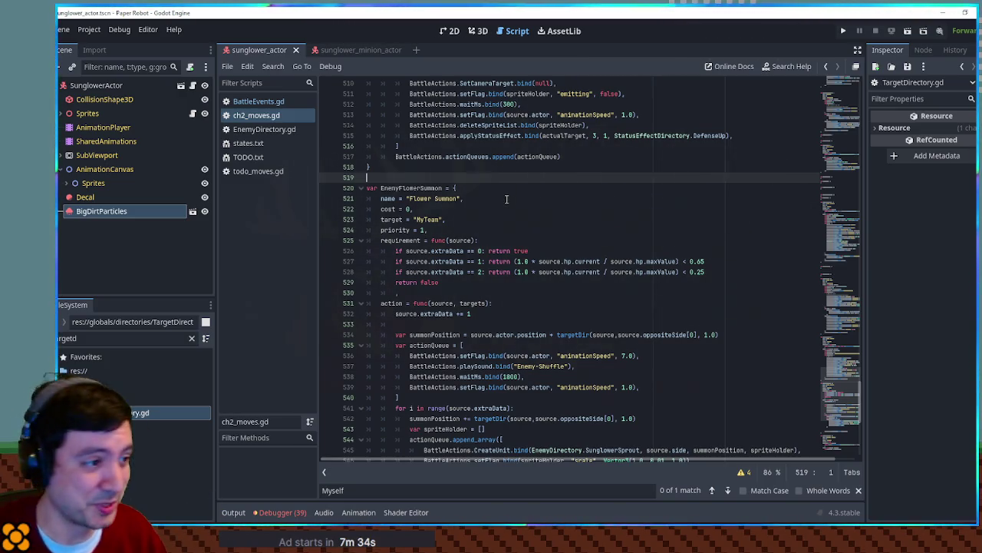
# Step: Set the Sunflower Charge move's priority from true to 2
pyautogui.scroll(-2, 497, 192)
pyautogui.scroll(3, 495, 184)
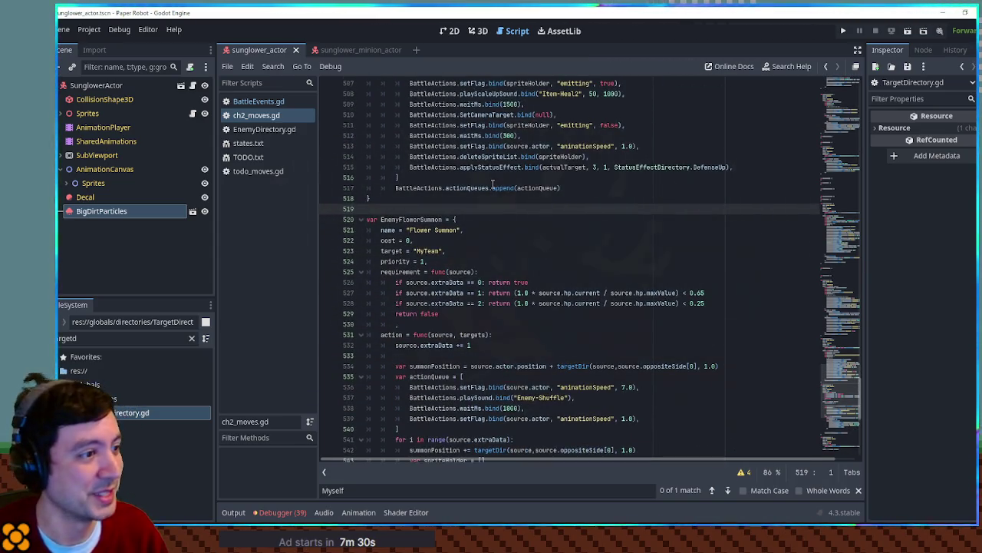
pyautogui.scroll(4, 491, 183)
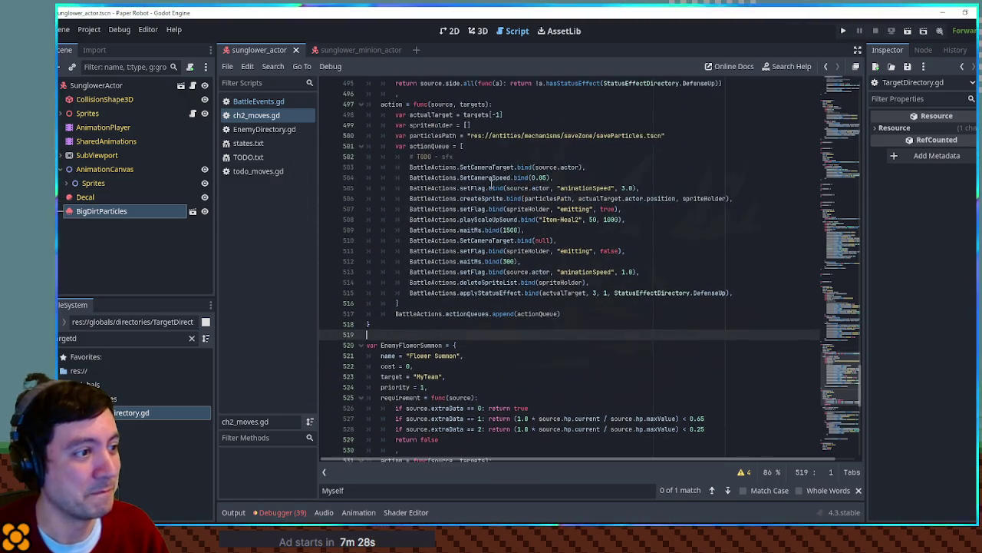
pyautogui.scroll(-6, 489, 182)
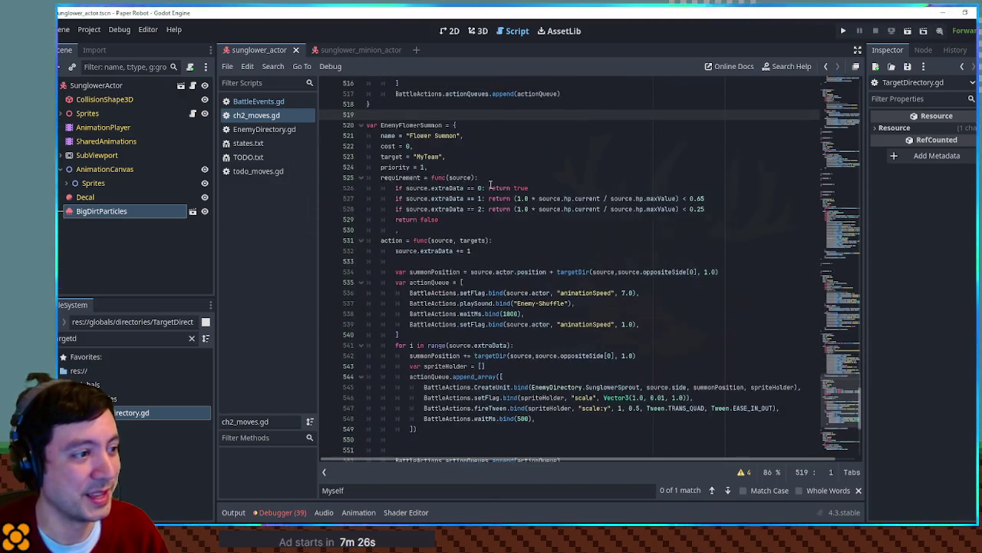
pyautogui.scroll(-1, 490, 184)
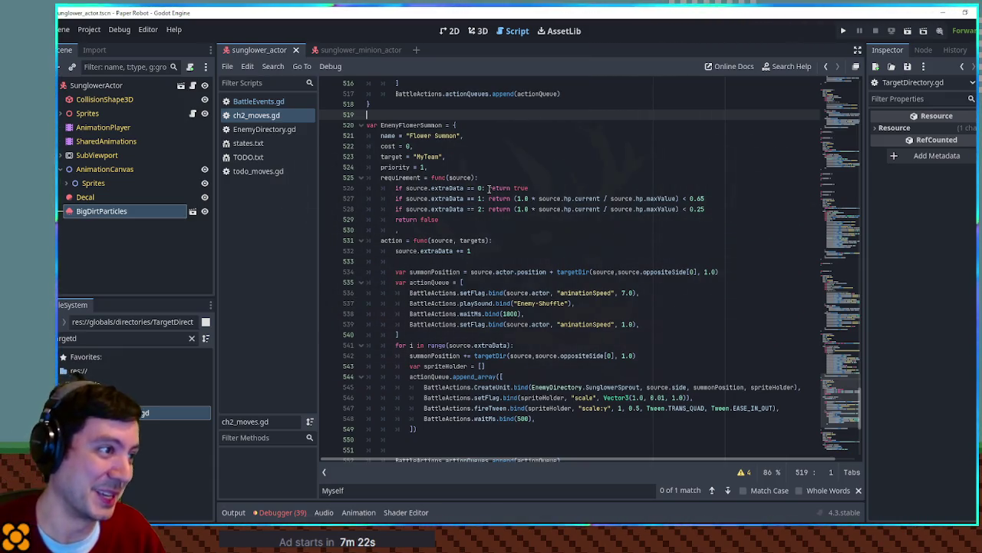
pyautogui.scroll(-8, 432, 158)
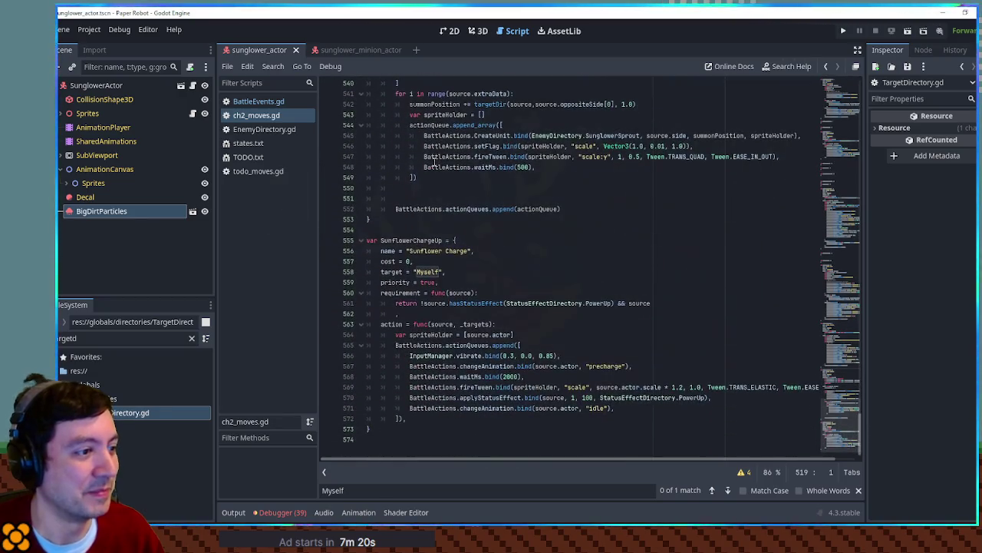
pyautogui.doubleClick(428, 282)
pyautogui.write('2')
pyautogui.click(505, 261)
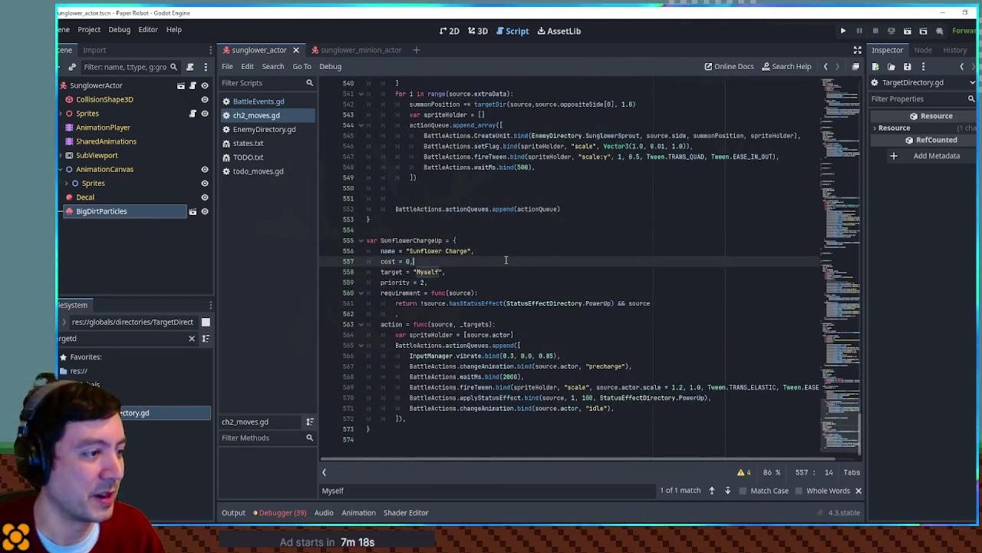
pyautogui.press('Up')
pyautogui.press('Up')
pyautogui.press('Up')
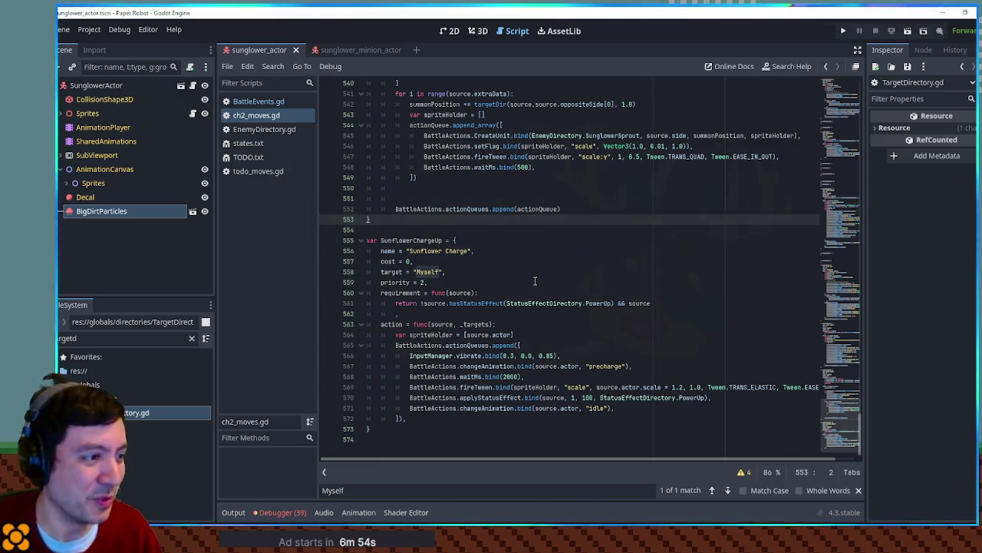
# Step: Delete Sunflower Charge's priority line and save the script
pyautogui.tripleClick(469, 282)
pyautogui.press('BackSpace')
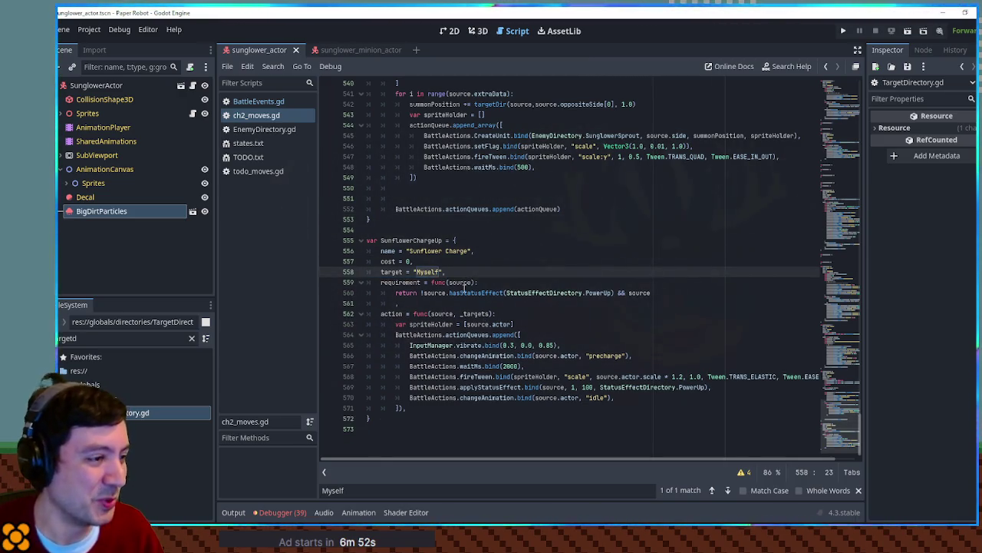
pyautogui.click(463, 266)
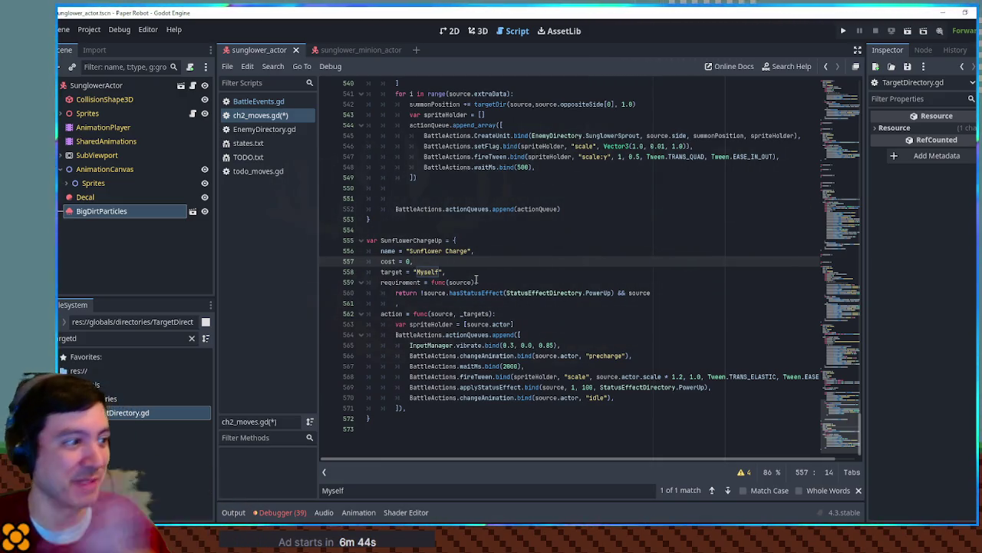
pyautogui.click(565, 249)
pyautogui.hotkey('ctrl', 's')
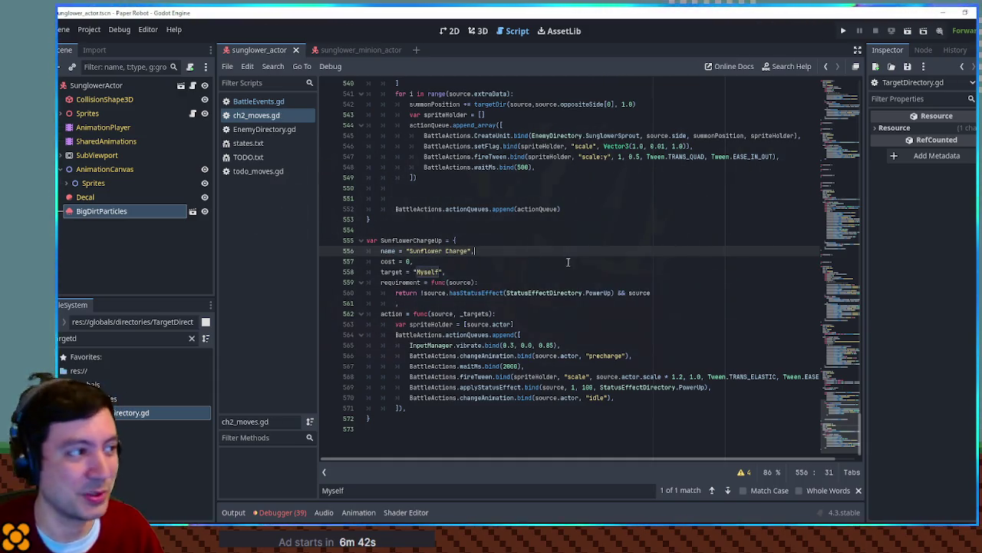
# Step: Run the project in a debug window with F5
pyautogui.scroll(2, 545, 257)
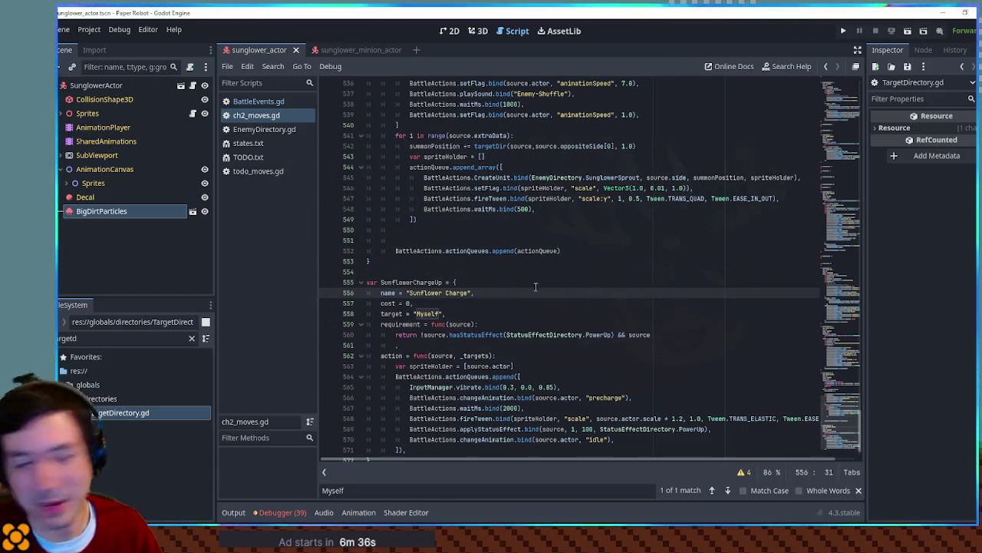
pyautogui.click(528, 219)
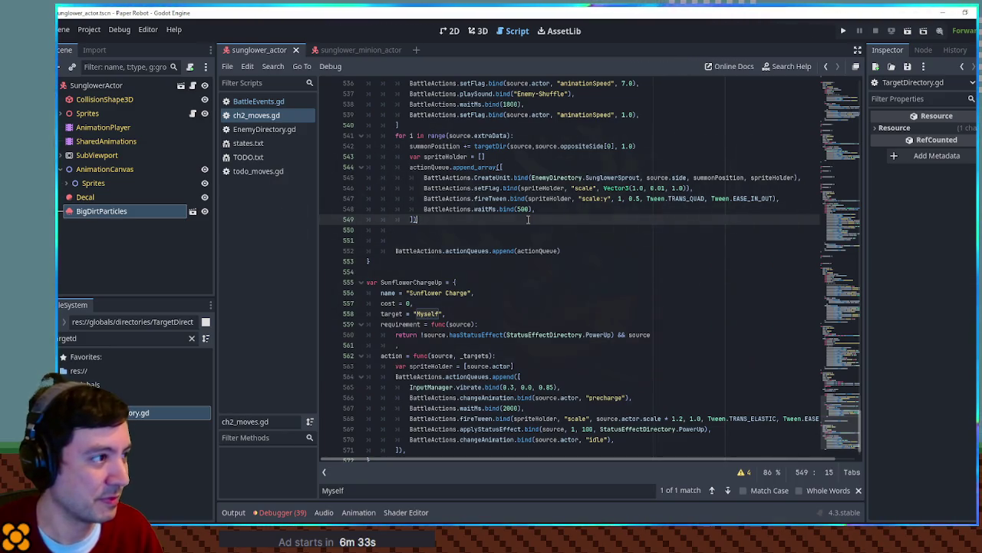
pyautogui.press('F5')
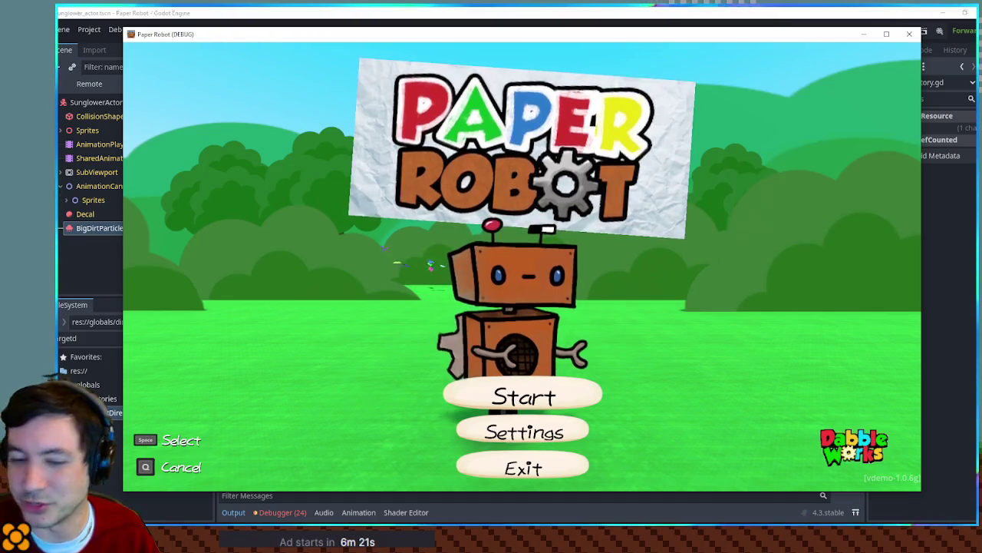
# Step: From Settings, use the debug Room Warp to enter chapter 2's Intro room from the right
pyautogui.click(524, 432)
pyautogui.press('Right')
pyautogui.press('Right')
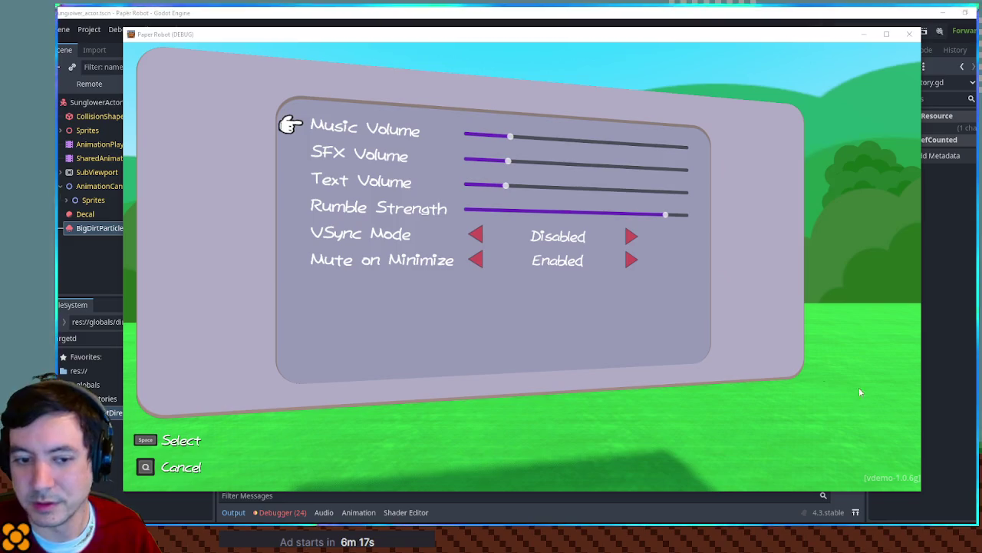
pyautogui.press('F1')
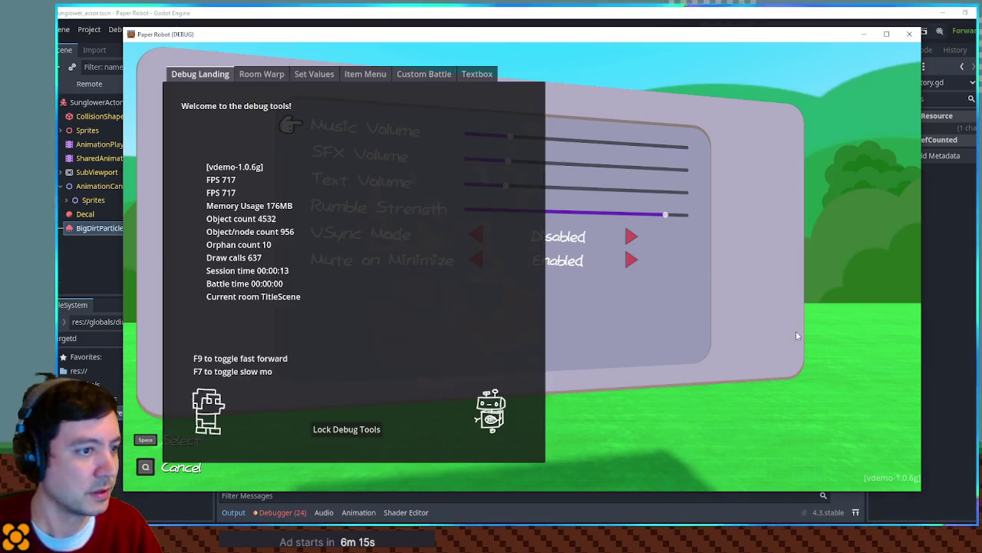
pyautogui.click(260, 77)
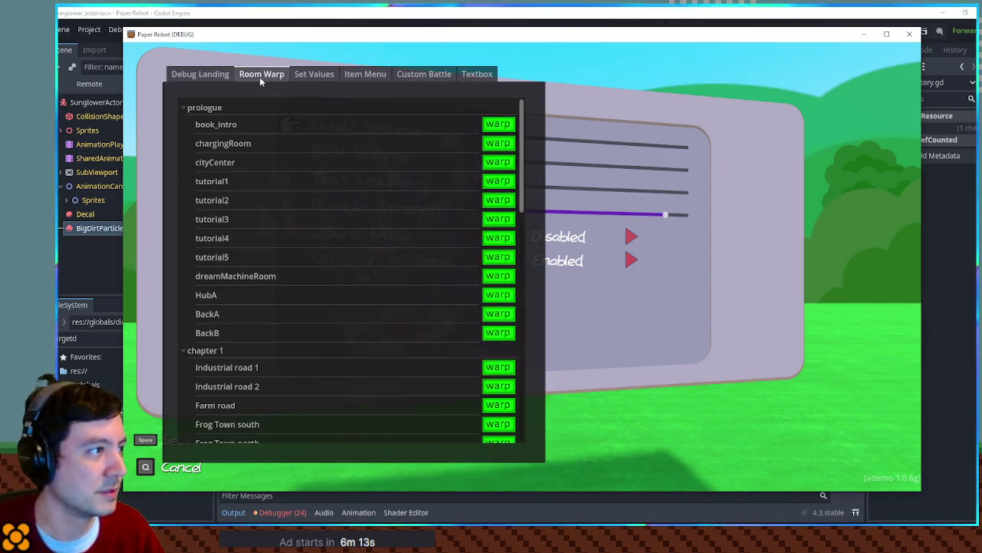
pyautogui.click(182, 108)
pyautogui.click(182, 123)
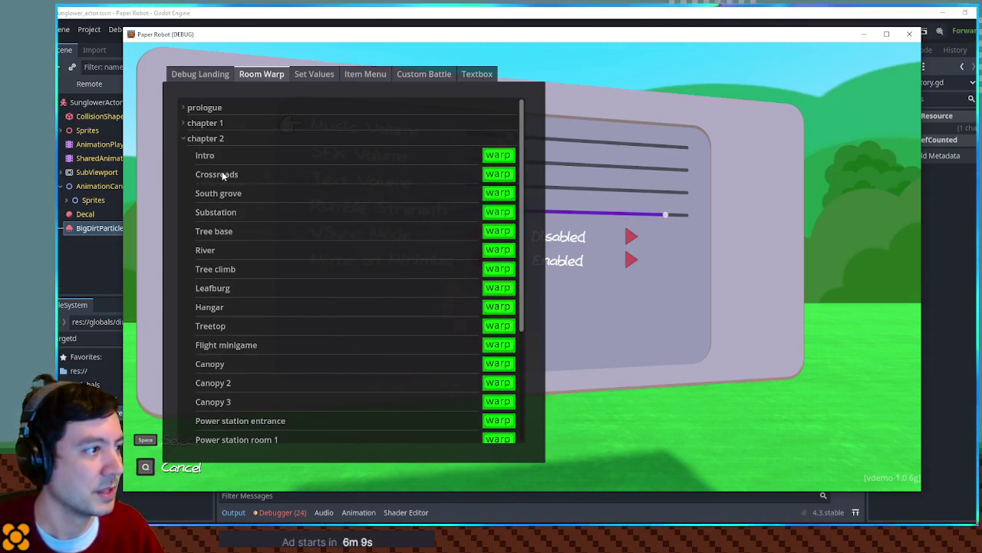
pyautogui.click(497, 155)
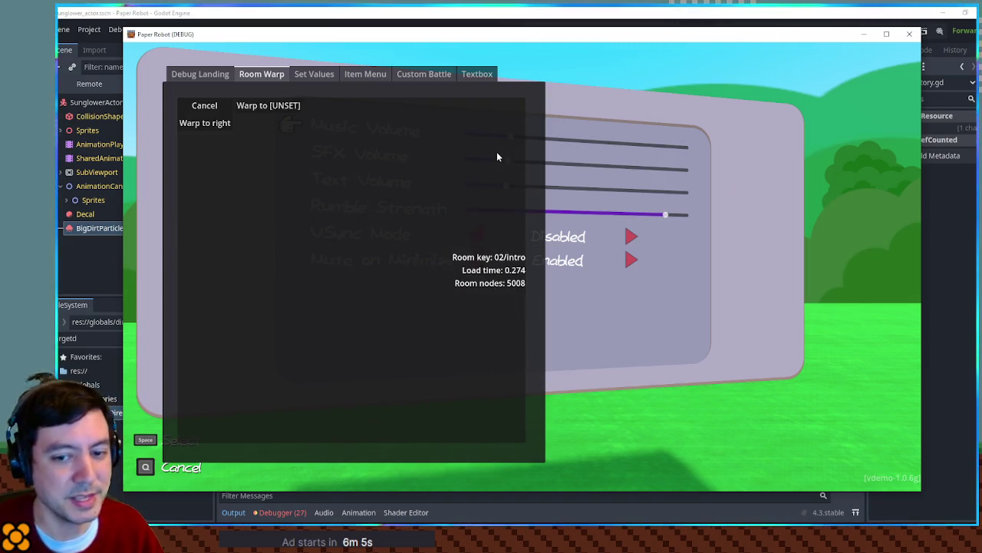
pyautogui.click(265, 107)
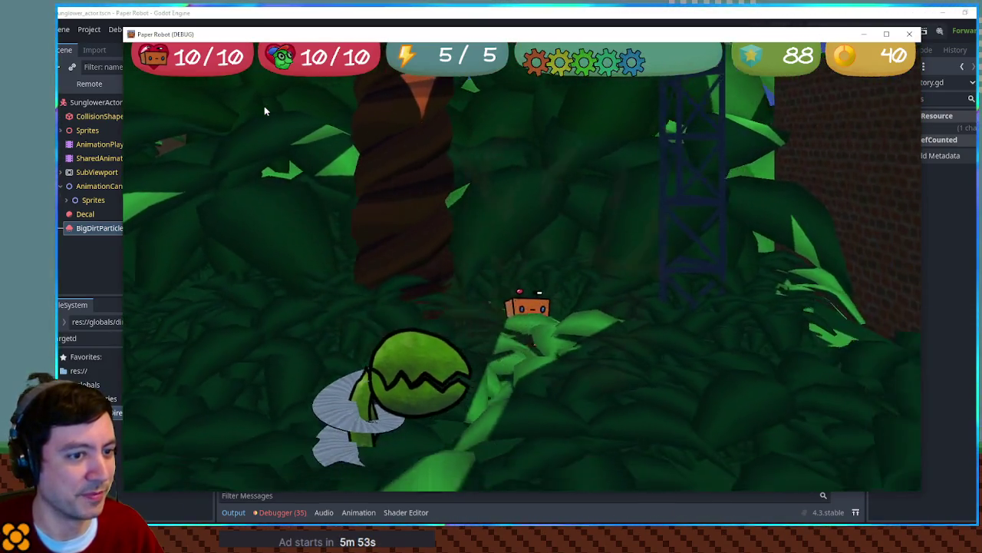
# Step: Walk the robot right through the jungle, past the enemy plant, to the fence and gate
pyautogui.press('Right')
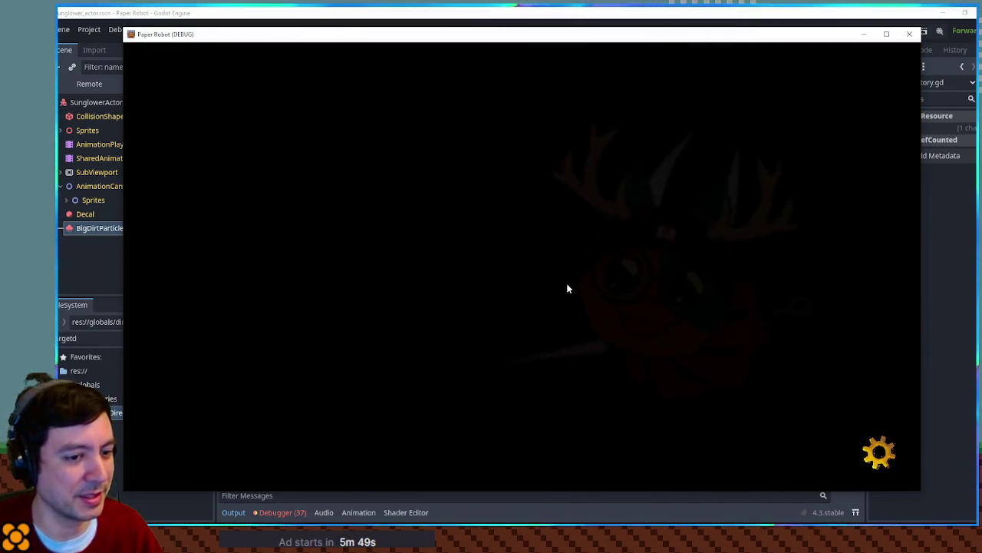
pyautogui.press('Right')
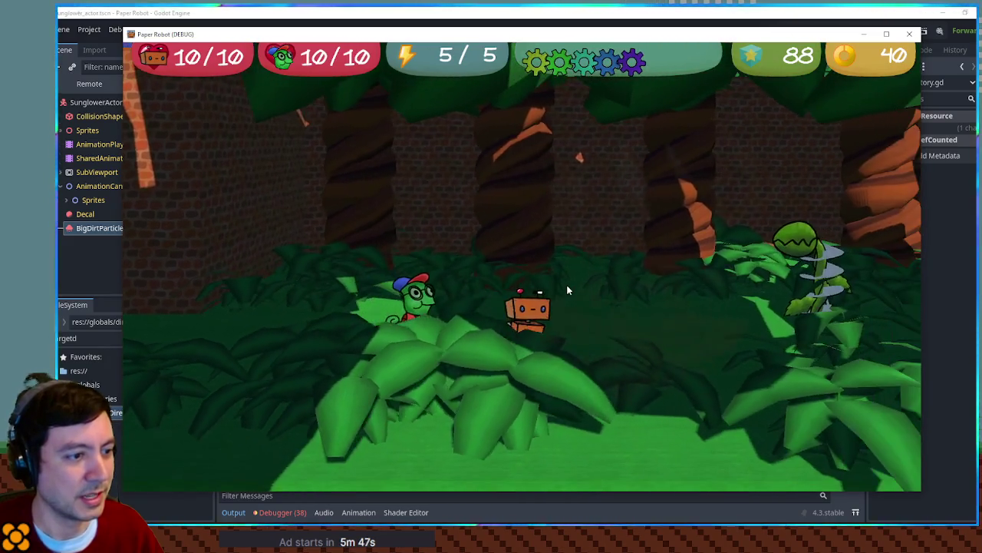
pyautogui.press('Down')
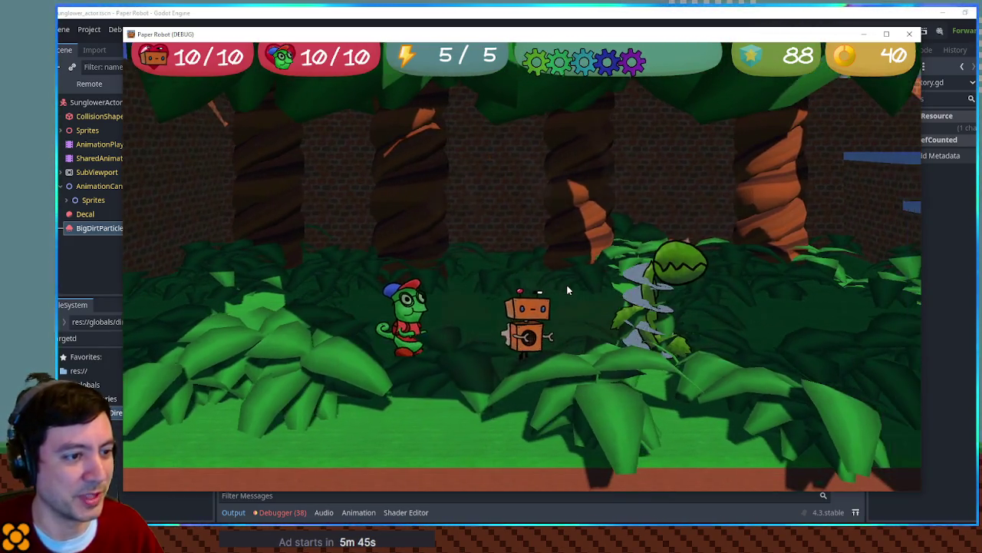
pyautogui.press('Right')
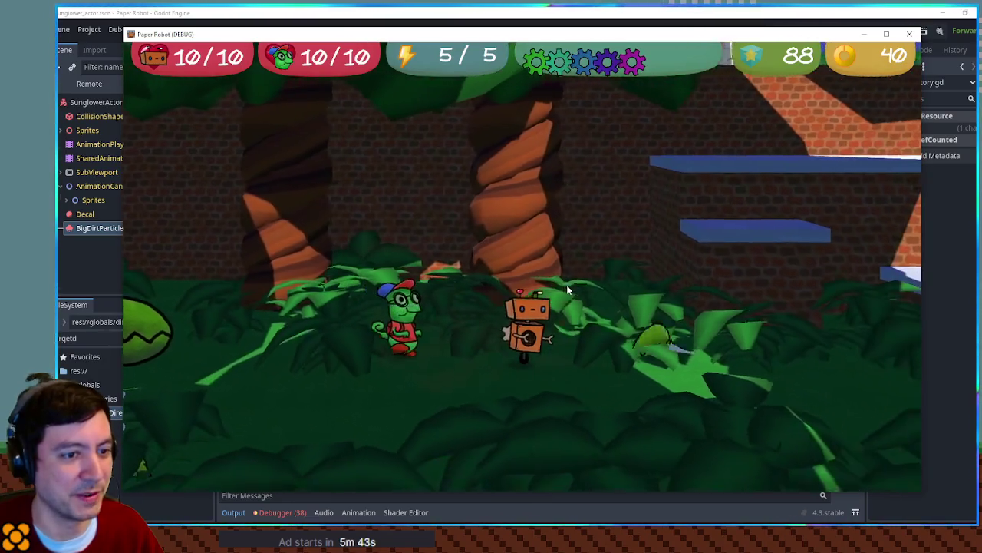
pyautogui.press('Right')
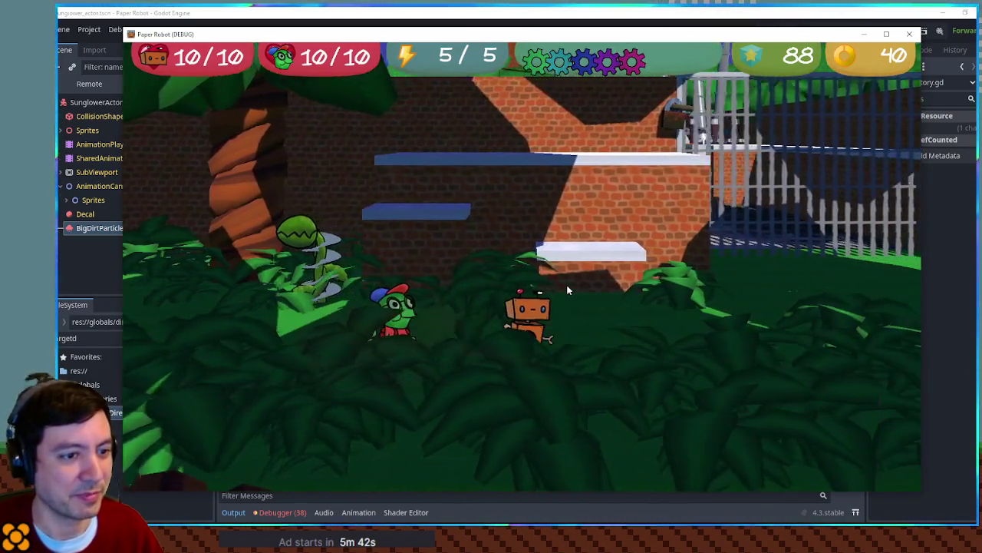
pyautogui.press('Right')
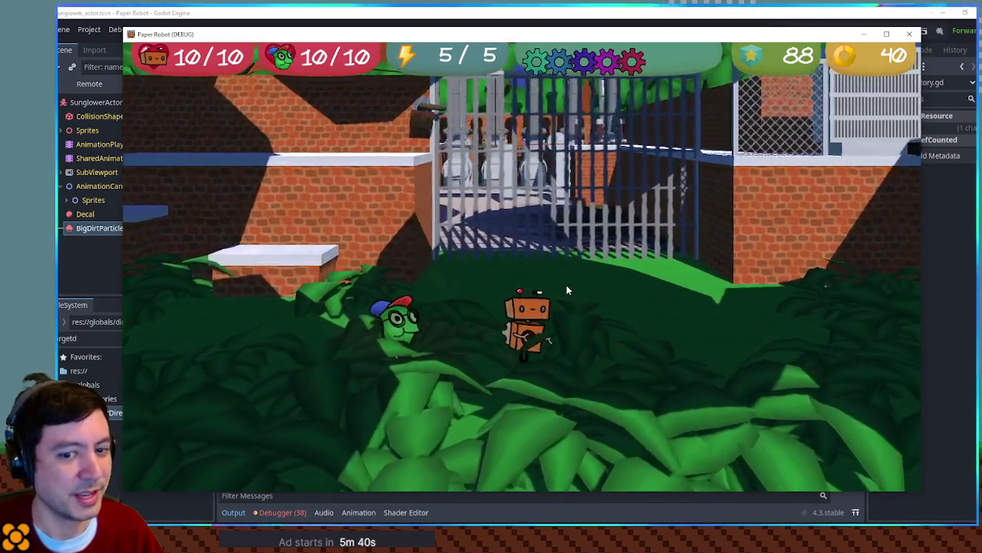
pyautogui.press('Up')
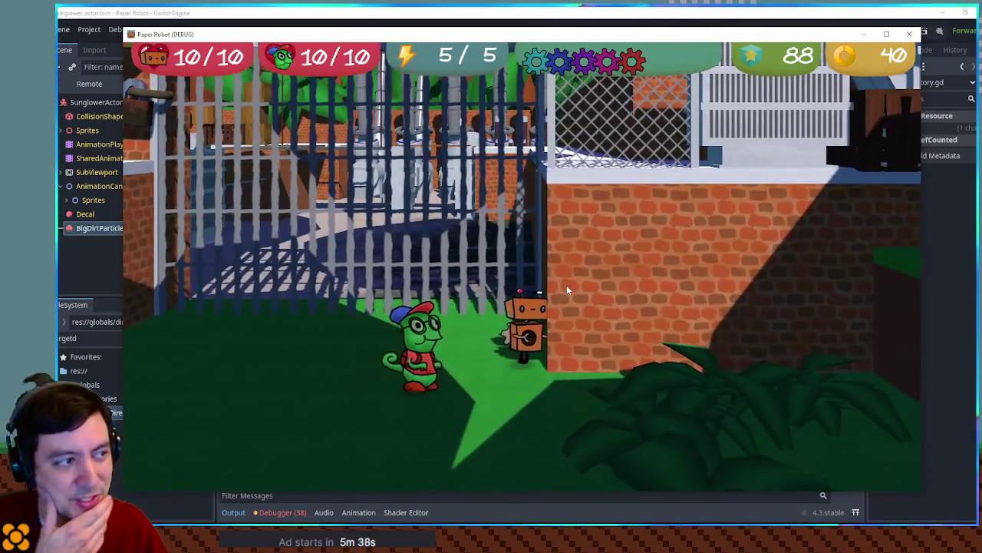
pyautogui.press('Left')
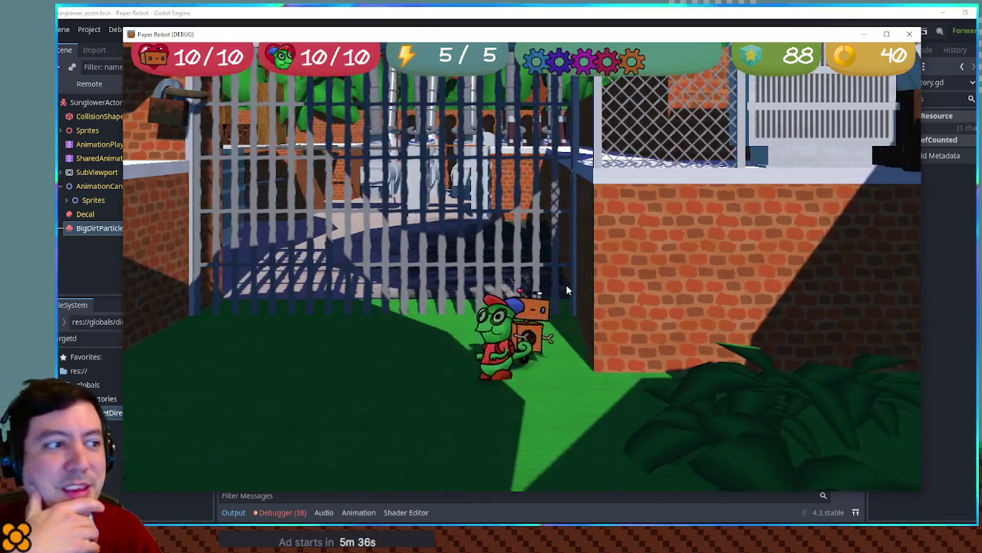
pyautogui.press('Right')
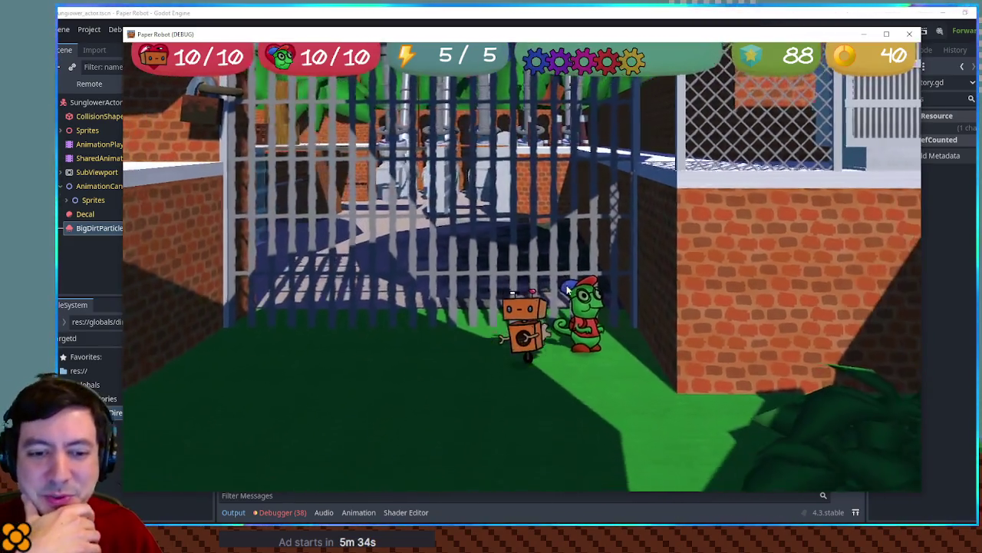
# Step: Jump onto the brick ledge, roam near the gate, then open Room Warp at the power station rooms
pyautogui.press('Left')
pyautogui.press('space')
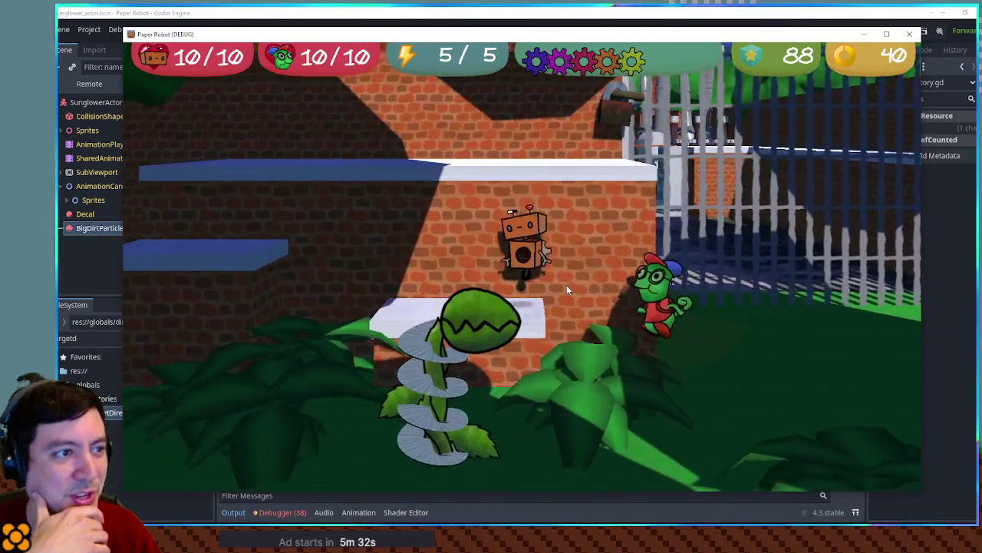
pyautogui.press('Right')
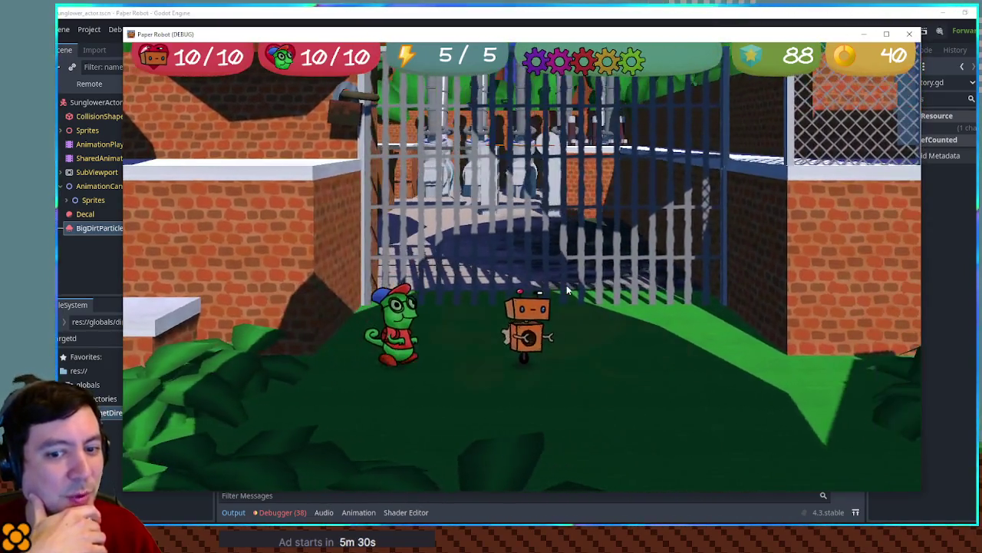
pyautogui.press('Right')
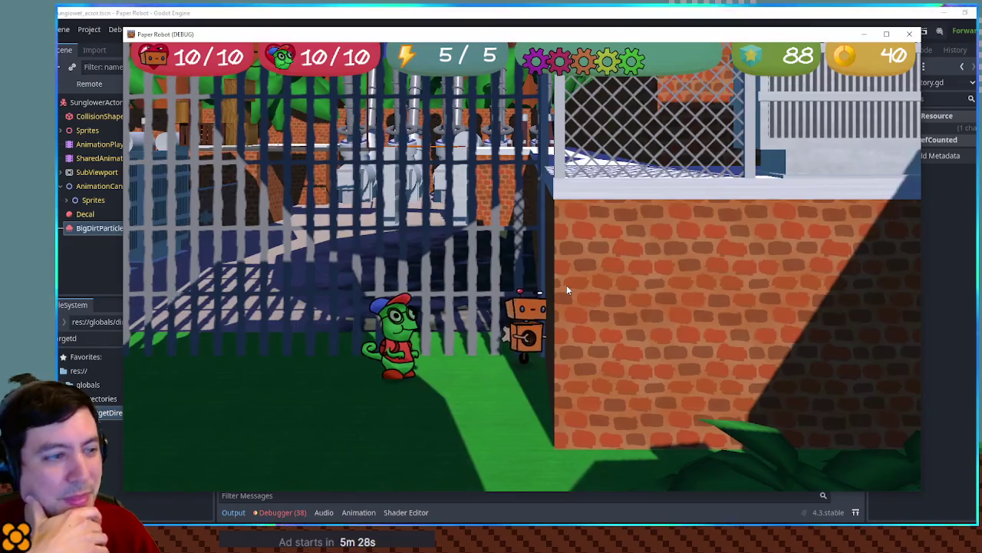
pyautogui.press('Down')
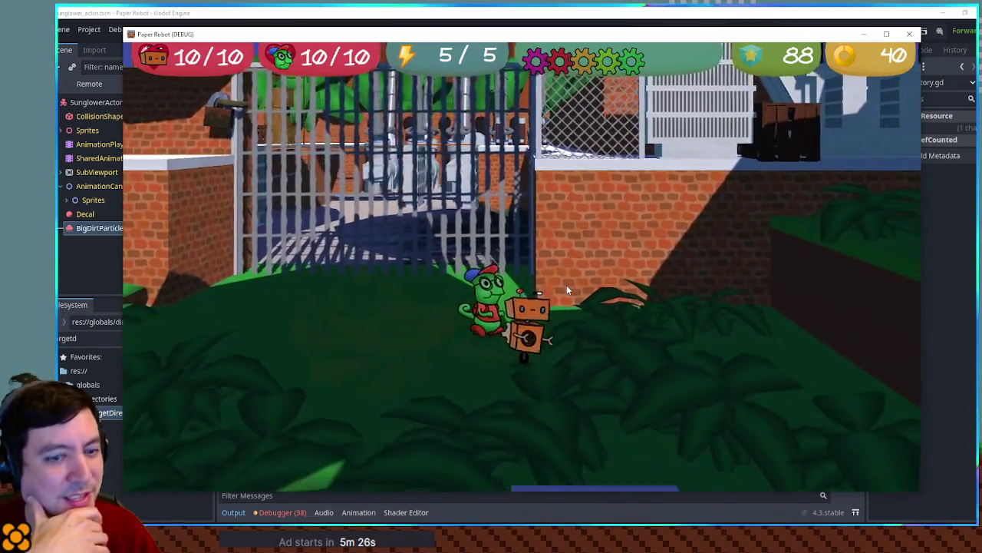
pyautogui.press('Right')
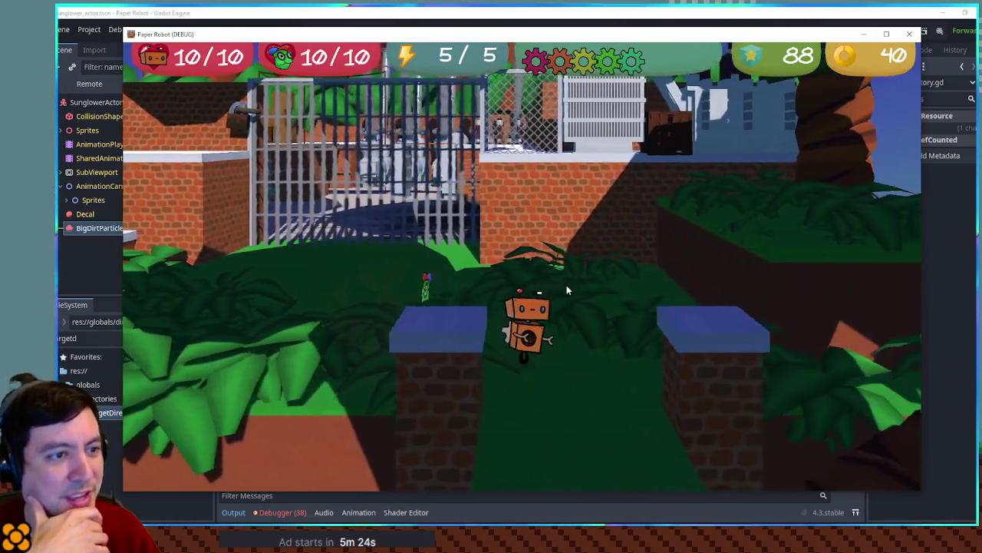
pyautogui.press('Down')
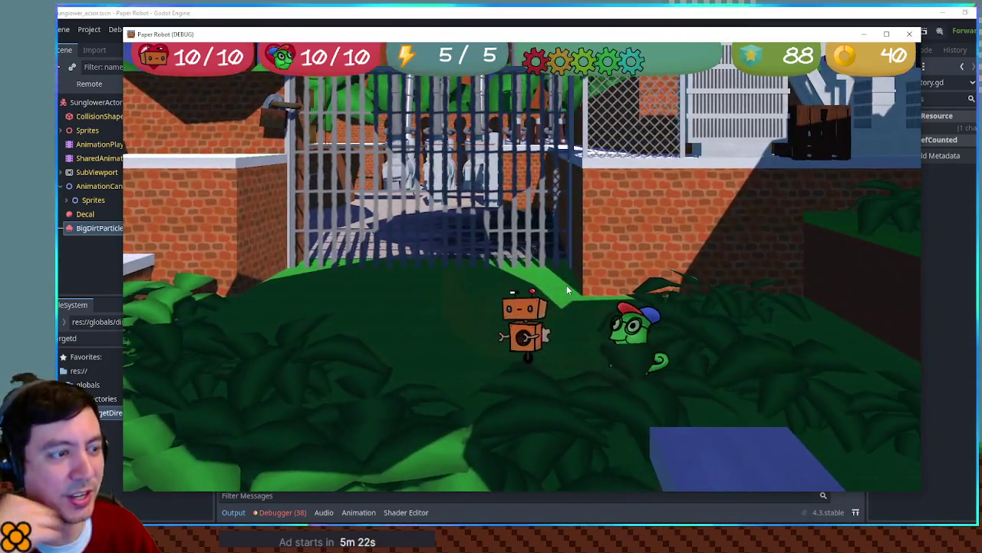
pyautogui.press('Up')
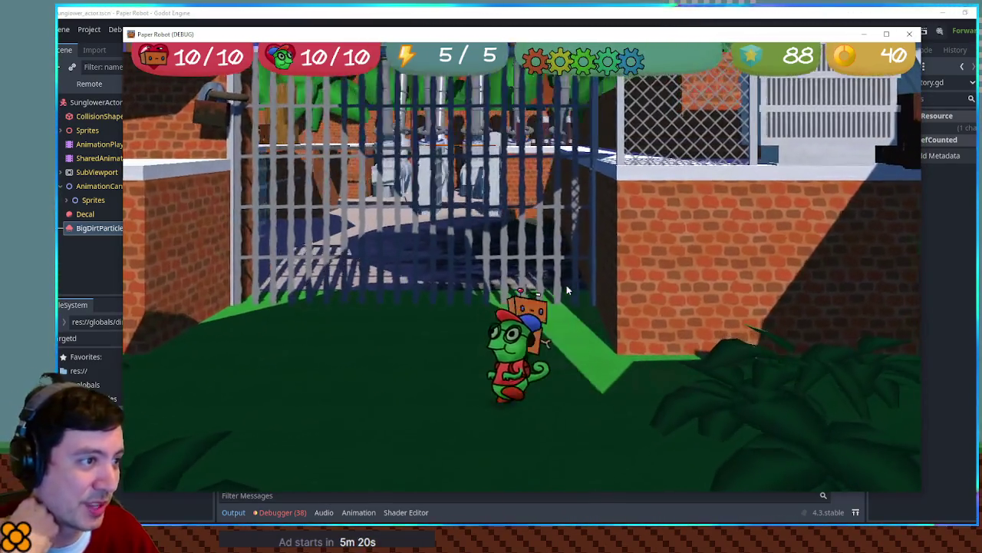
pyautogui.press('Left')
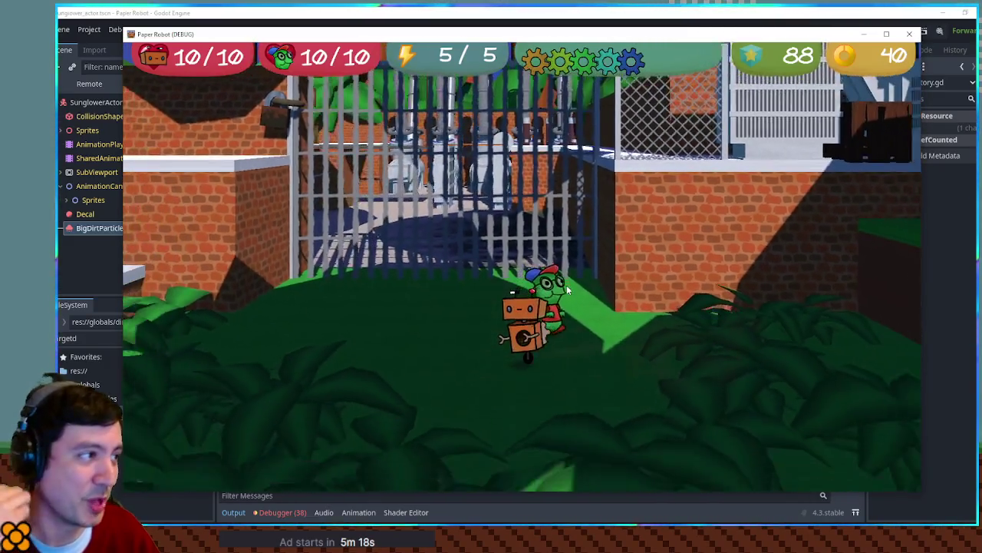
pyautogui.press('Down')
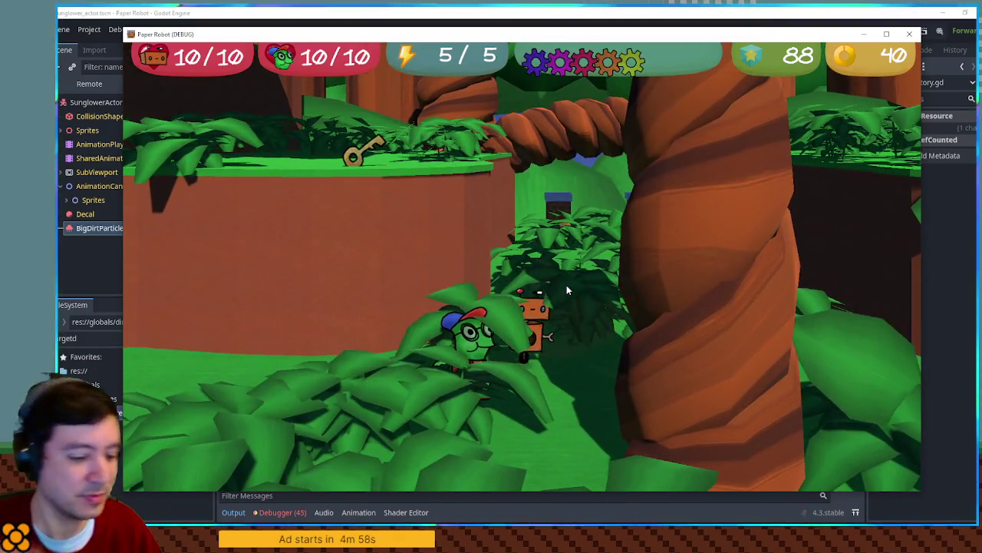
pyautogui.press('F1')
pyautogui.scroll(-4, 399, 272)
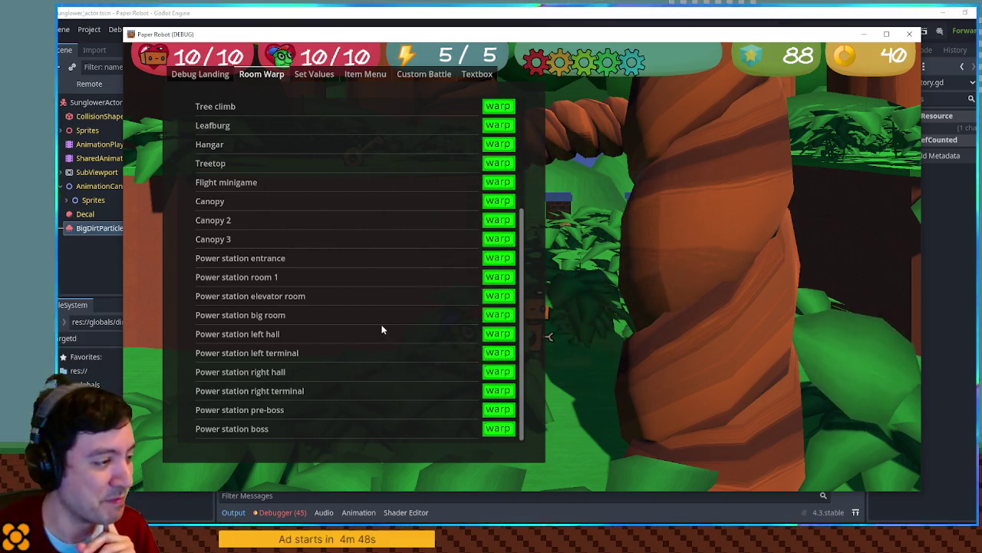
# Step: Warp into the Power station big room arriving from the south
pyautogui.click(500, 318)
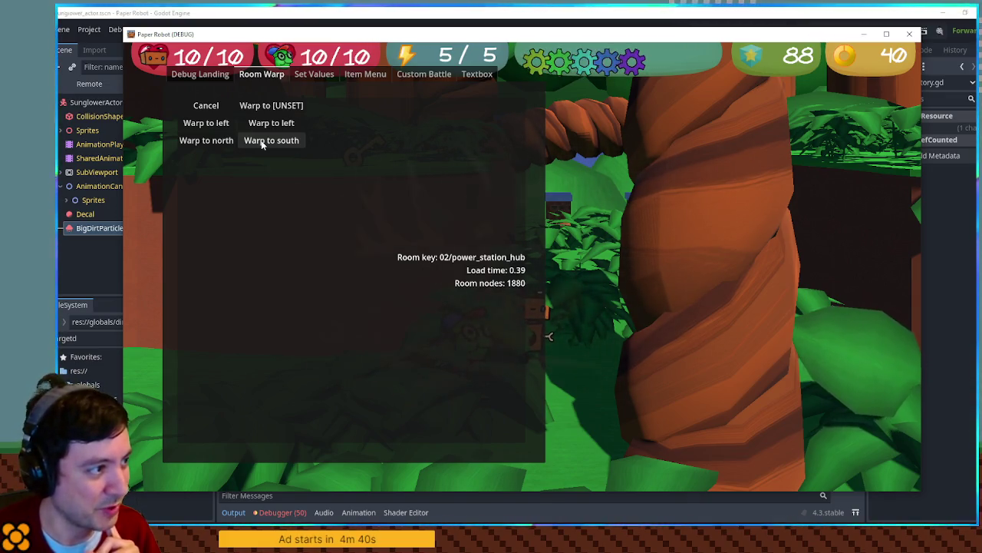
pyautogui.click(263, 145)
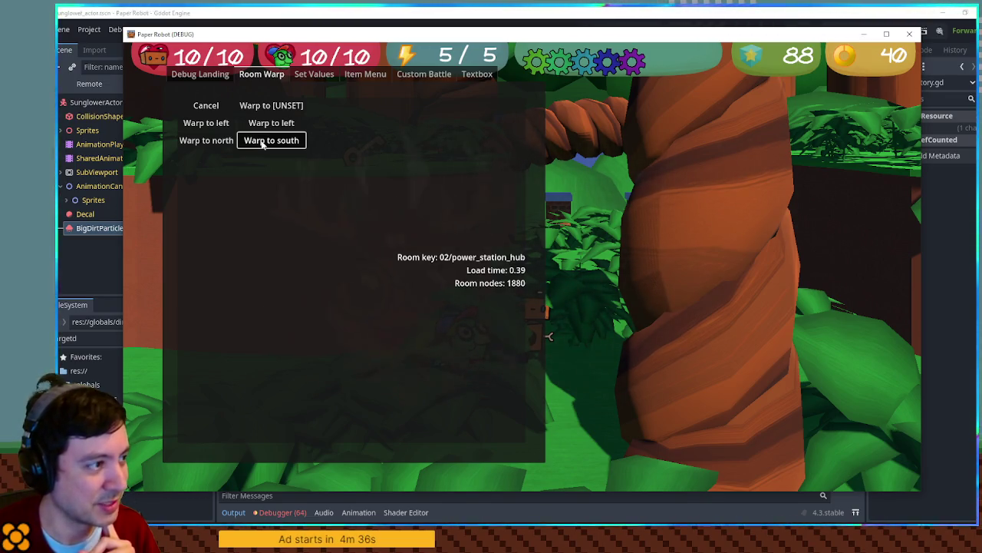
pyautogui.click(263, 144)
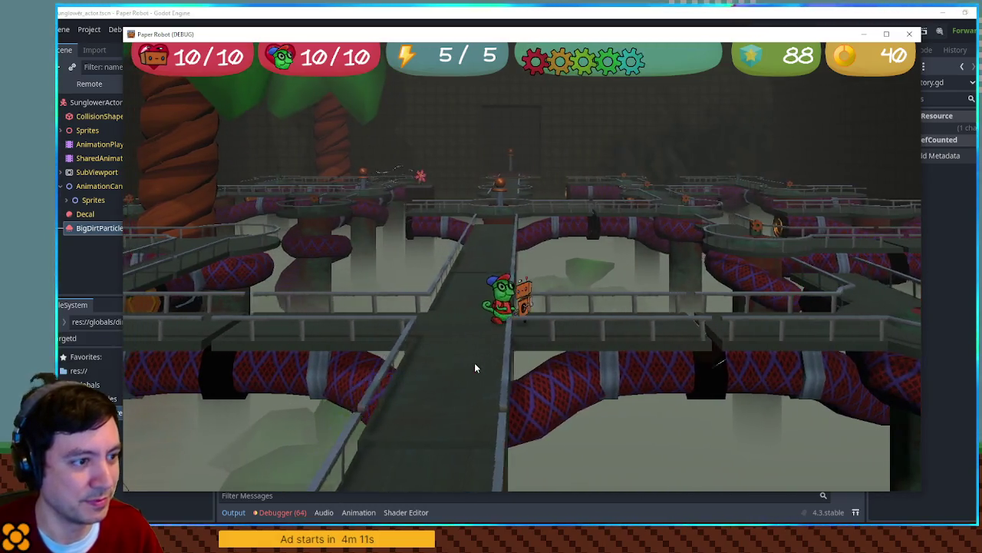
# Step: Open and close the pause menu, then reopen the debug Room Warp overlay
pyautogui.press('Escape')
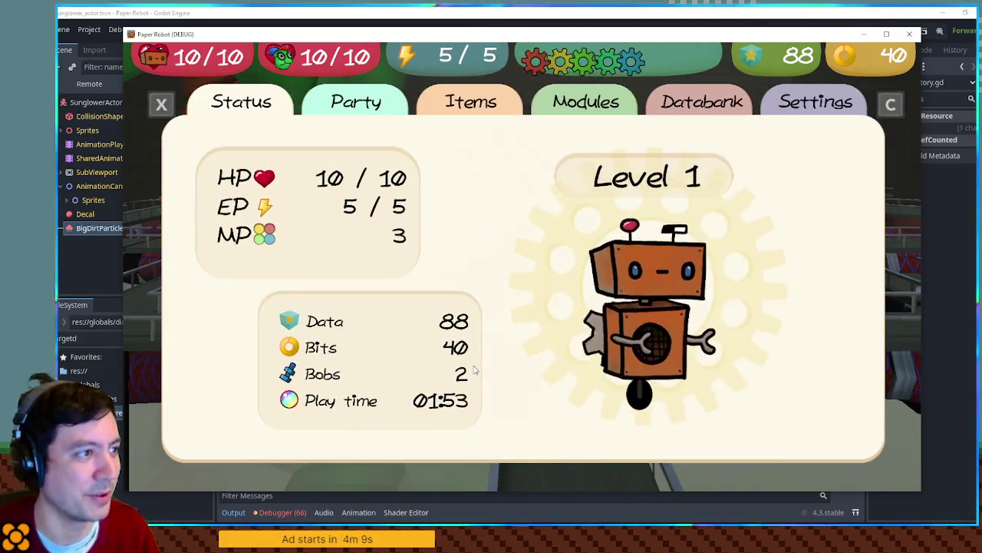
pyautogui.press('x')
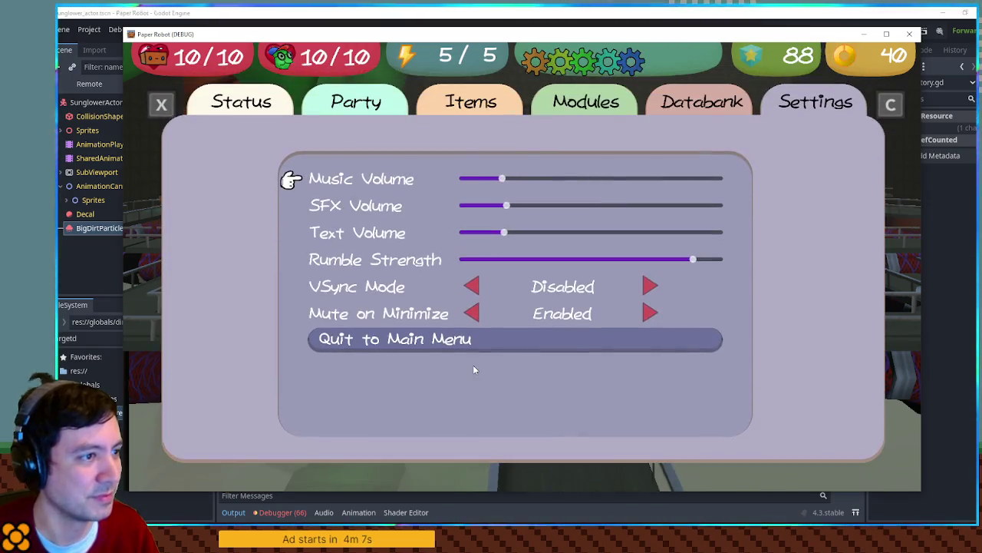
pyautogui.press('Escape')
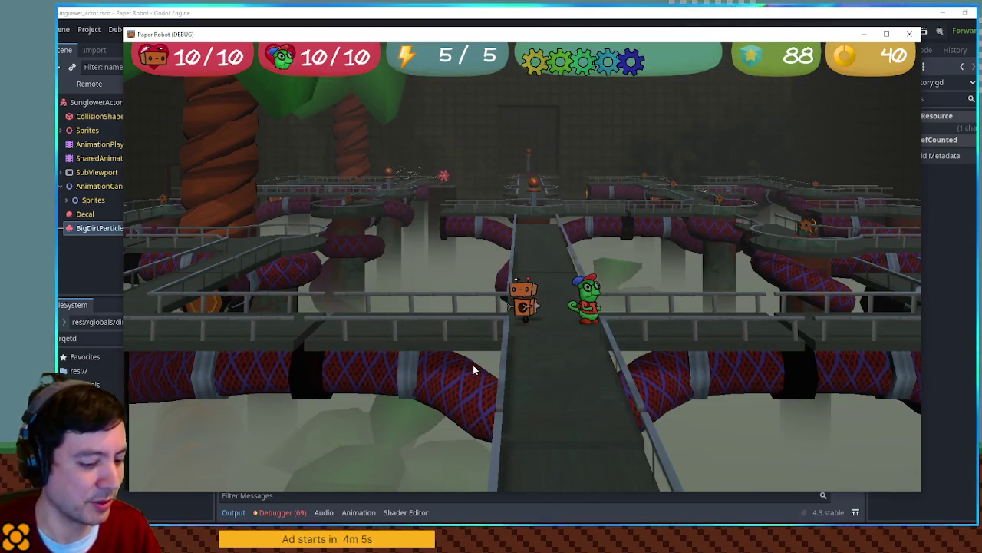
pyautogui.press('F1')
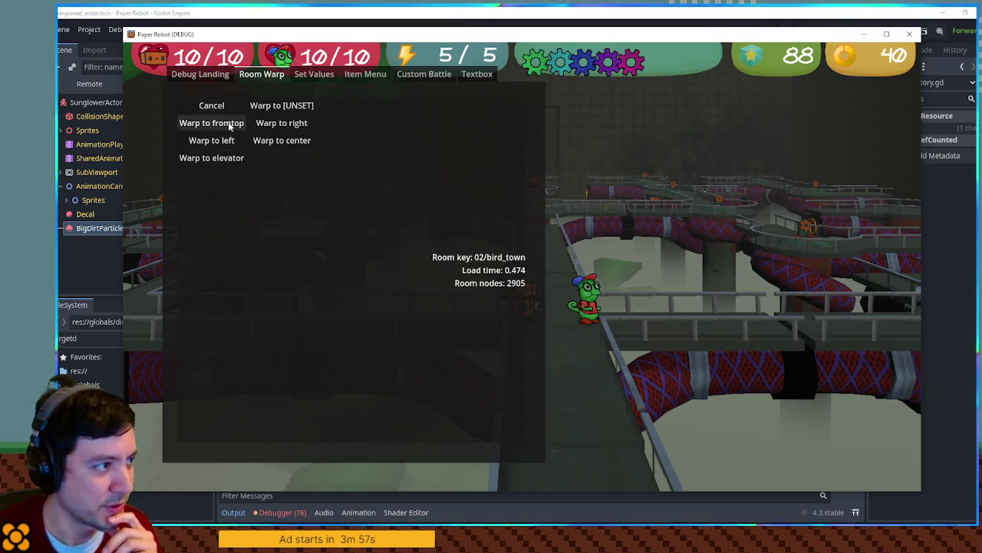
# Step: Warp into the center of bird_town and briefly open then close the pause menu
pyautogui.click(267, 145)
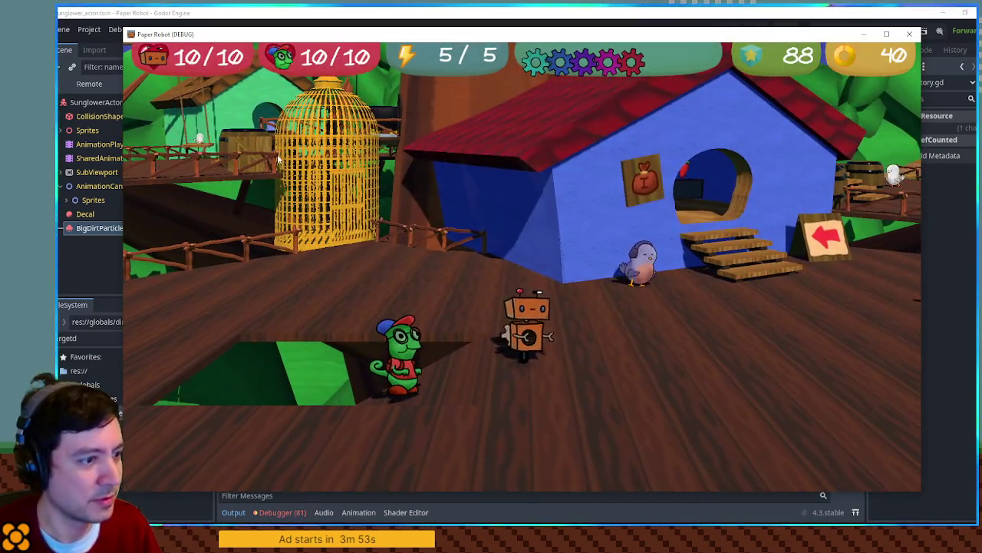
pyautogui.press('Escape')
pyautogui.press('x')
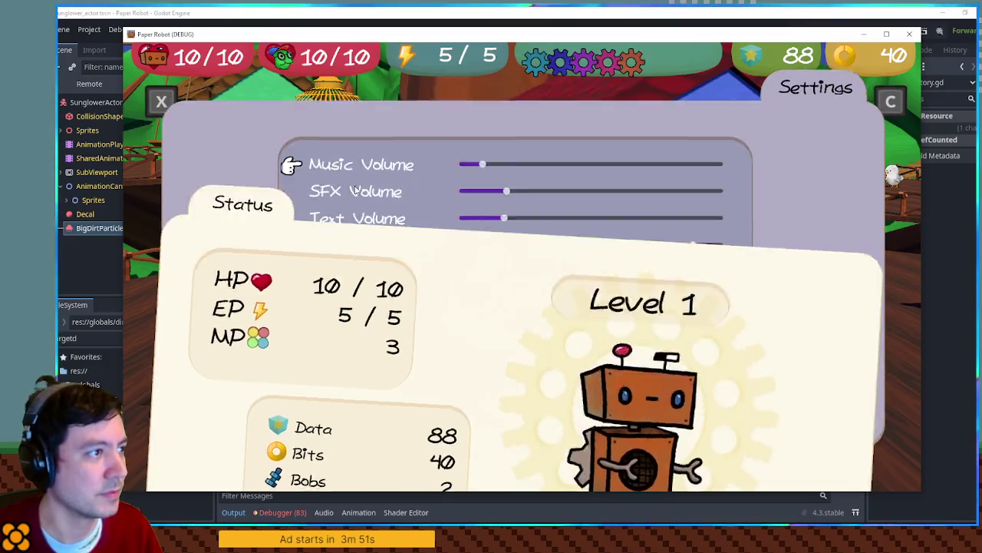
pyautogui.press('Escape')
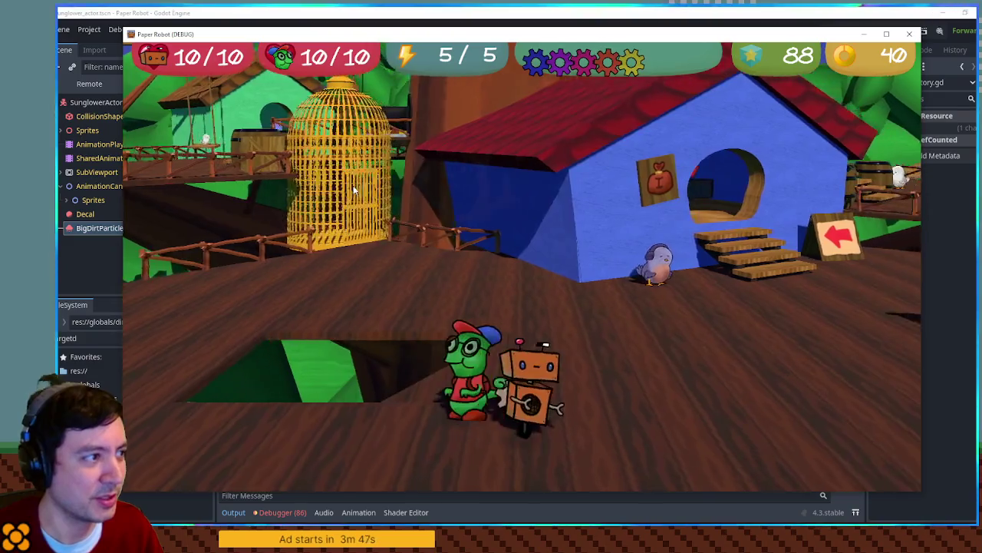
# Step: Walk into the blue house's shop and back out, then climb onto the upper deck and return
pyautogui.press('w')
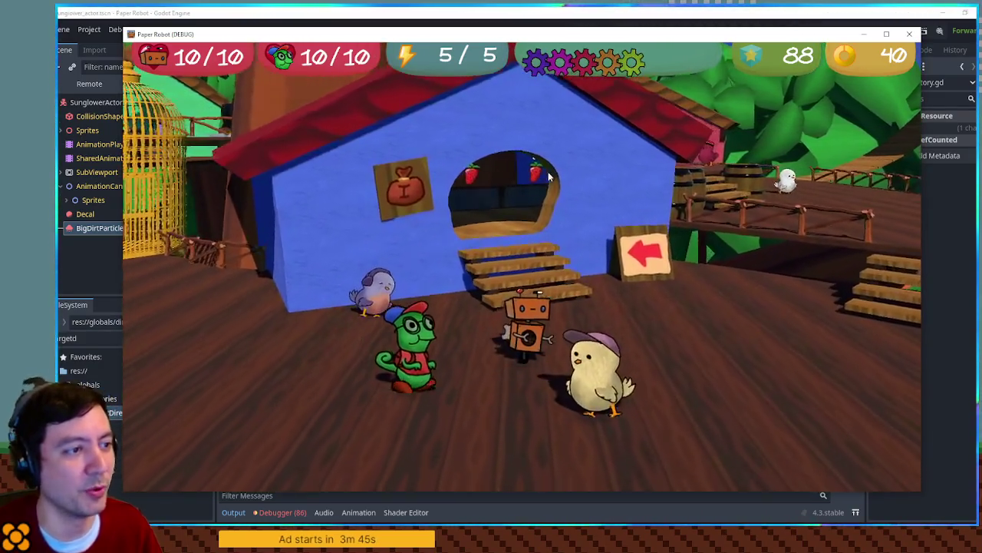
pyautogui.press('w')
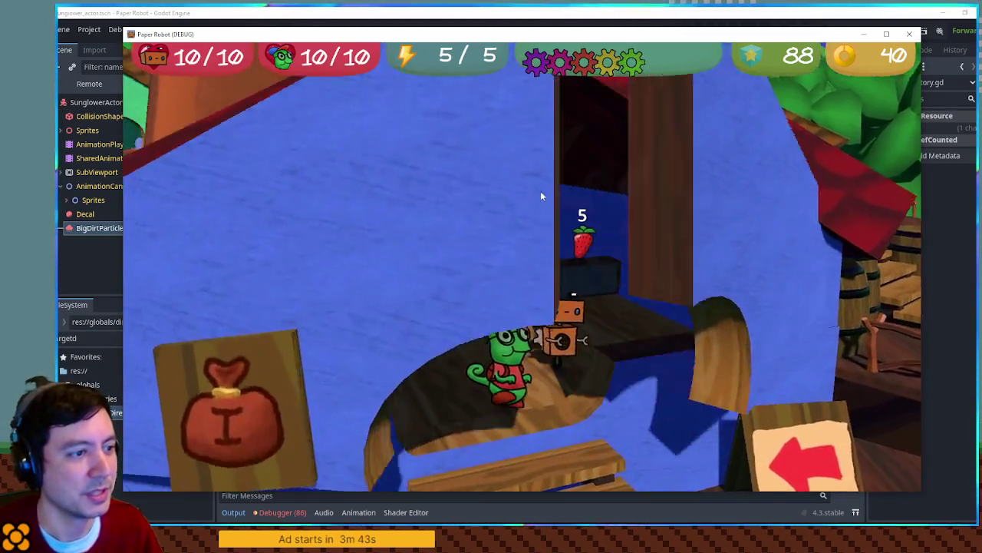
pyautogui.press('a')
pyautogui.press('s')
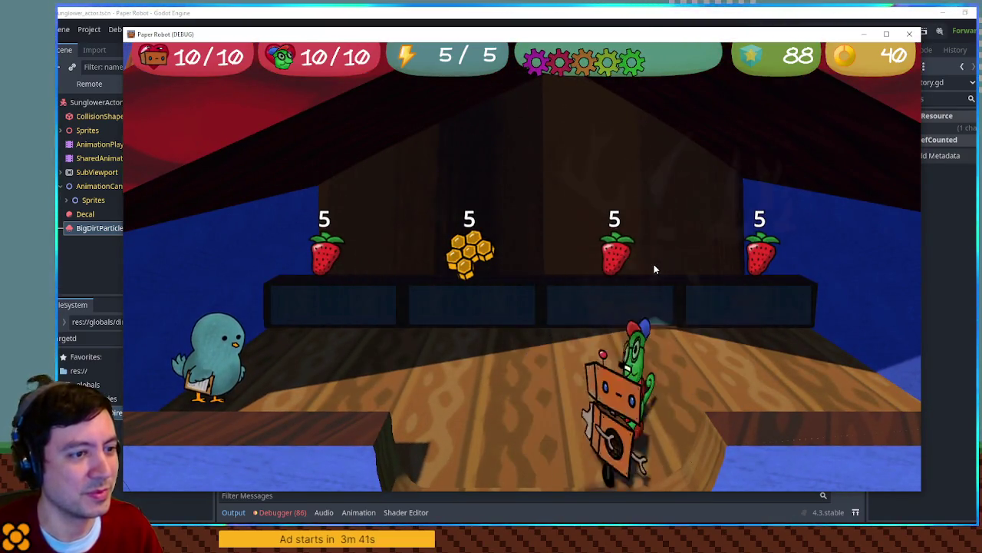
pyautogui.press('s')
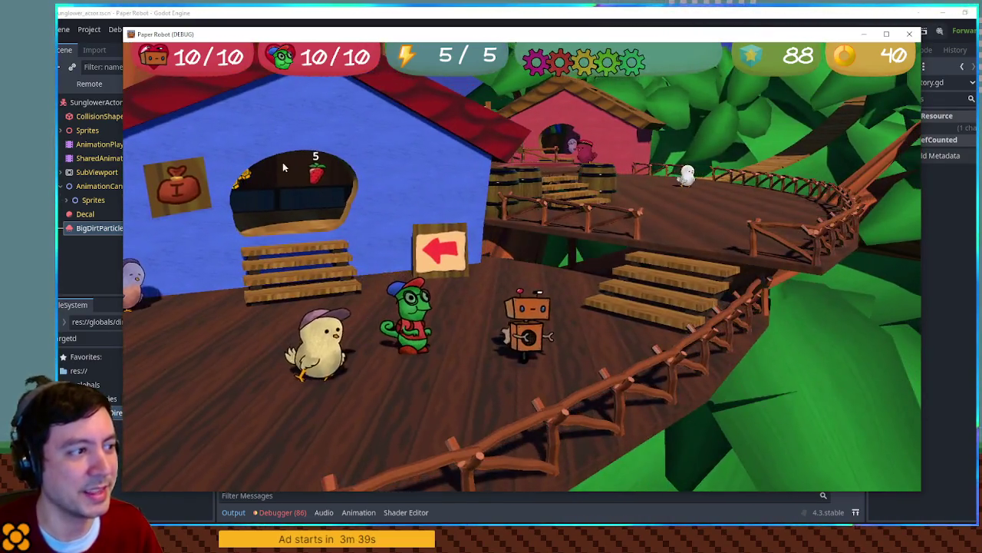
pyautogui.press('w')
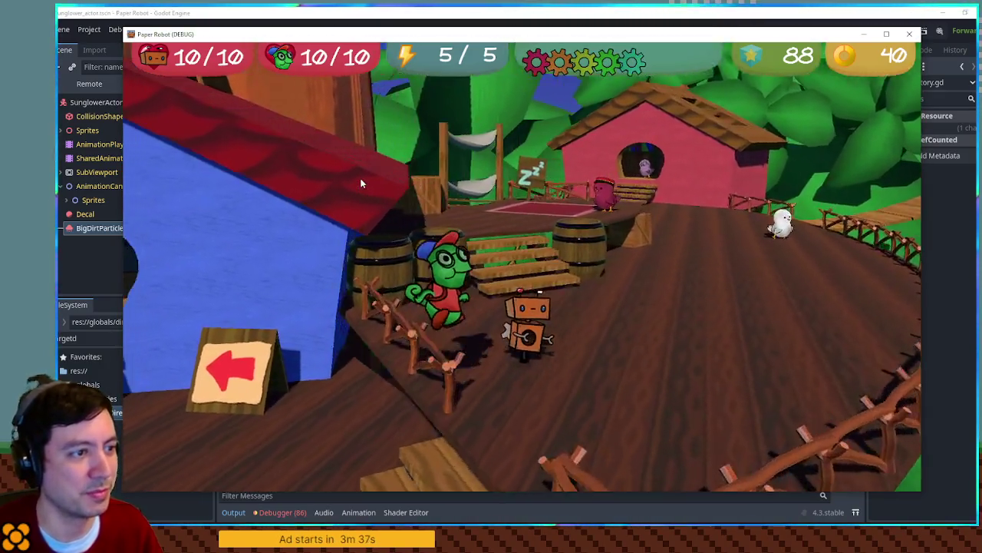
pyautogui.press('d')
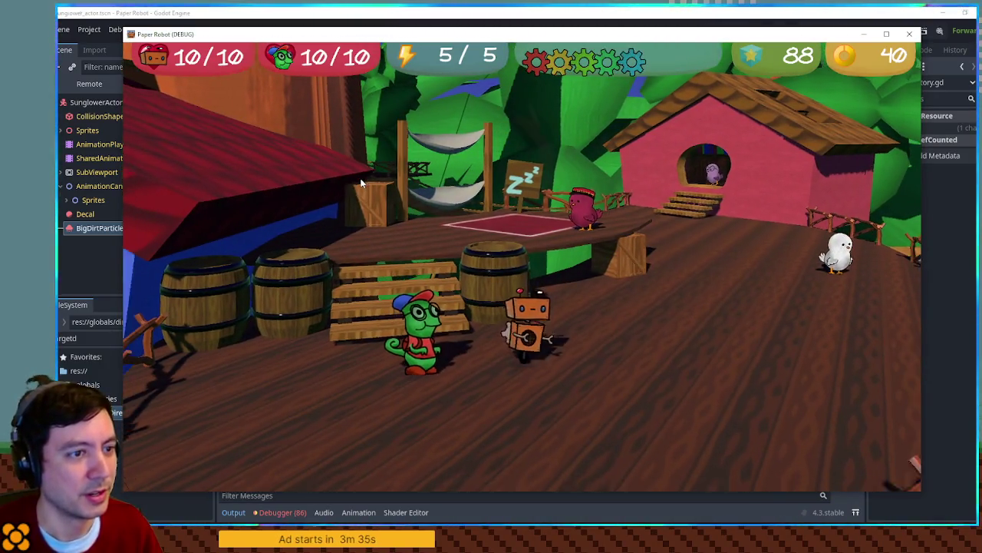
pyautogui.press('a')
pyautogui.press('s')
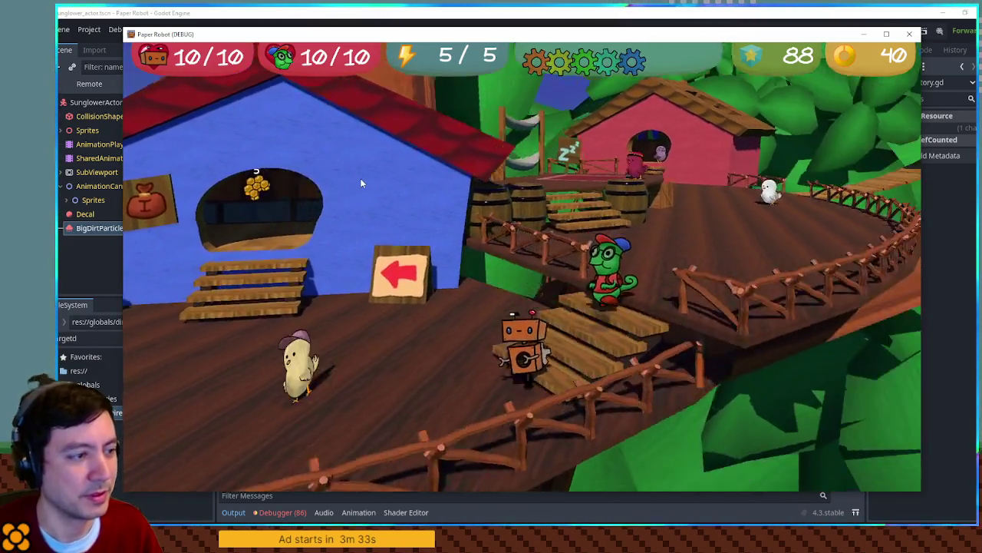
pyautogui.press('a')
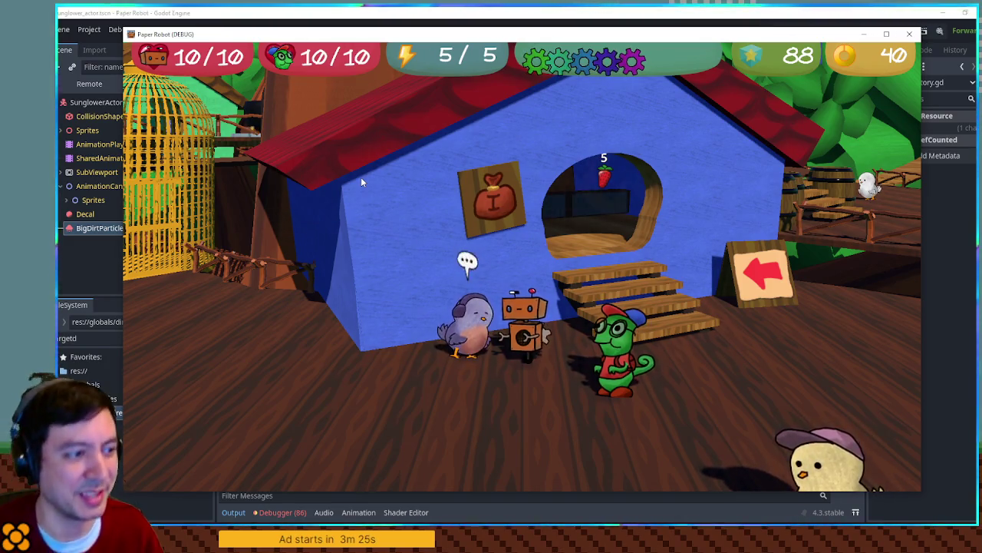
# Step: Walk to the birdcage, answer the 'Take the elevator?' prompt, then close the game window
pyautogui.press('a')
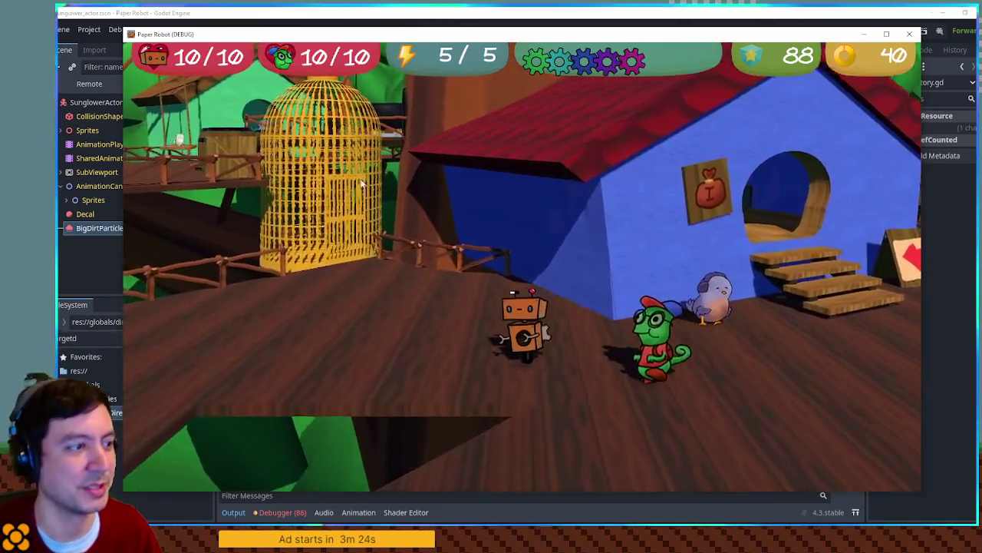
pyautogui.press('w')
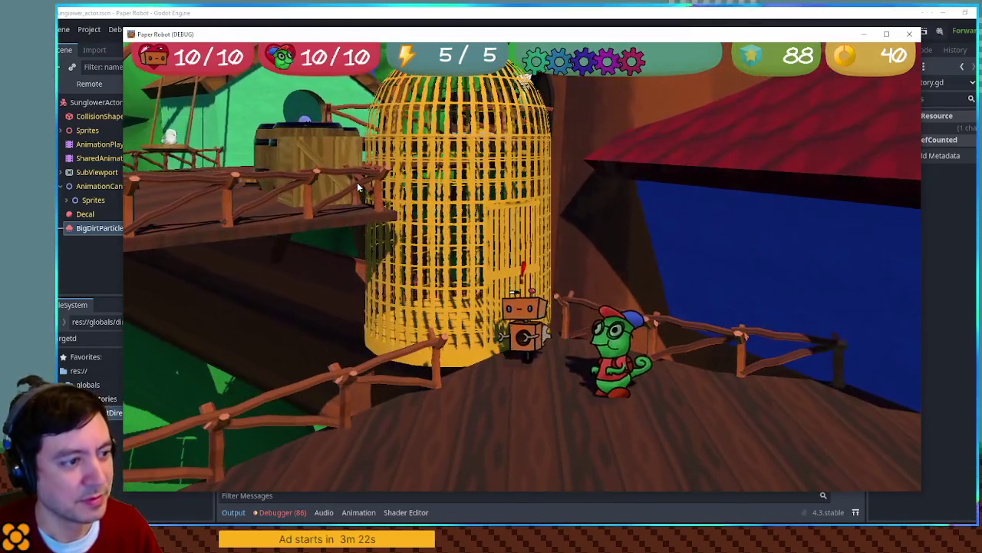
pyautogui.press('space')
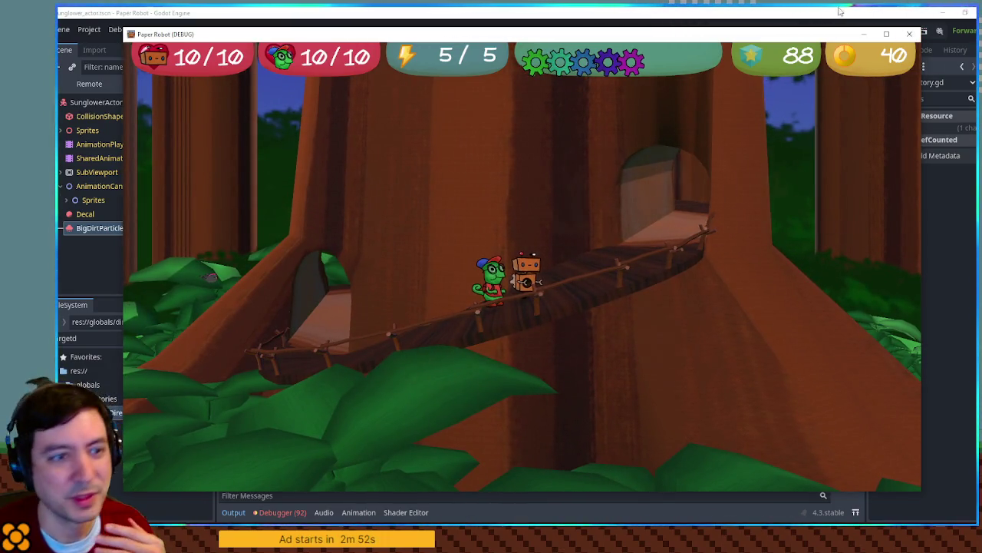
pyautogui.click(908, 35)
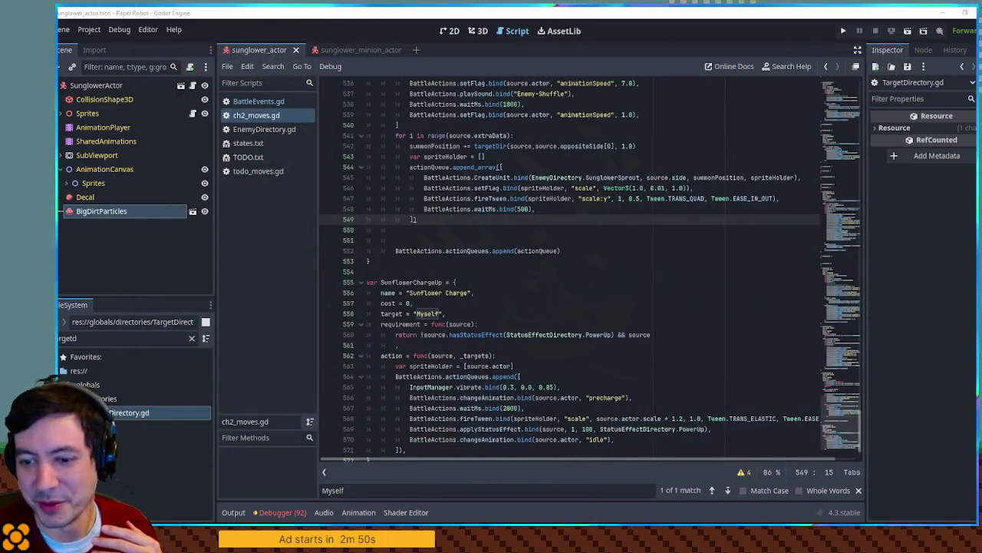
# Step: Dismiss the Myself search and review SunflowerChargeUp's name, cost and target lines
pyautogui.click(653, 282)
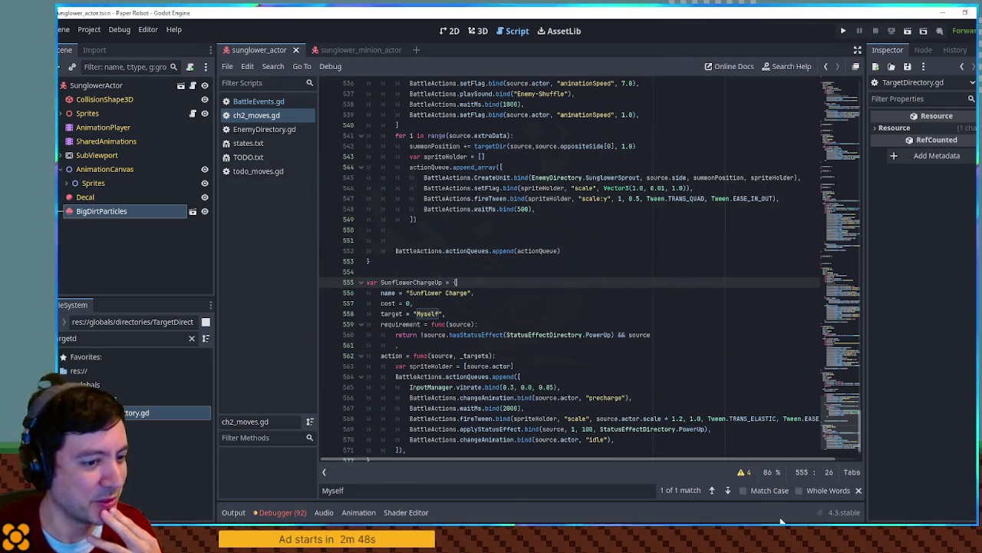
pyautogui.click(857, 490)
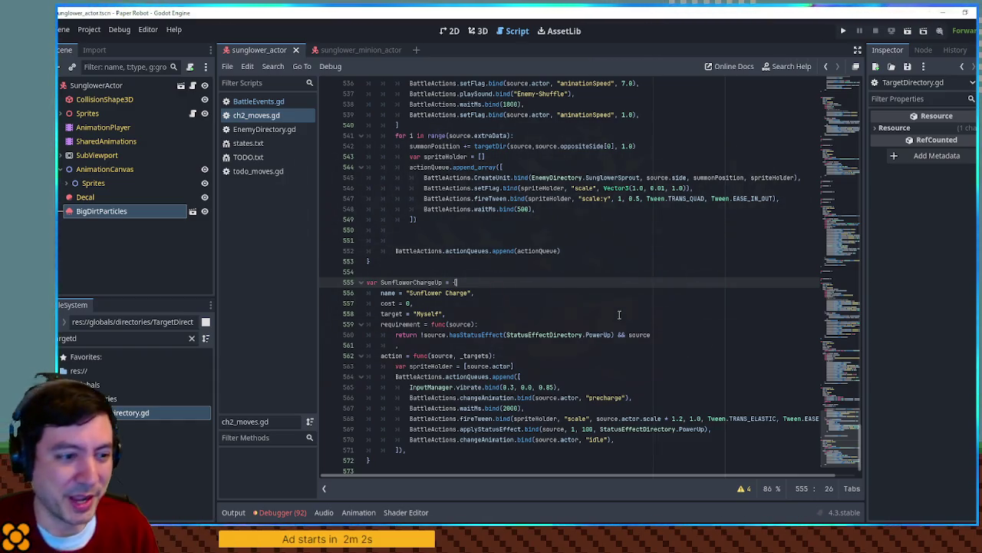
pyautogui.click(633, 315)
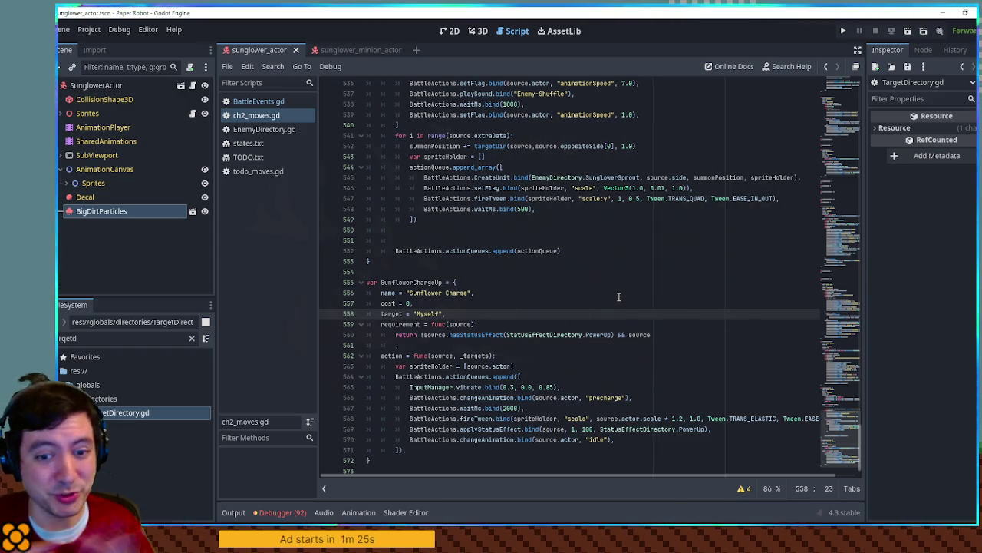
pyautogui.click(618, 295)
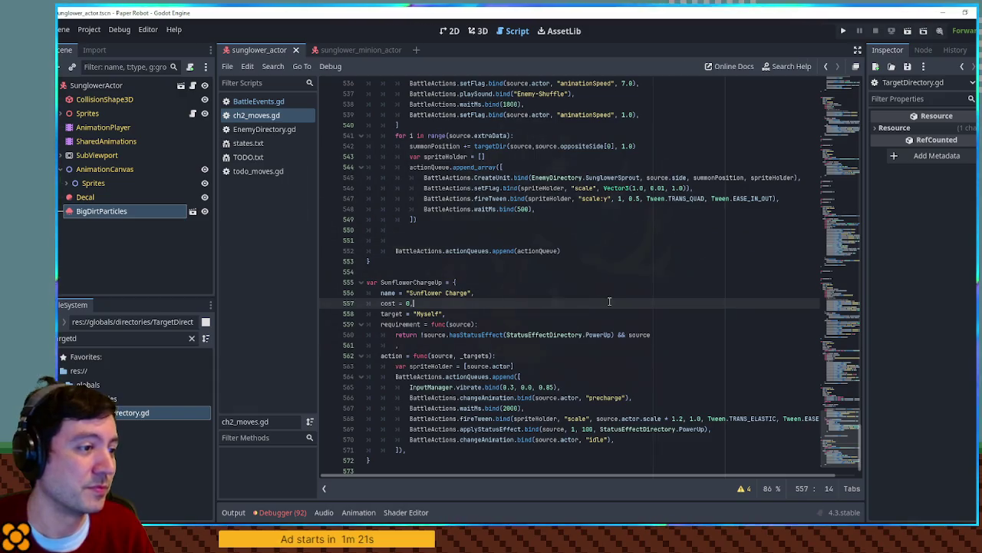
pyautogui.click(609, 312)
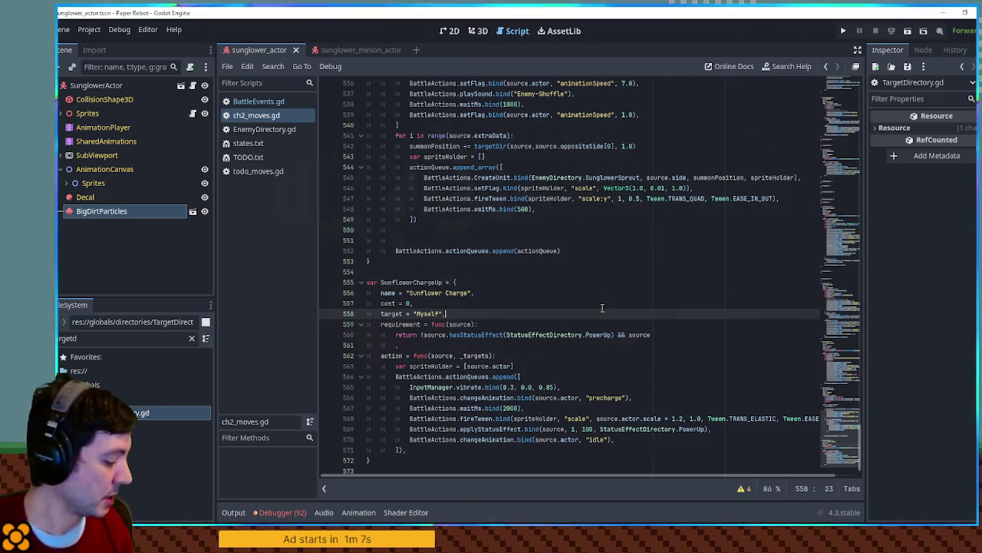
pyautogui.click(592, 292)
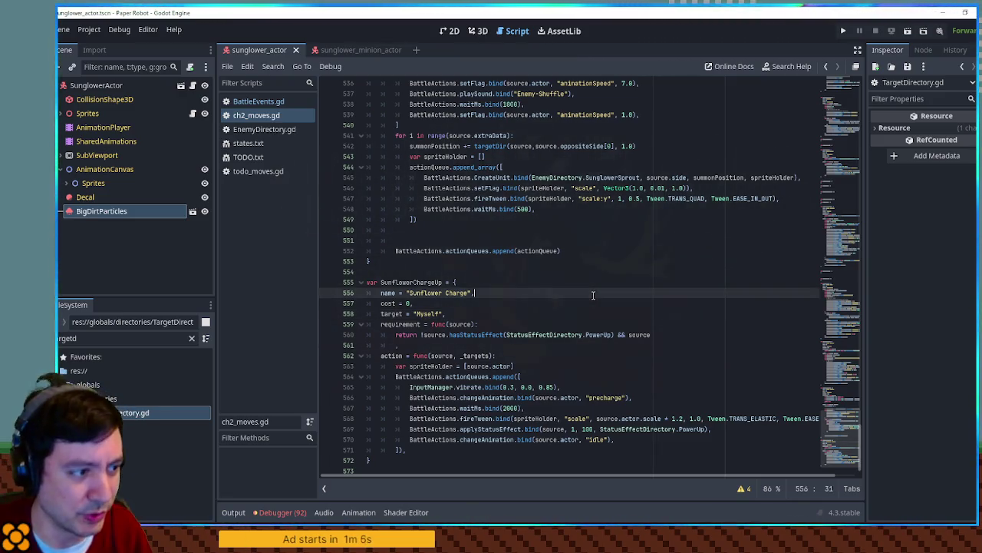
pyautogui.click(591, 300)
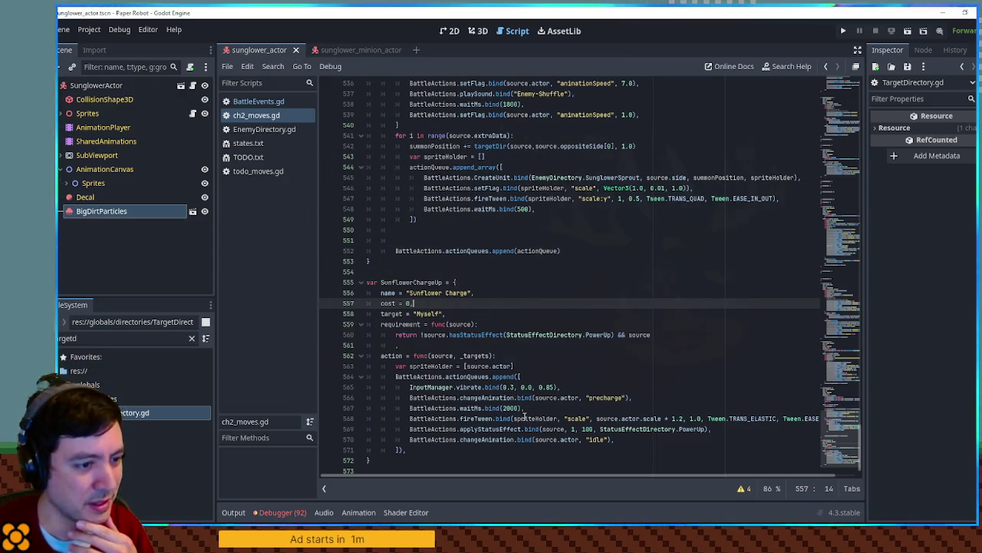
pyautogui.click(413, 281)
pyautogui.scroll(-1, 413, 282)
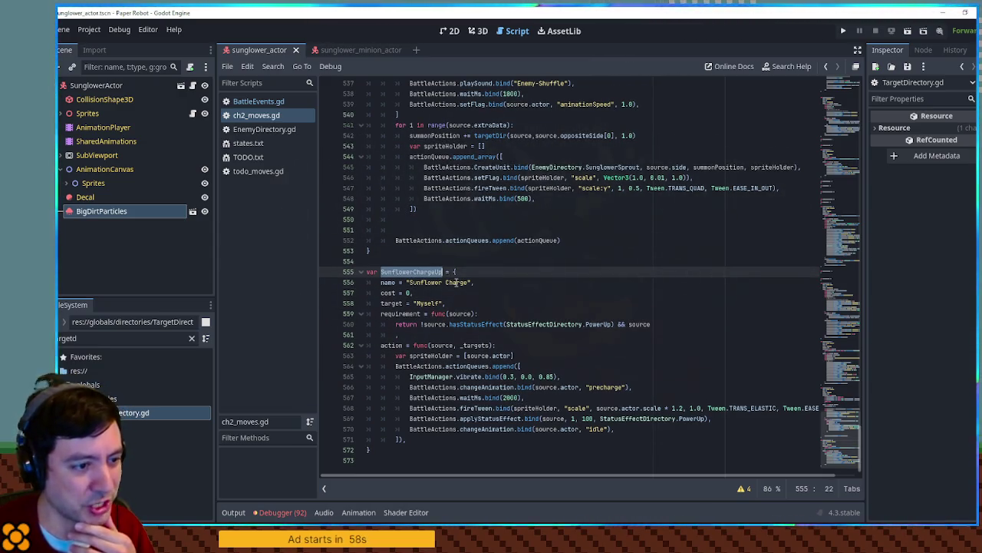
# Step: Delete the fireTween scale-up line and change PowerUp's values from 1, 100 to 2, 1
pyautogui.click(535, 408)
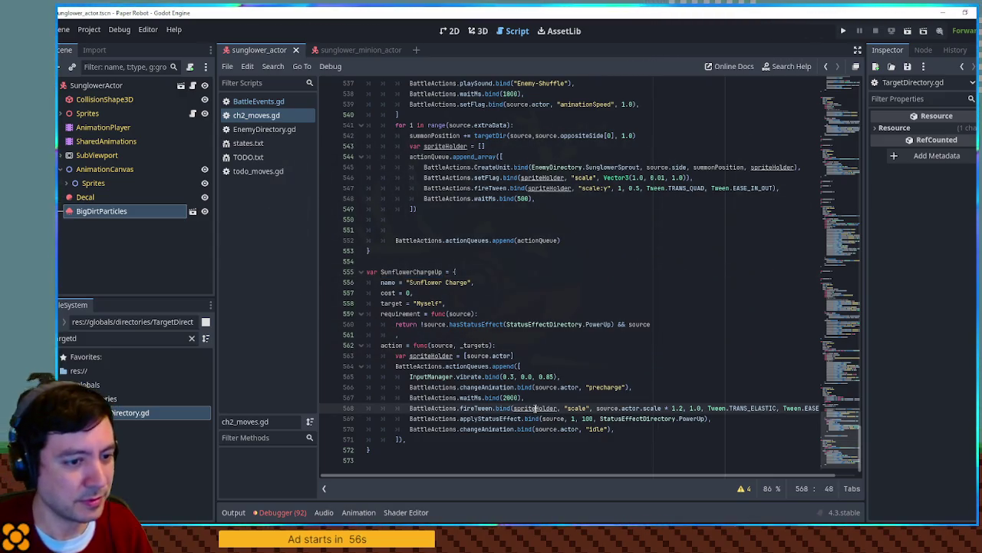
pyautogui.hotkey('ctrl', 'shift', 'k')
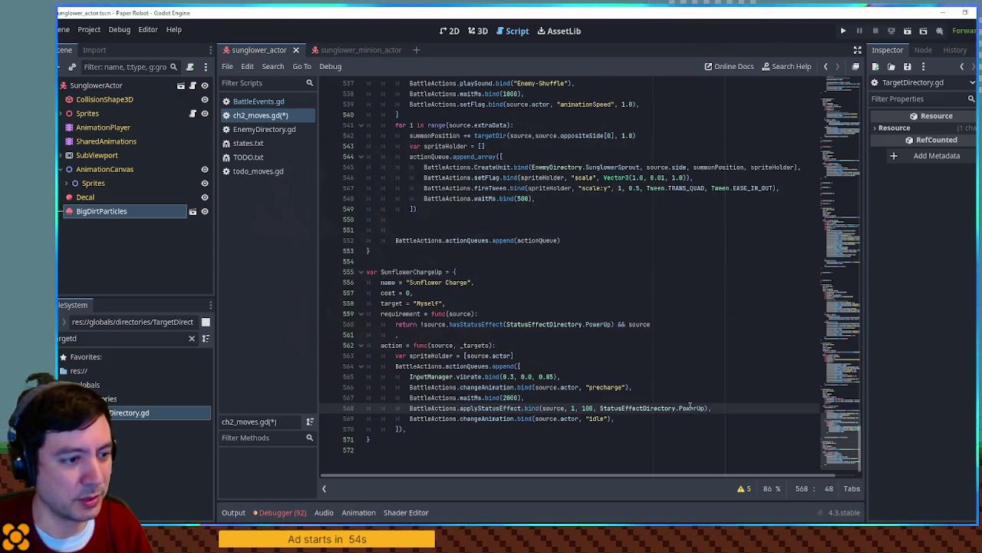
pyautogui.doubleClick(692, 408)
pyautogui.doubleClick(588, 407)
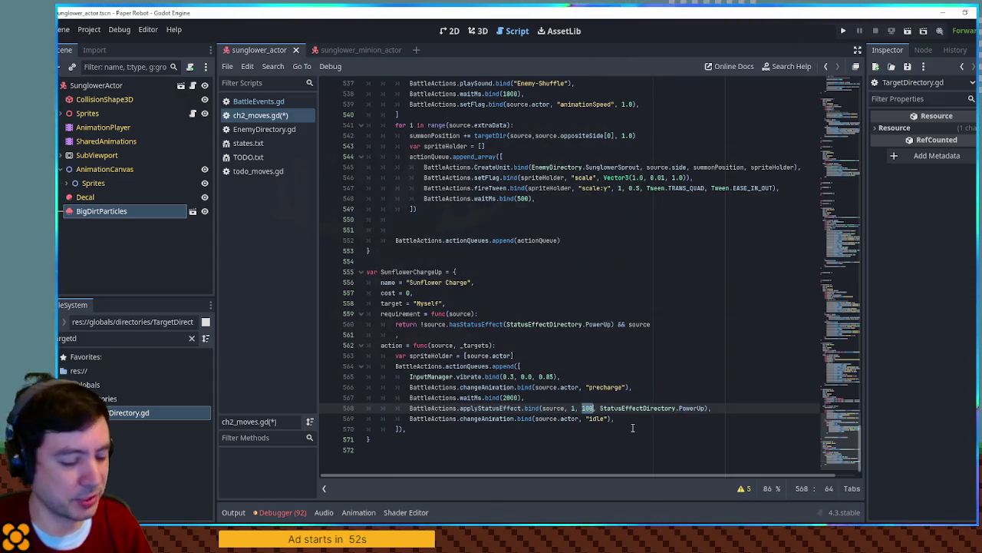
pyautogui.write('1')
pyautogui.click(573, 407)
pyautogui.write('2')
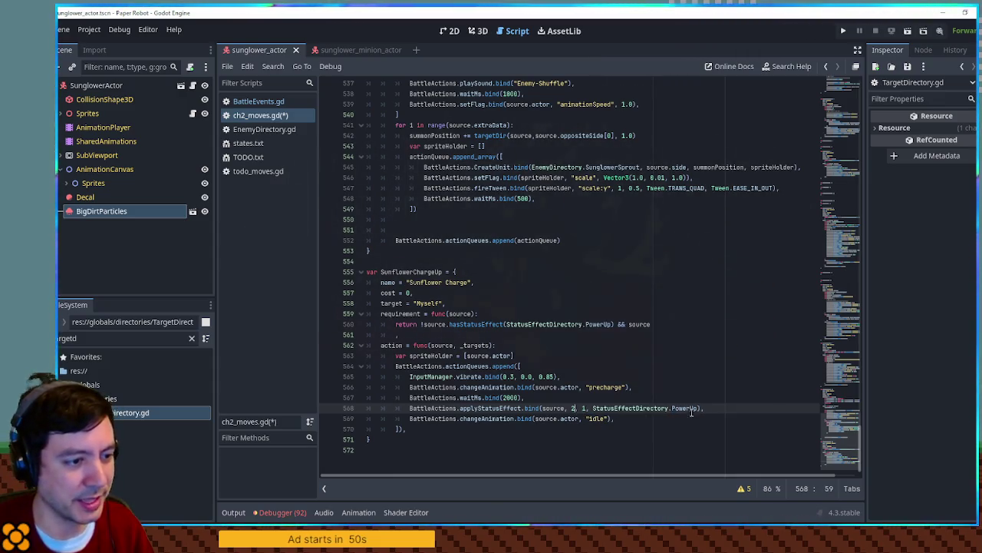
# Step: Review the edited applyStatusEffect line, then delete the precharge animation line
pyautogui.click(689, 399)
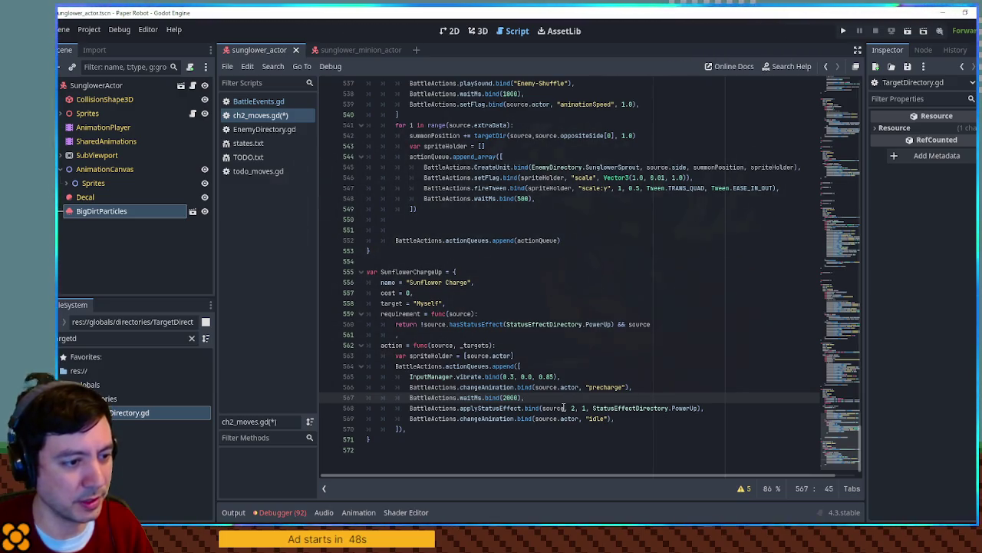
pyautogui.moveTo(749, 411)
pyautogui.mouseDown()
pyautogui.moveTo(386, 402)
pyautogui.moveTo(413, 407)
pyautogui.mouseUp()
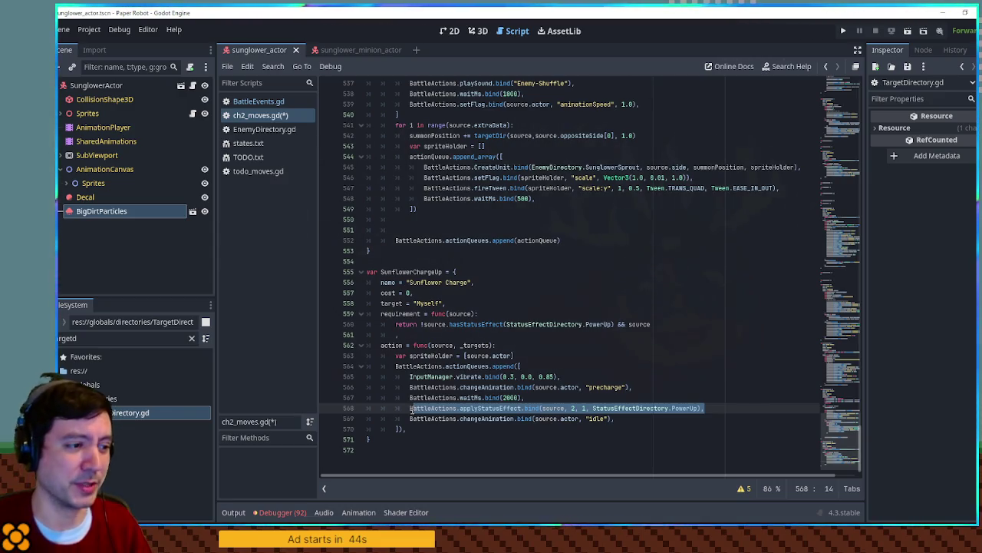
pyautogui.click(412, 409)
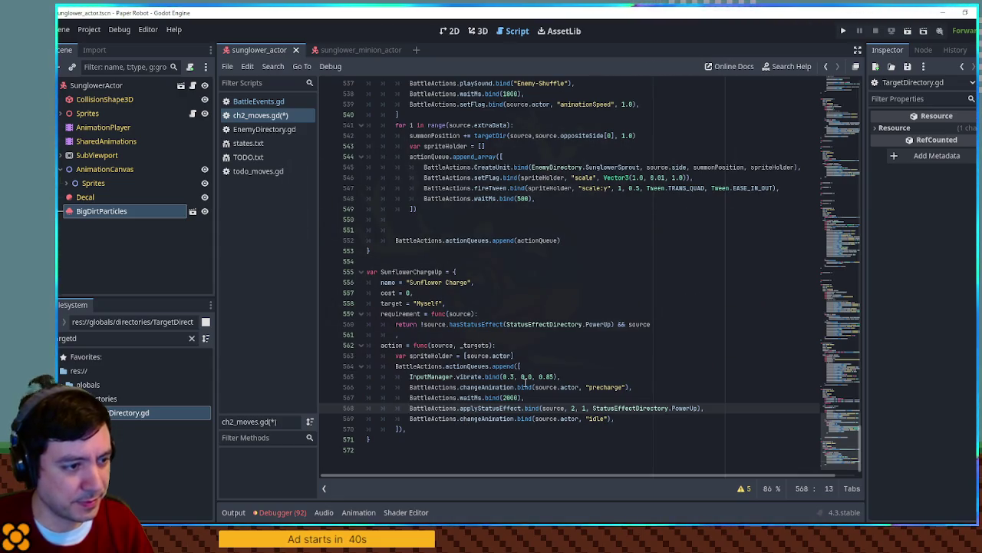
pyautogui.click(525, 384)
pyautogui.hotkey('ctrl', 'shift', 'k')
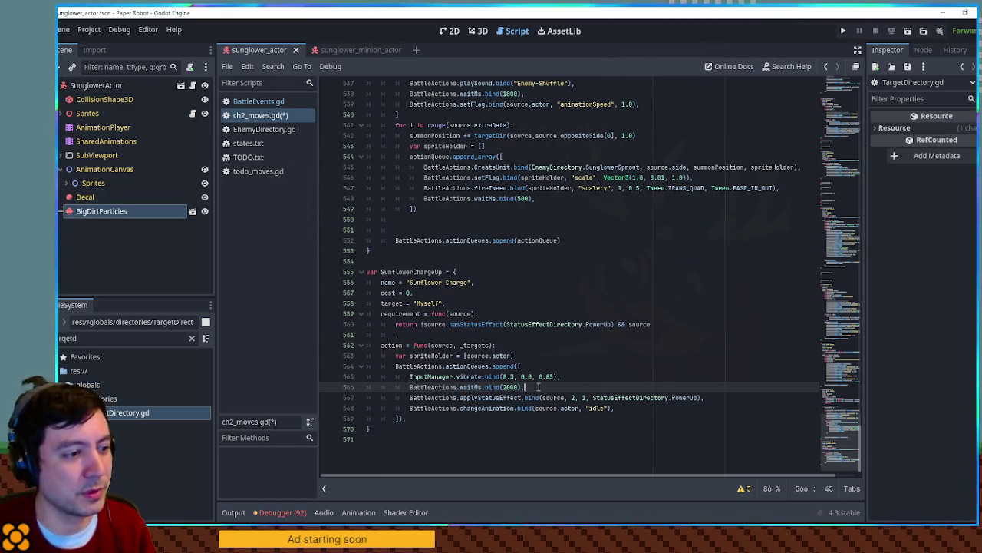
# Step: Scroll up in ch2_moves.gd to the move above Sunflower Charge
pyautogui.scroll(3, 640, 273)
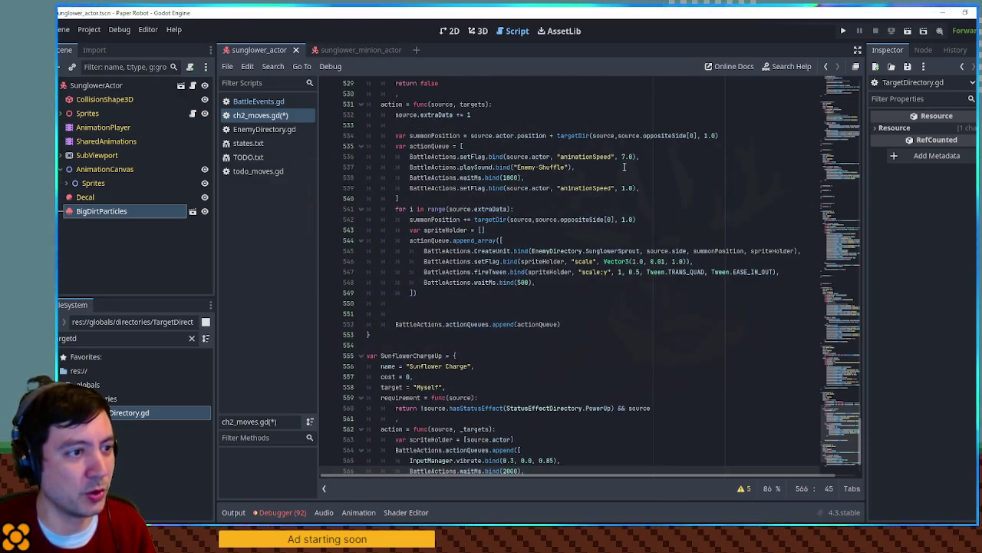
# Step: Copy the animationSpeed 7.0 setFlag line into Sunflower Charge above the vibrate call
pyautogui.click(647, 154)
pyautogui.hotkey('shift', 'Up')
pyautogui.hotkey('ctrl', 'c')
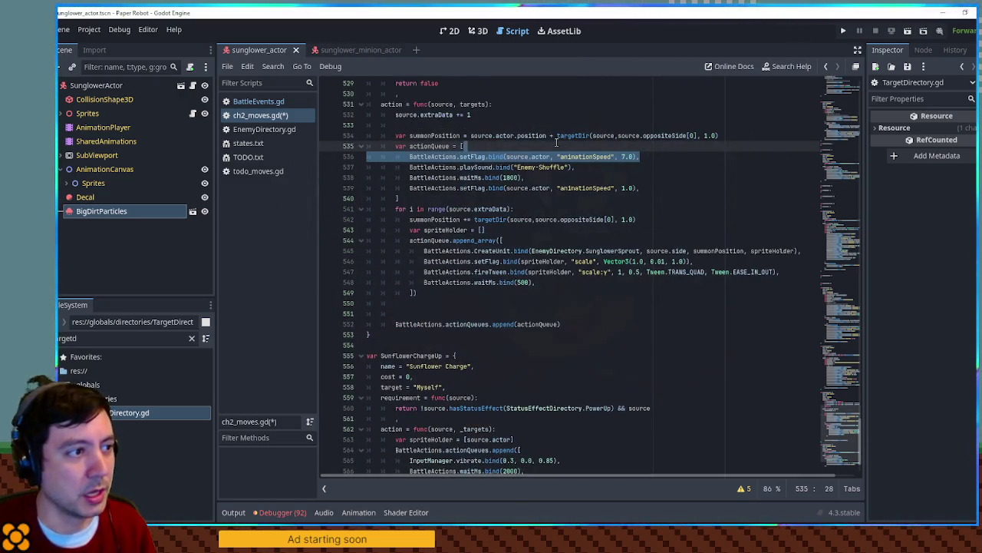
pyautogui.scroll(-2, 603, 184)
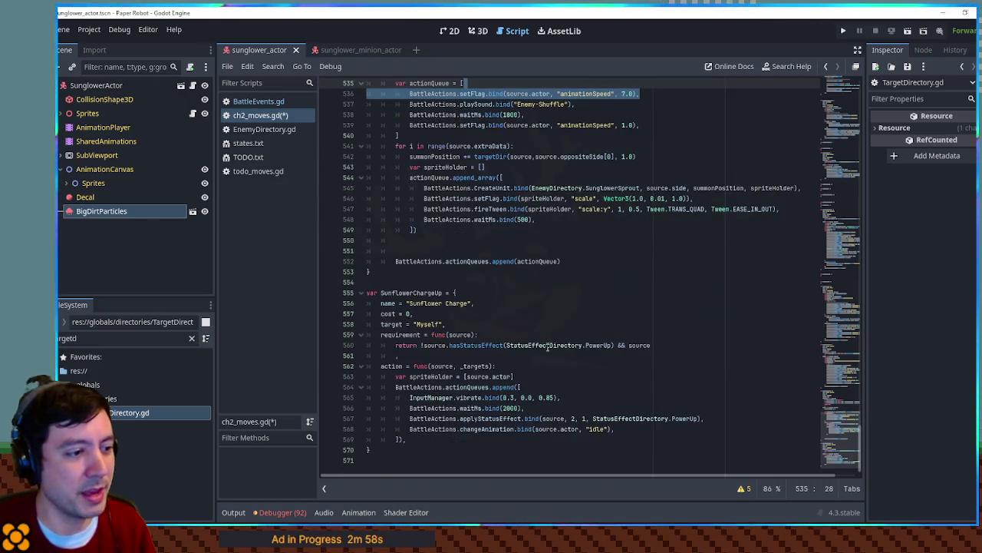
pyautogui.click(552, 386)
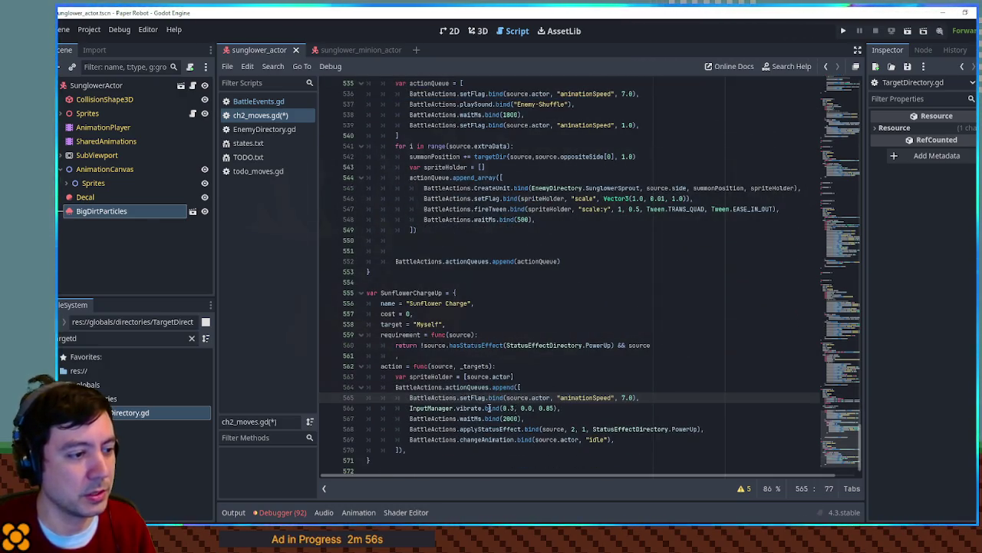
pyautogui.hotkey('ctrl', 'v')
pyautogui.moveTo(409, 407); pyautogui.dragTo(569, 413)
# Step: Copy the animationSpeed 1.0 setFlag line and paste it after the 2000 ms wait
pyautogui.scroll(3, 570, 413)
pyautogui.click(642, 218)
pyautogui.hotkey('shift', 'Up')
pyautogui.scroll(-1, 634, 241)
pyautogui.hotkey('ctrl', 'c')
pyautogui.scroll(-3, 634, 240)
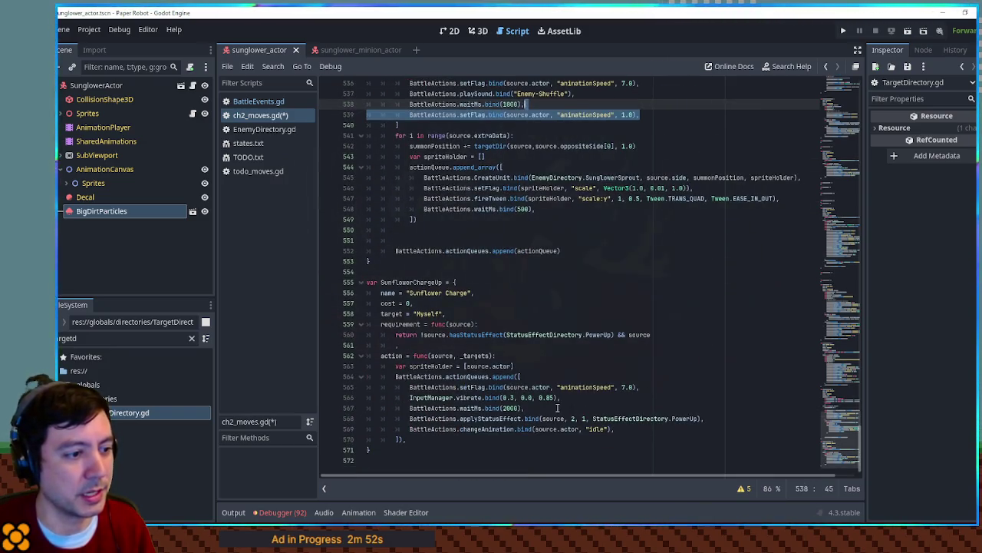
pyautogui.click(558, 408)
pyautogui.hotkey('ctrl', 'v')
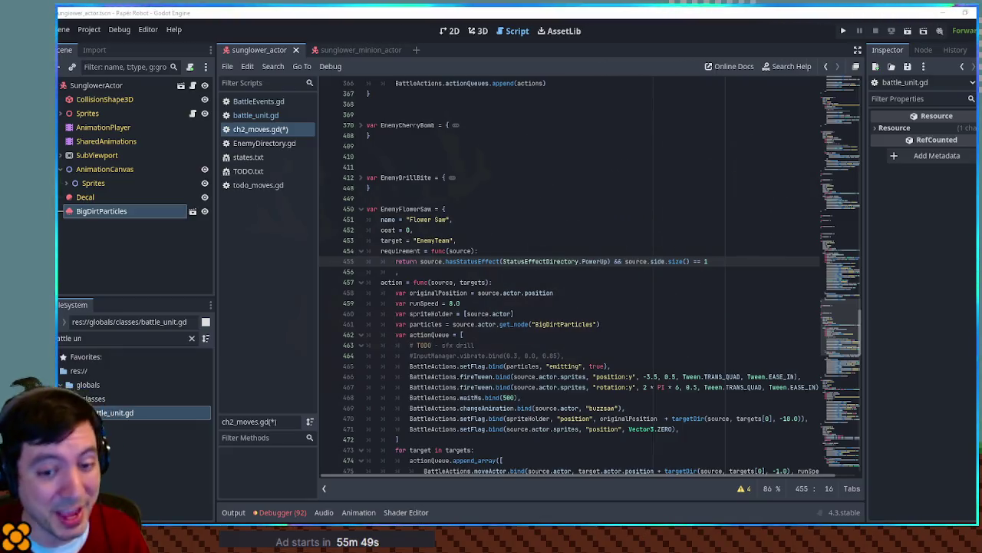
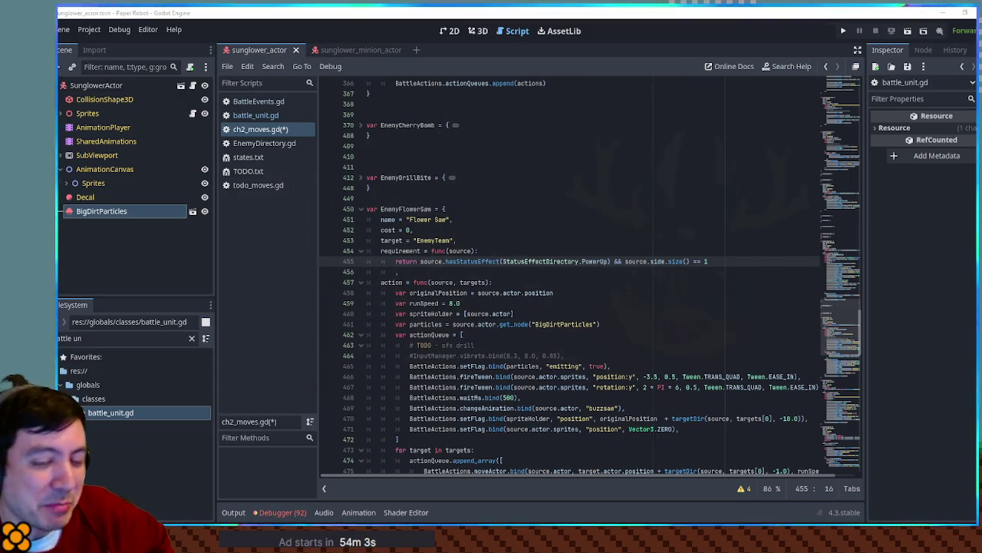
# Step: Review Flower Saw's definition and copy Flower Summon's 'priority = 1,' line
pyautogui.click(731, 261)
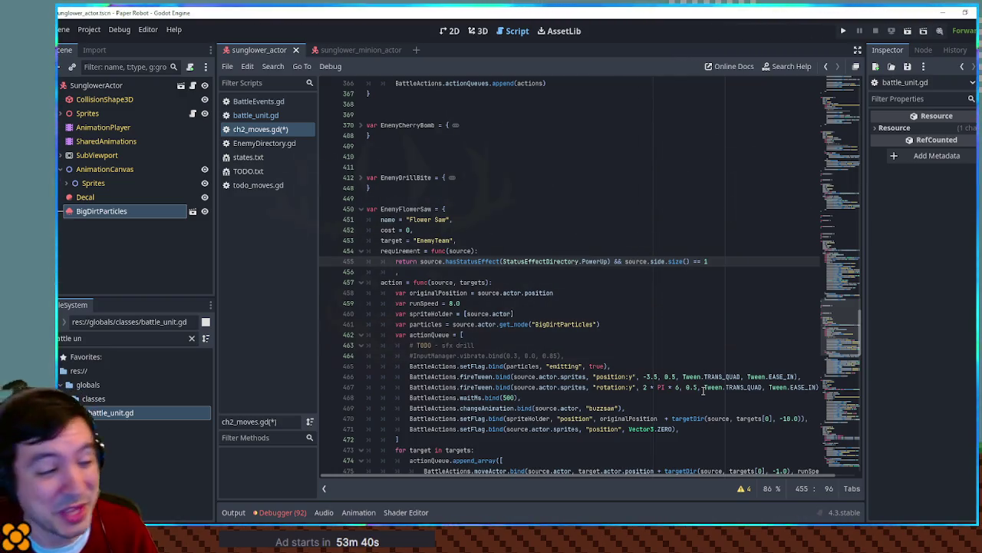
pyautogui.scroll(-8, 606, 356)
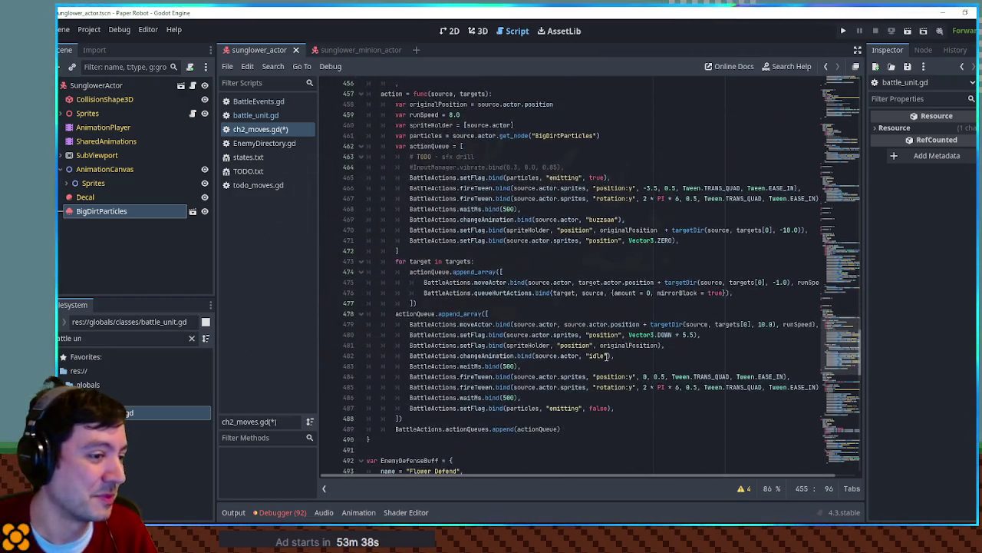
pyautogui.scroll(5, 606, 357)
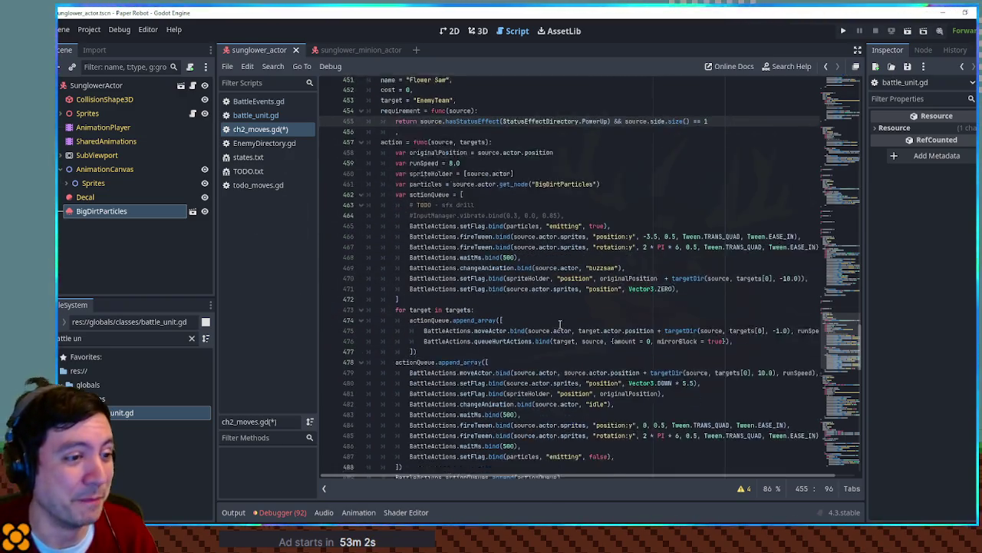
pyautogui.scroll(2, 561, 323)
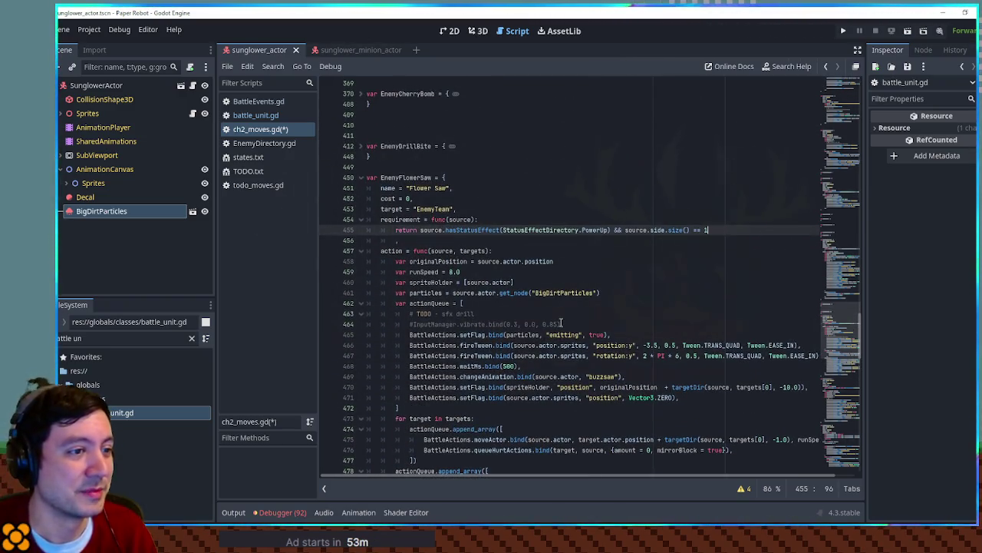
pyautogui.click(408, 189)
pyautogui.moveTo(420, 229); pyautogui.dragTo(610, 230)
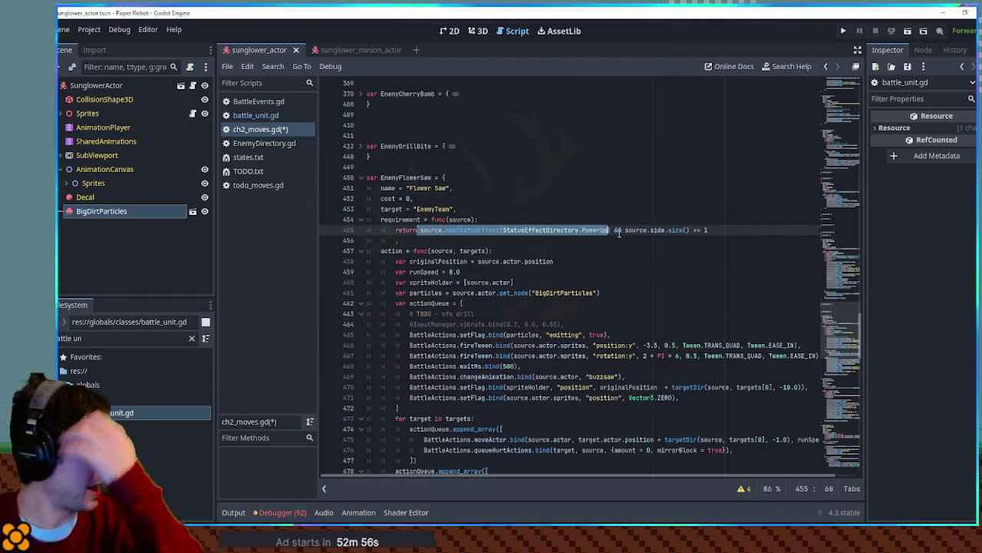
pyautogui.click(599, 230)
pyautogui.click(484, 211)
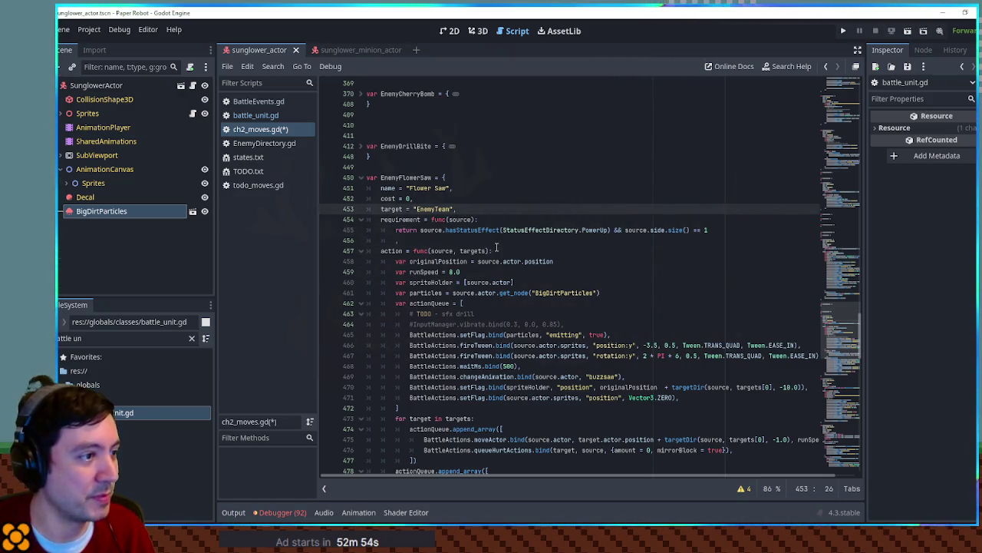
pyautogui.click(861, 456)
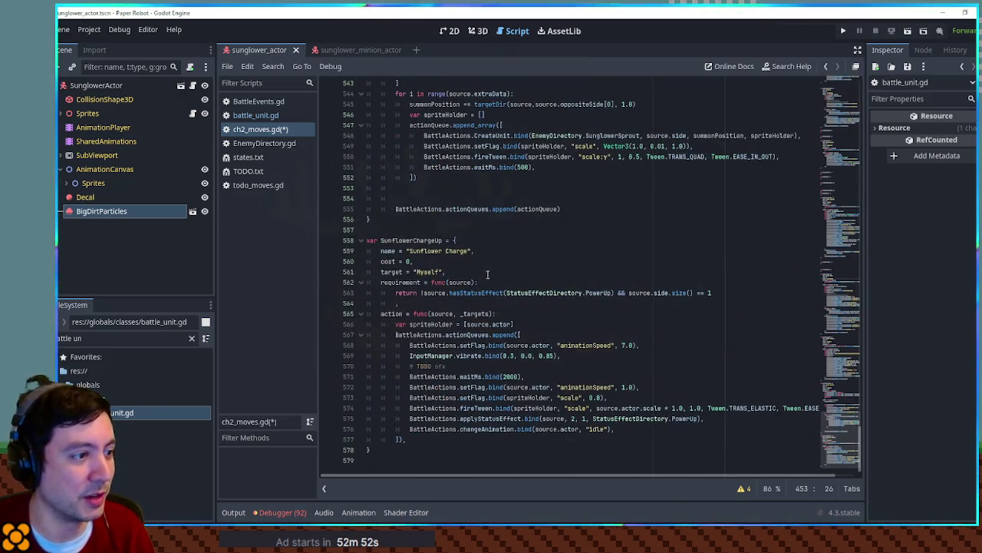
pyautogui.scroll(10, 475, 276)
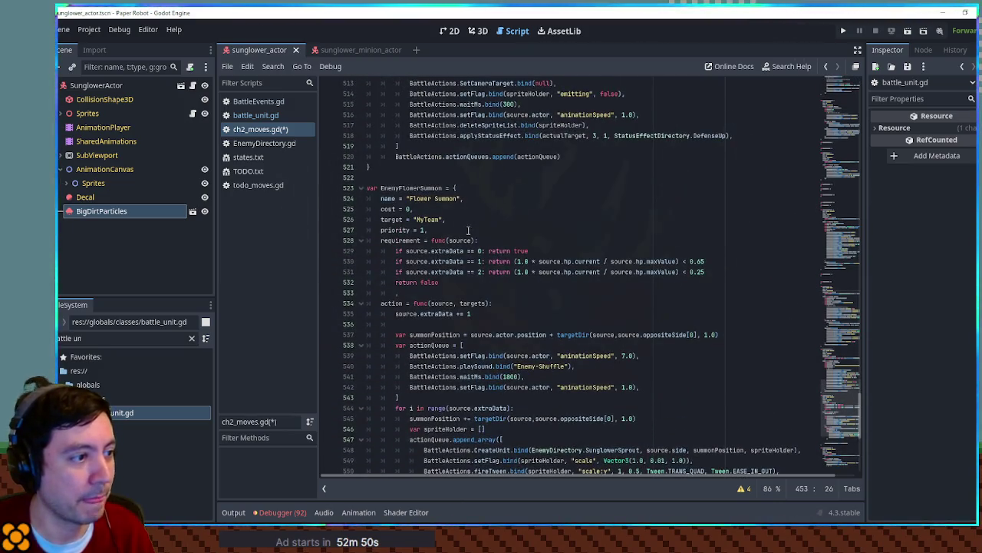
pyautogui.moveTo(468, 232); pyautogui.dragTo(471, 222)
pyautogui.moveTo(839, 416); pyautogui.dragTo(839, 337)
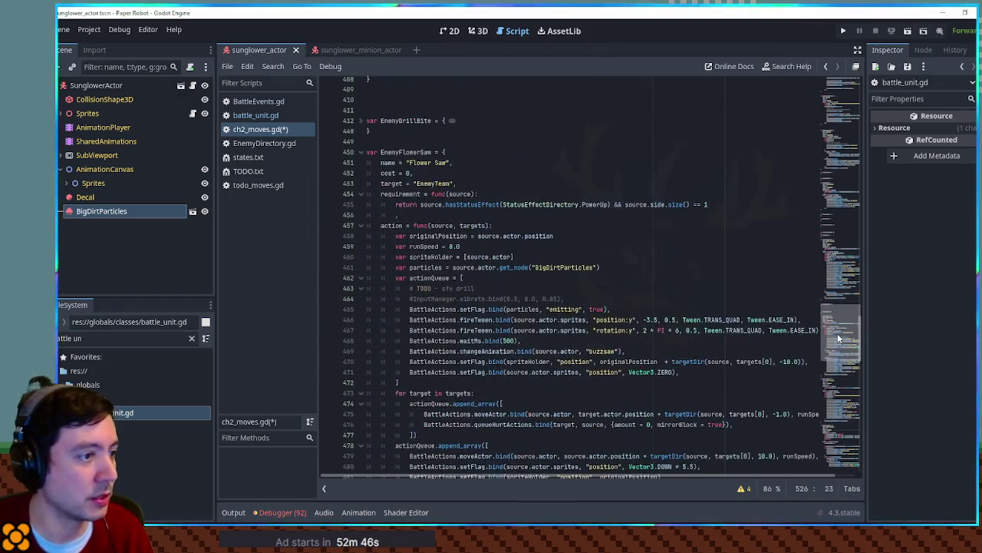
# Step: Paste the priority line under Flower Saw's target as priority 2, folding the DefenseBuff and FlowerSummon blocks
pyautogui.click(482, 185)
pyautogui.write('priority = 1,')
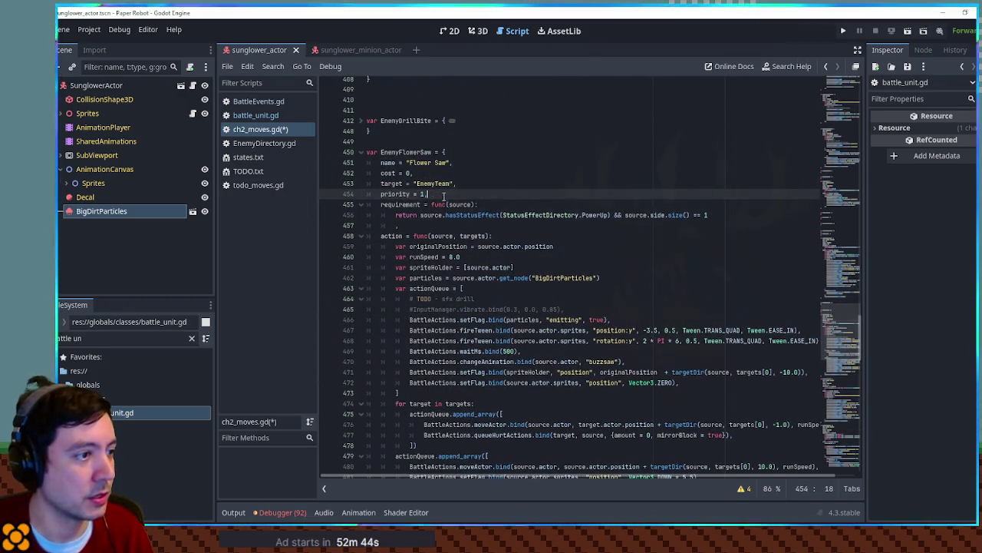
pyautogui.write('2')
pyautogui.click(534, 185)
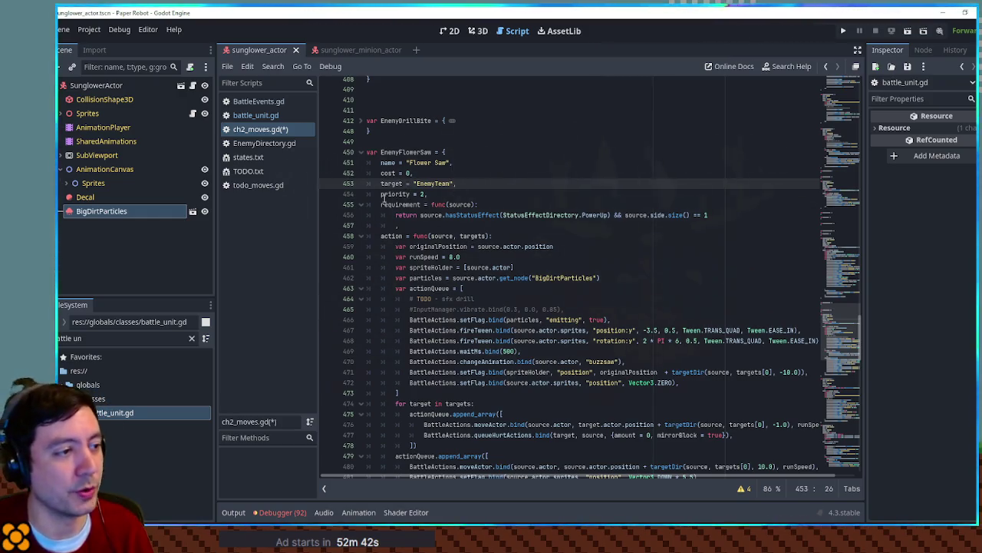
pyautogui.scroll(-10, 378, 205)
pyautogui.scroll(-5, 378, 205)
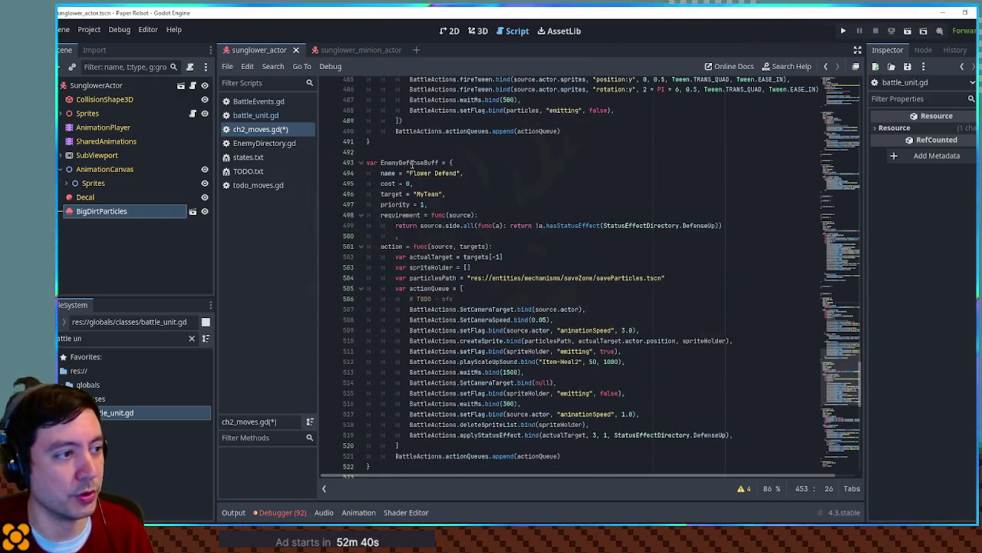
pyautogui.click(361, 162)
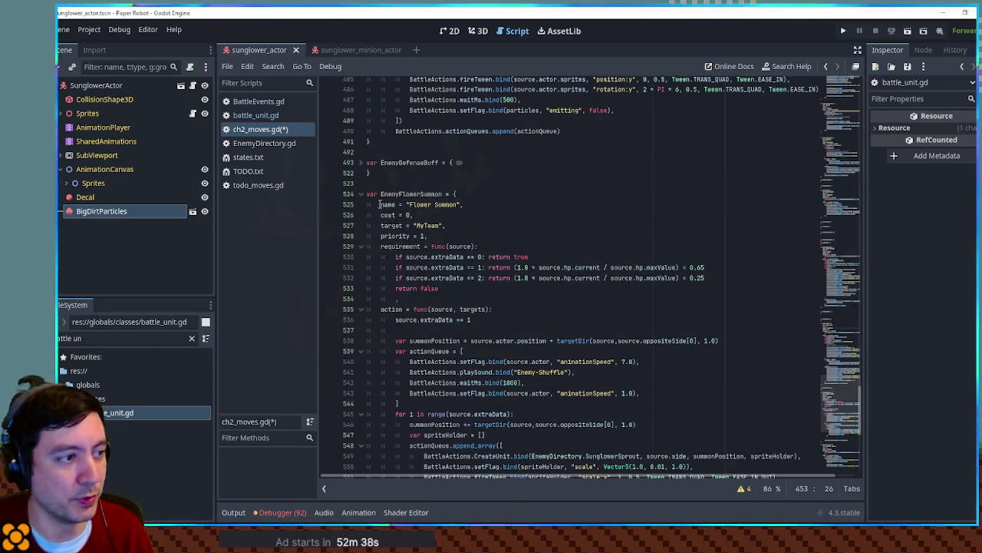
pyautogui.doubleClick(396, 235)
pyautogui.moveTo(396, 256)
pyautogui.mouseDown()
pyautogui.moveTo(712, 269)
pyautogui.moveTo(721, 280)
pyautogui.mouseUp()
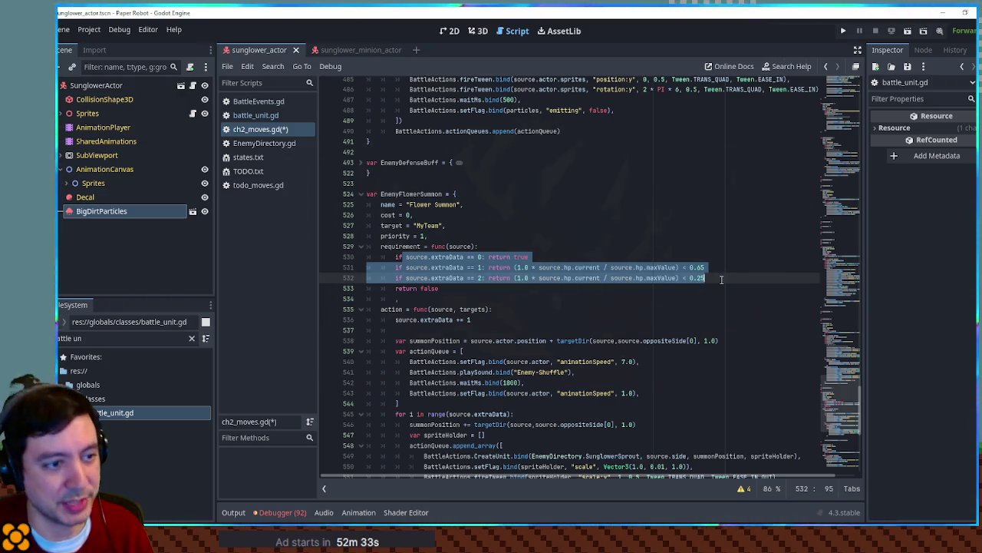
pyautogui.click(362, 197)
pyautogui.scroll(5, 384, 230)
pyautogui.scroll(-4, 399, 253)
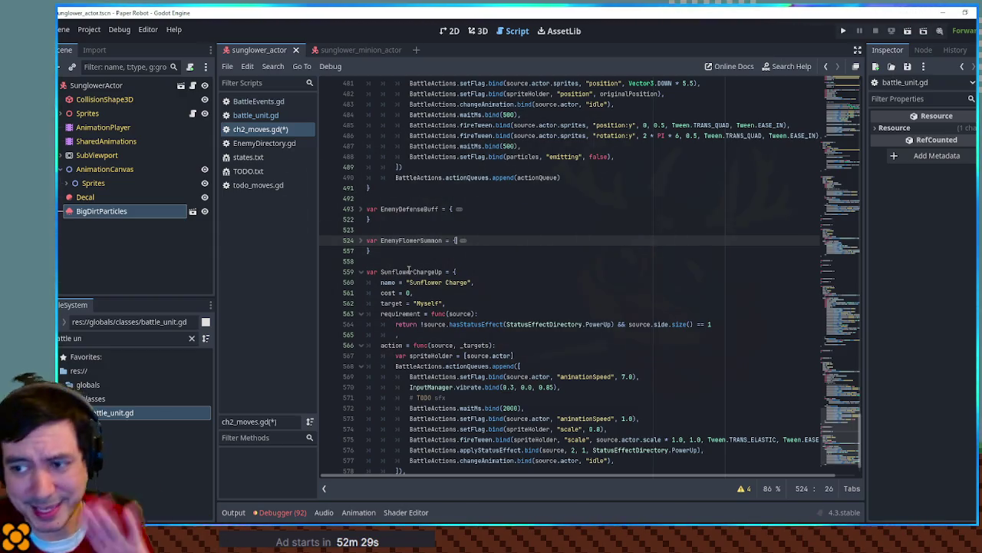
pyautogui.scroll(8, 409, 266)
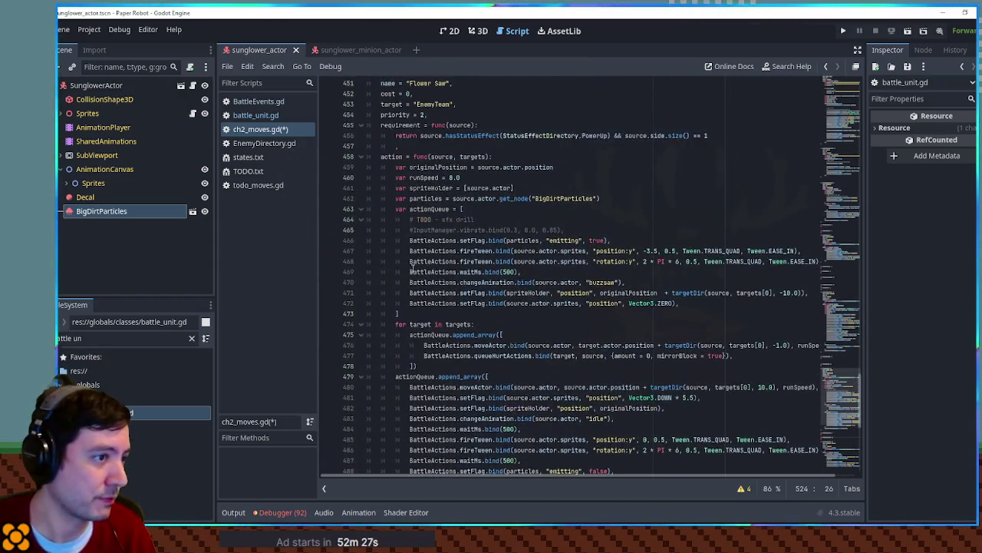
# Step: Save ch2_moves.gd and open EnemyDirectory.gd
pyautogui.doubleClick(398, 104)
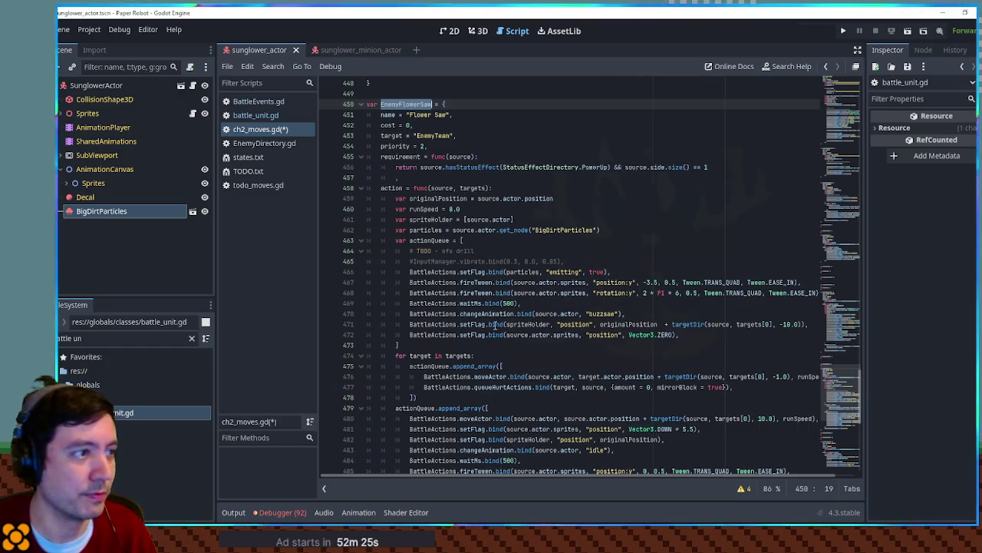
pyautogui.scroll(-5, 495, 324)
pyautogui.scroll(5, 495, 324)
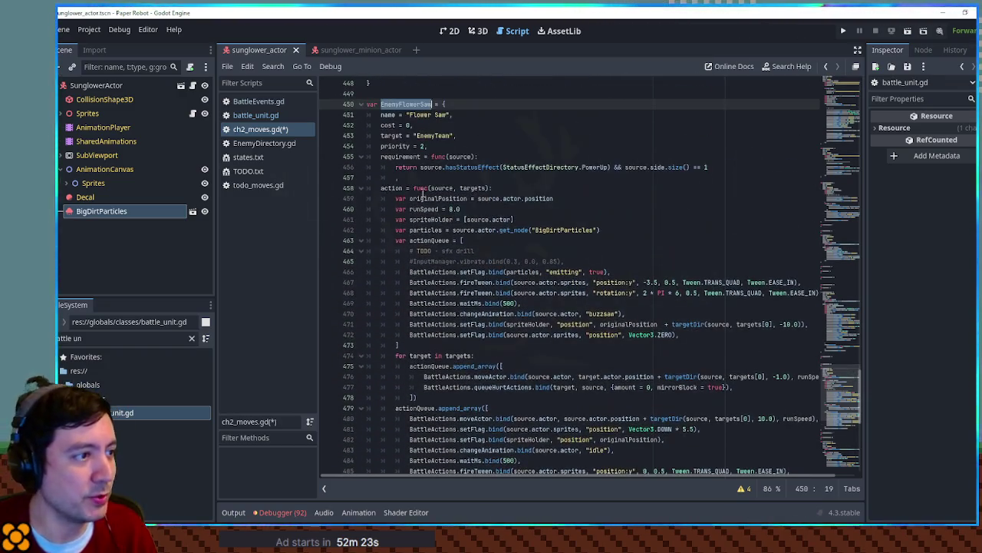
pyautogui.scroll(-6, 484, 314)
pyautogui.scroll(-3, 483, 314)
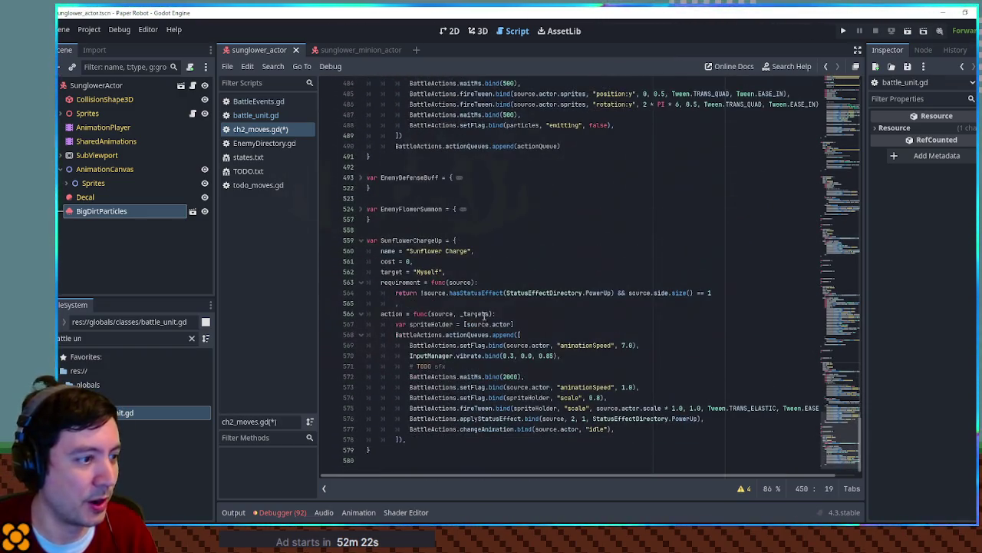
pyautogui.doubleClick(414, 241)
pyautogui.hotkey('ctrl', 'c')
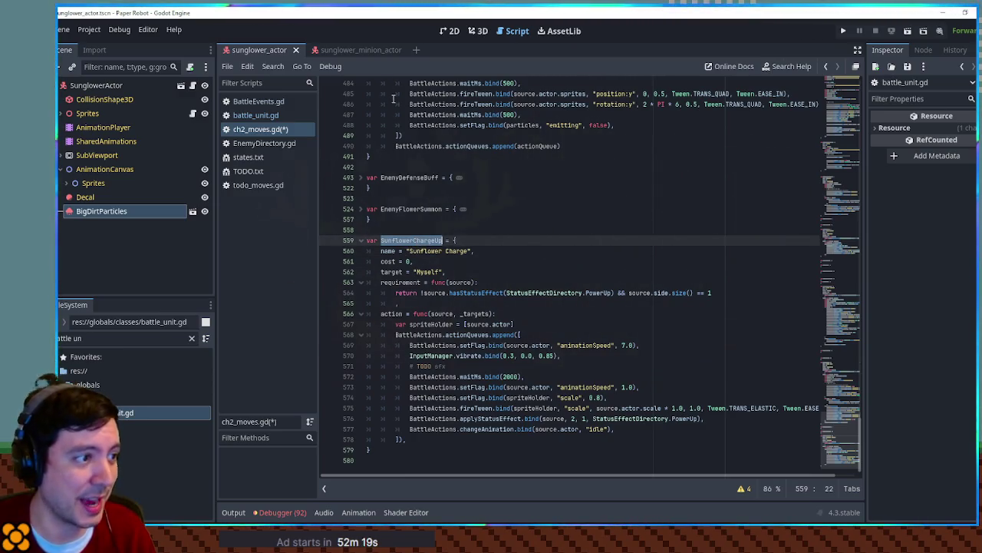
pyautogui.hotkey('ctrl', 'z')
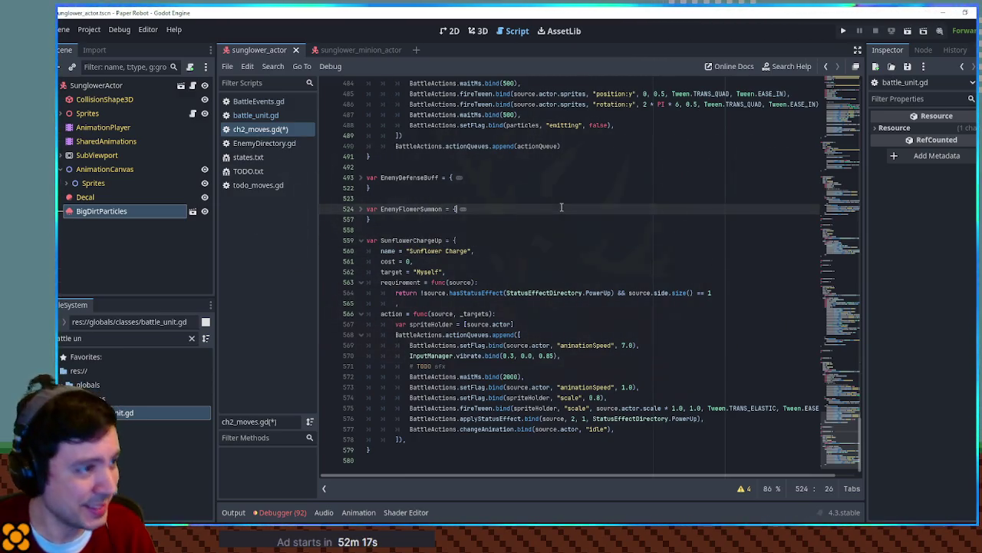
pyautogui.click(269, 146)
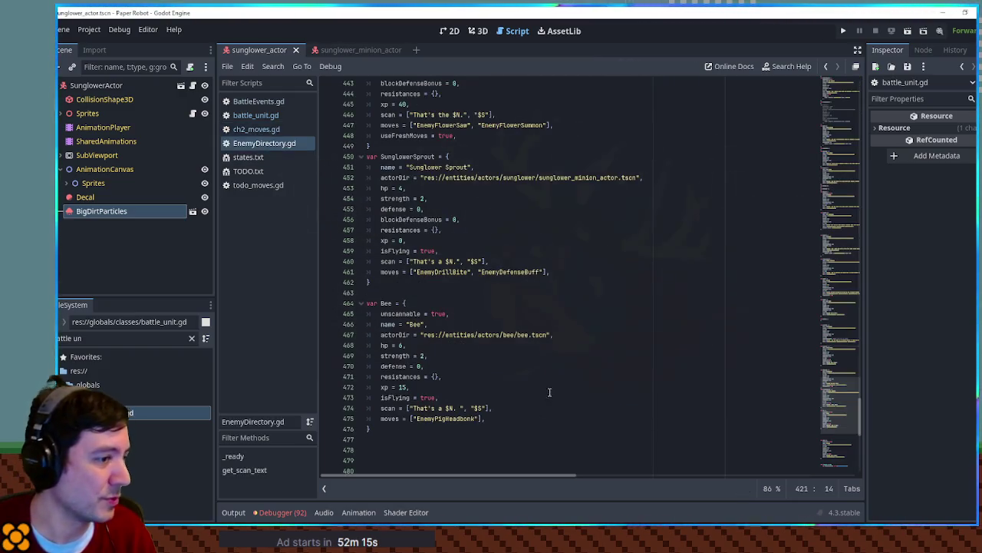
# Step: Append ', SunflowerChargeUp' before the closing bracket of Sunglower's moves list
pyautogui.scroll(2, 514, 272)
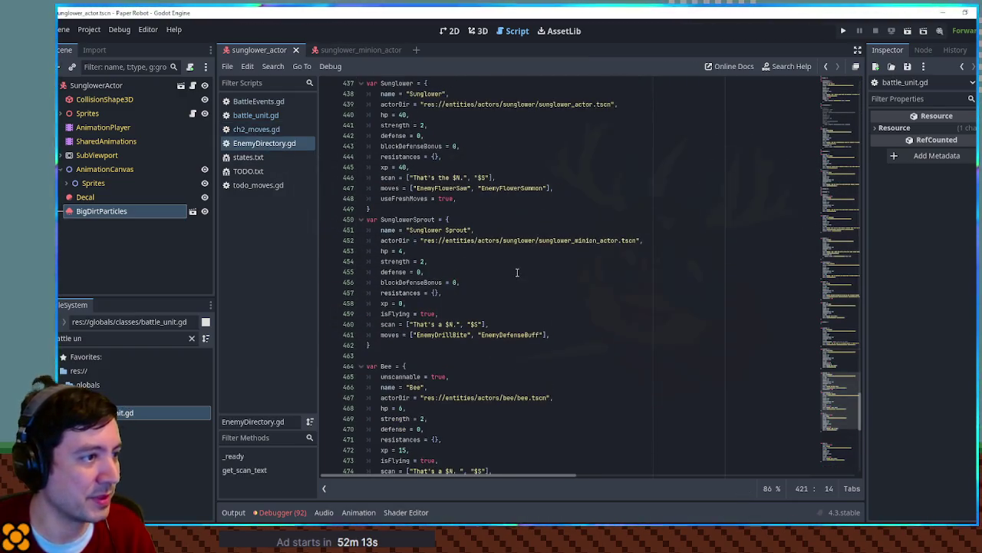
pyautogui.click(550, 188)
pyautogui.click(548, 188)
pyautogui.write(',')
pyautogui.hotkey('ctrl', 'v')
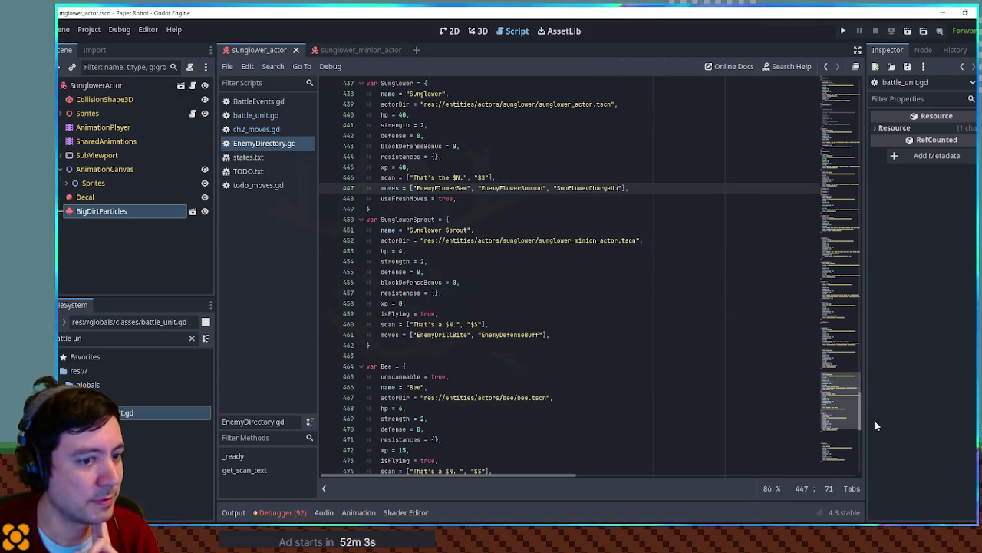
# Step: Look up the EnemyWindGust definition in ch2_moves.gd
pyautogui.scroll(10, 843, 380)
pyautogui.moveTo(843, 379); pyautogui.dragTo(840, 338)
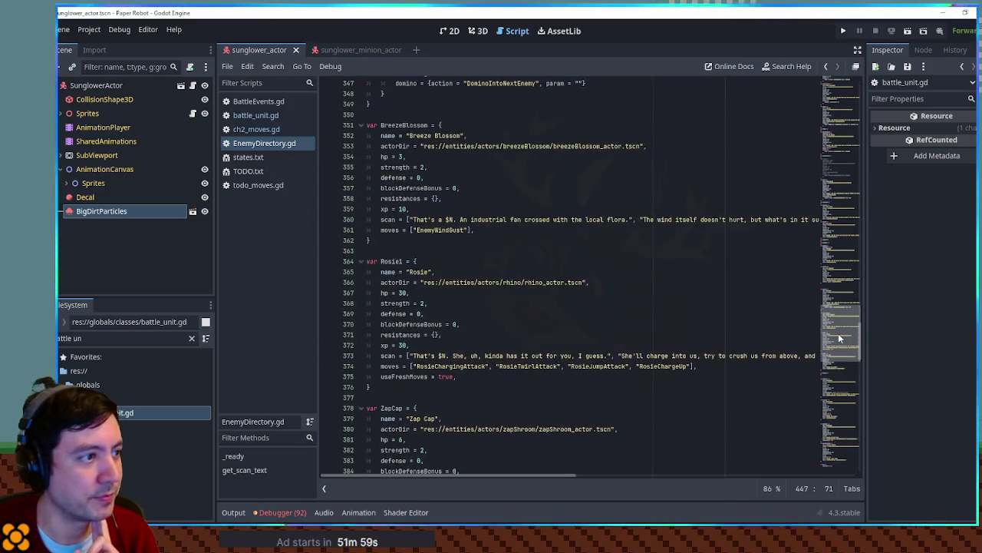
pyautogui.doubleClick(449, 231)
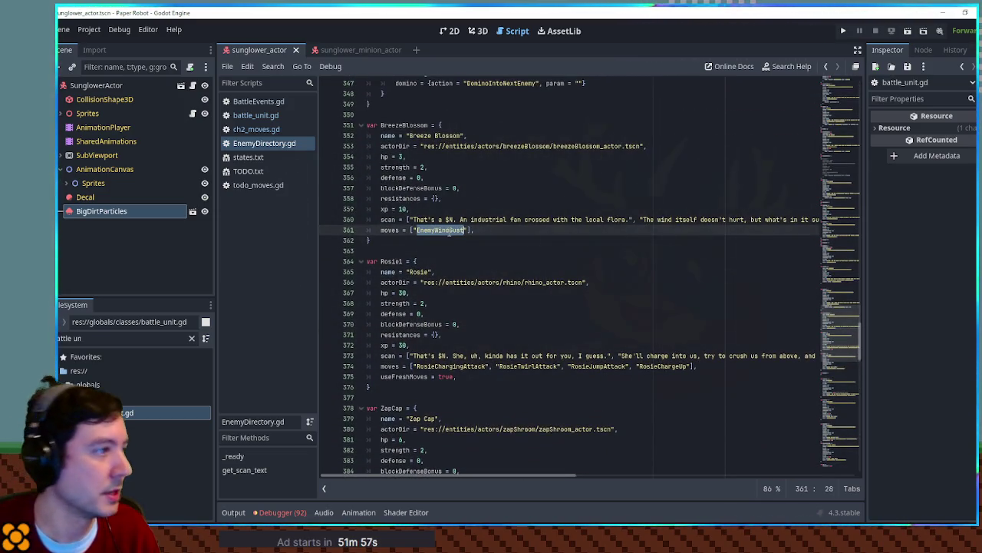
pyautogui.click(260, 134)
pyautogui.hotkey('ctrl', 'f')
pyautogui.write('EnemyWindGust')
# Step: Read through Wind Gust's stronger-variant check and attack animation, then copy EnemyWindGust and view EnemyDirectory.gd
pyautogui.scroll(-5, 528, 296)
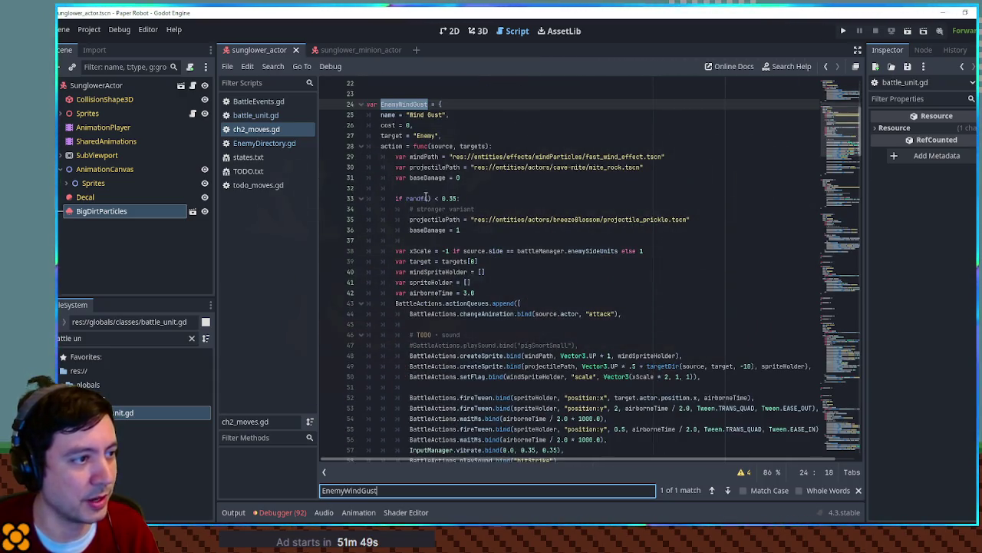
pyautogui.click(420, 190)
pyautogui.doubleClick(418, 198)
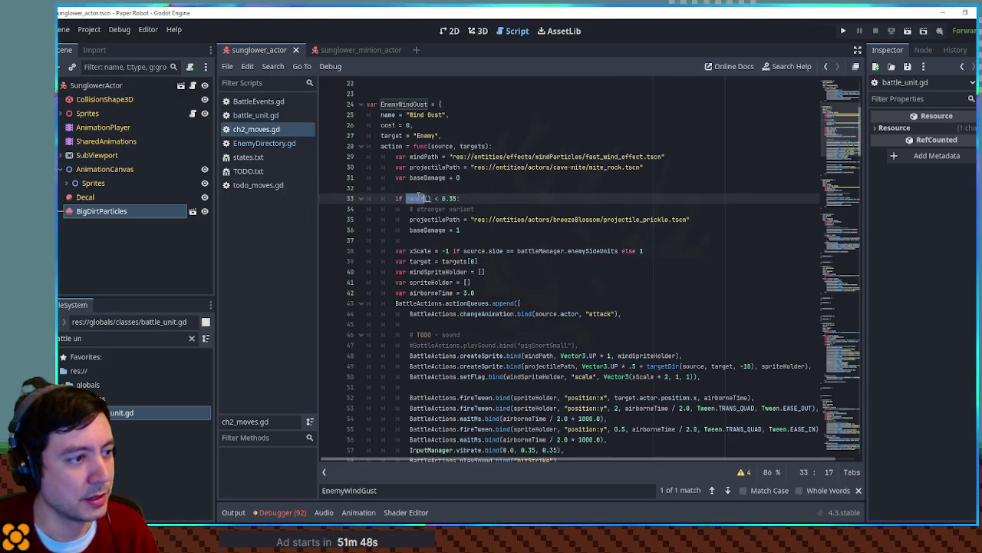
pyautogui.click(528, 213)
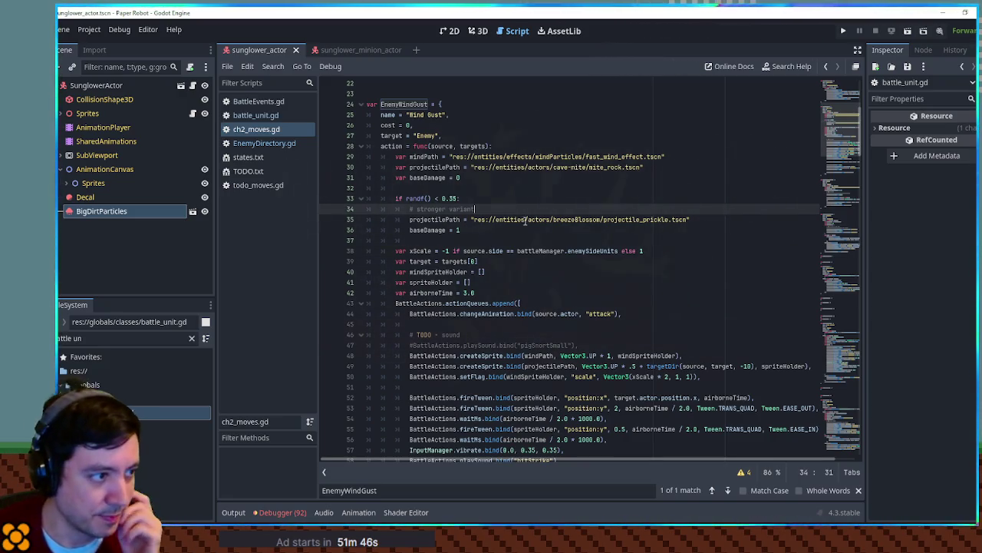
pyautogui.scroll(-2, 522, 228)
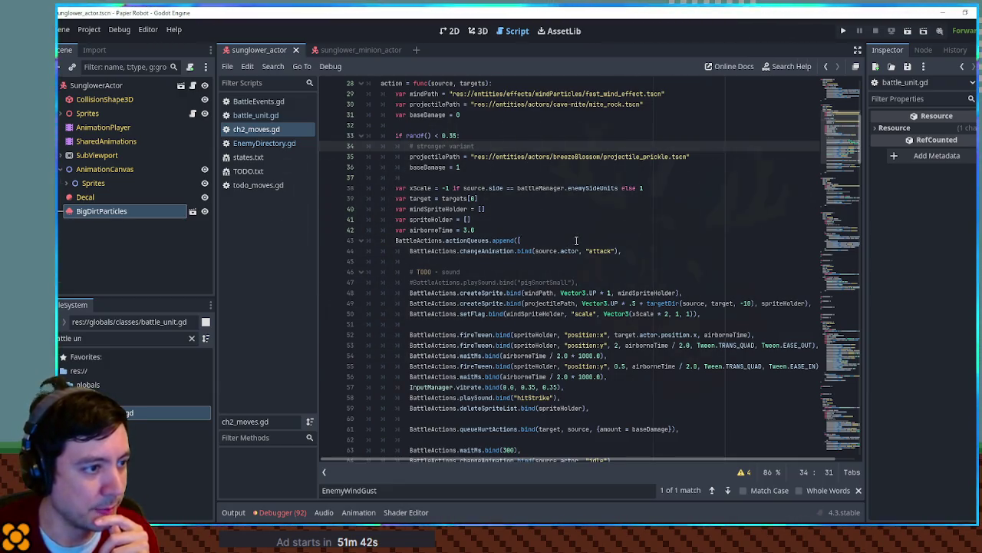
pyautogui.doubleClick(478, 252)
pyautogui.doubleClick(601, 251)
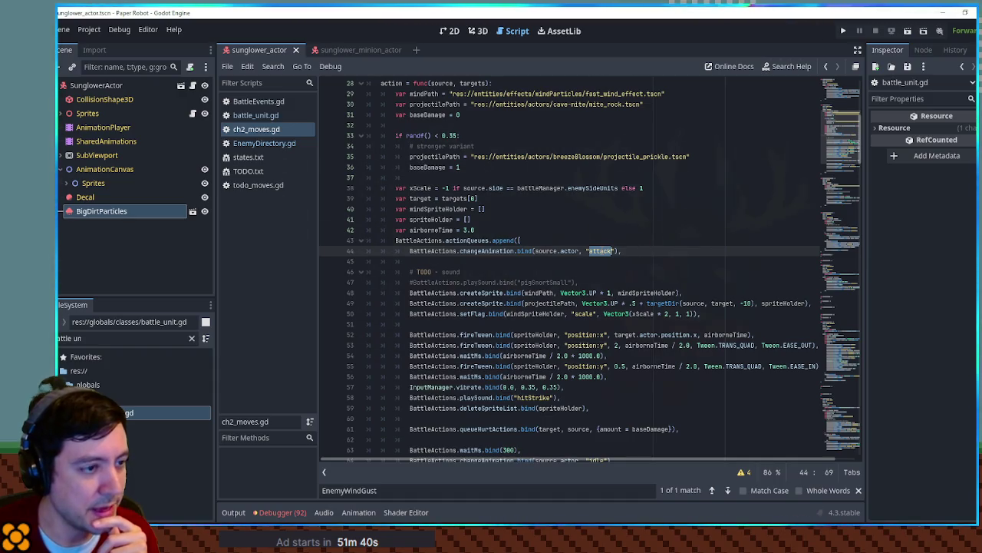
pyautogui.scroll(-3, 607, 251)
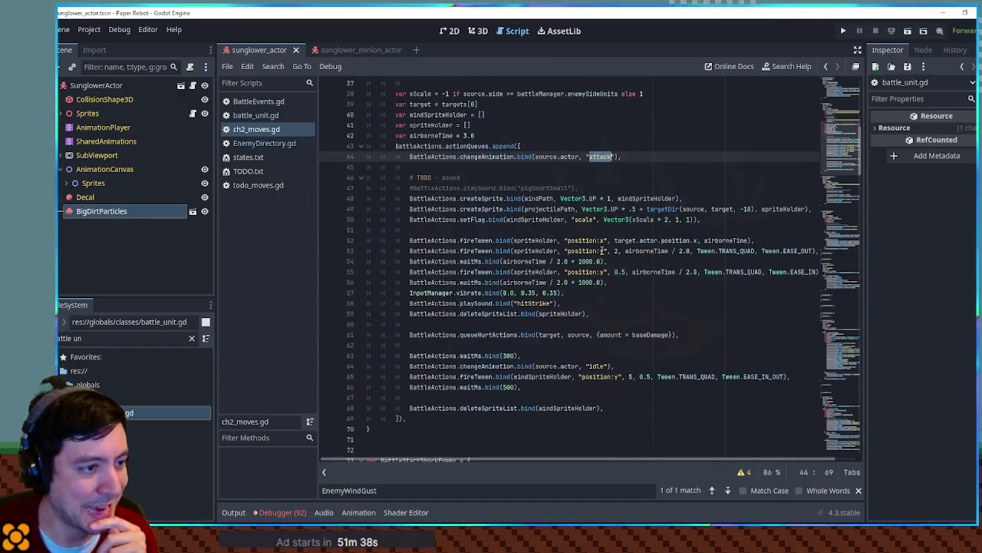
pyautogui.scroll(6, 603, 251)
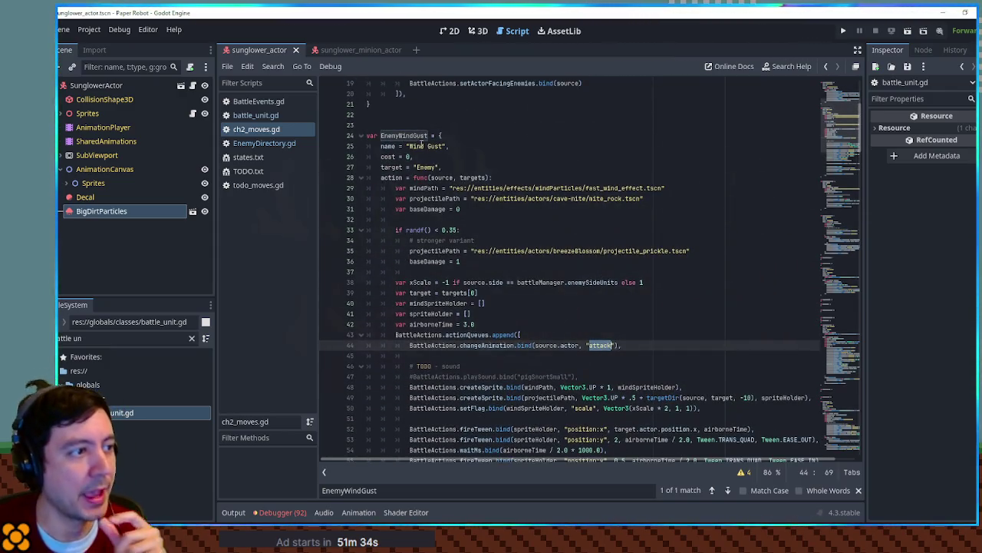
pyautogui.doubleClick(404, 136)
pyautogui.hotkey('ctrl', 'c')
pyautogui.click(274, 145)
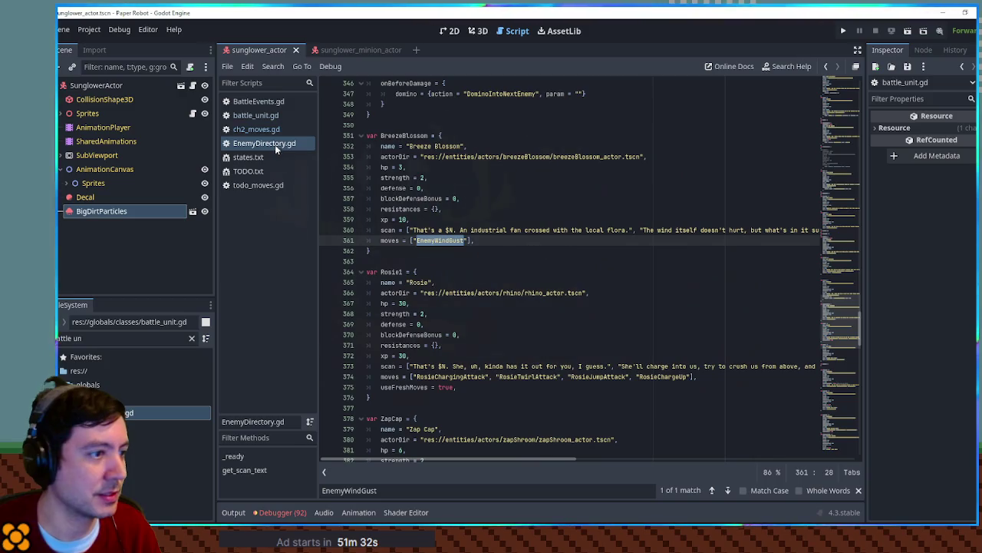
# Step: Paste EnemyWindGust into Sunglower's moves array, then go back to ch2_moves.gd
pyautogui.moveTo(847, 368)
pyautogui.mouseDown()
pyautogui.moveTo(853, 443)
pyautogui.moveTo(854, 399)
pyautogui.mouseUp()
pyautogui.scroll(3, 853, 399)
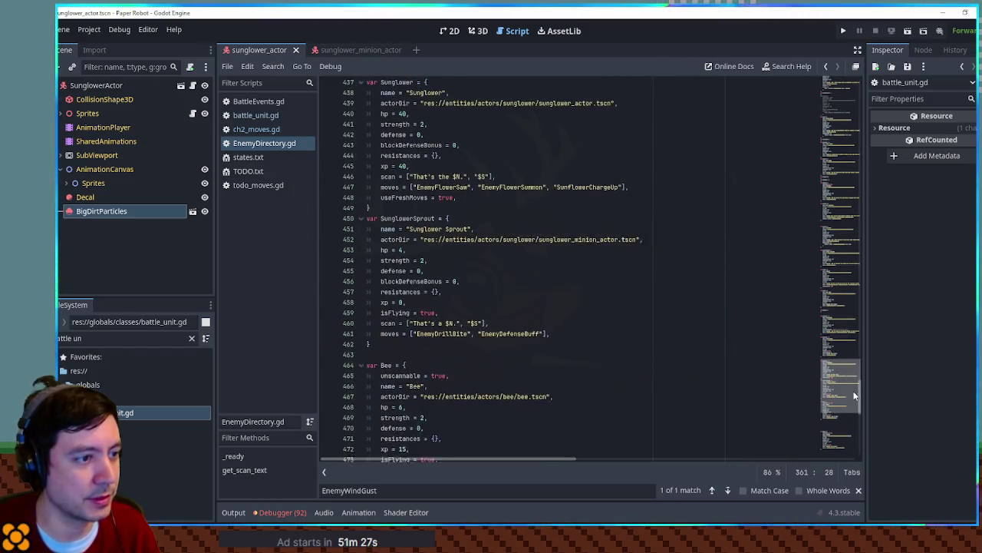
pyautogui.click(625, 193)
pyautogui.hotkey('ctrl', 'v')
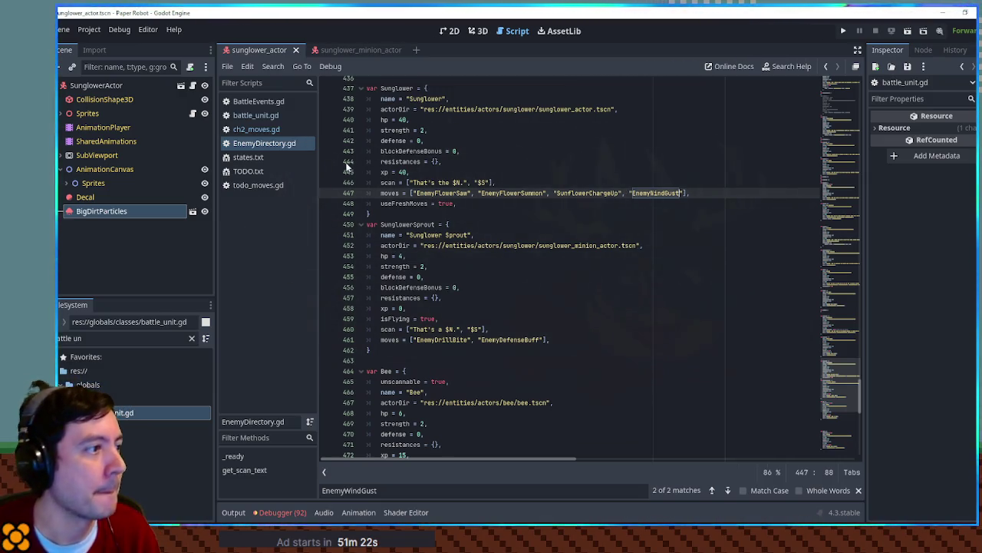
pyautogui.scroll(2, 418, 178)
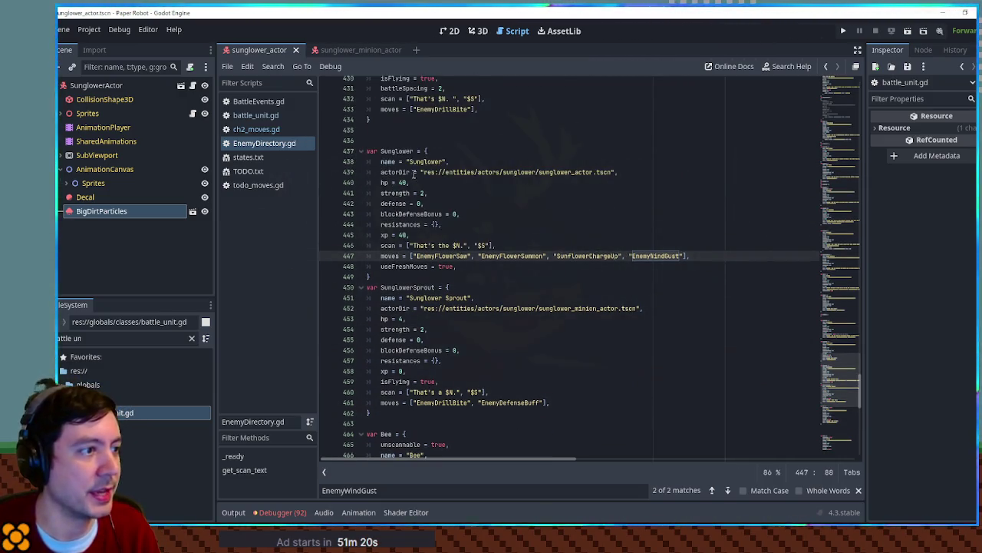
pyautogui.doubleClick(397, 150)
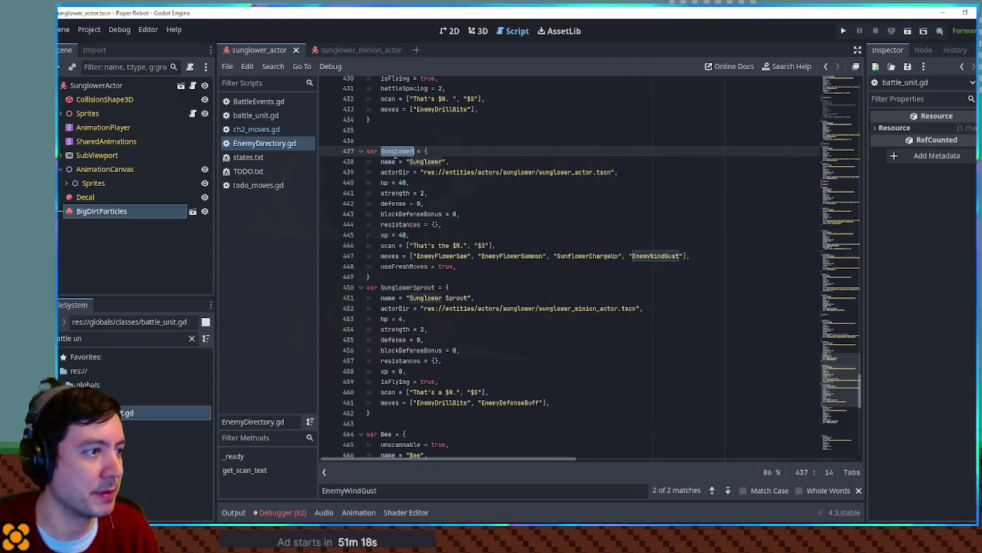
pyautogui.click(257, 128)
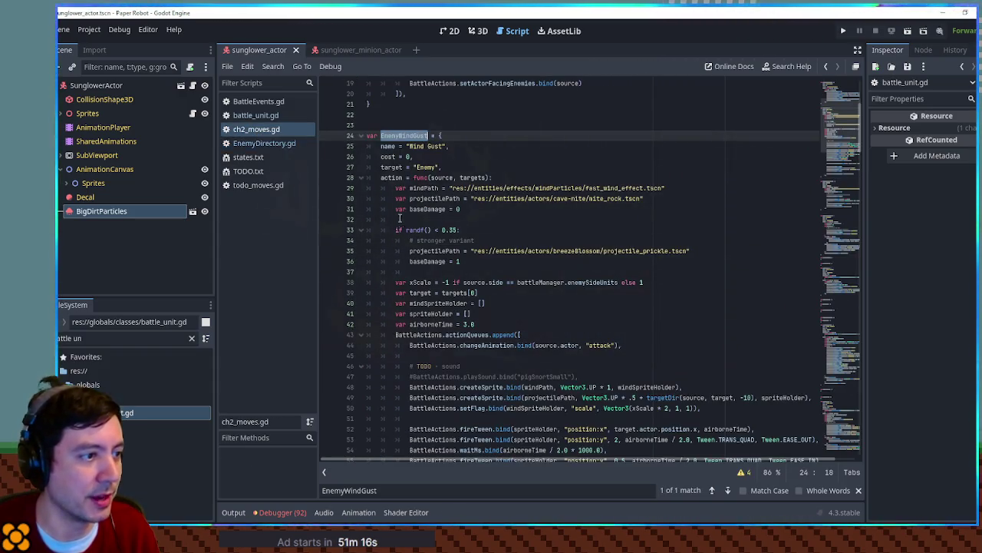
# Step: Extend line 33's condition with 'source.unitType == EnemyDirectory.Sunglower' and save ch2_moves.gd
pyautogui.click(454, 229)
pyautogui.write('||')
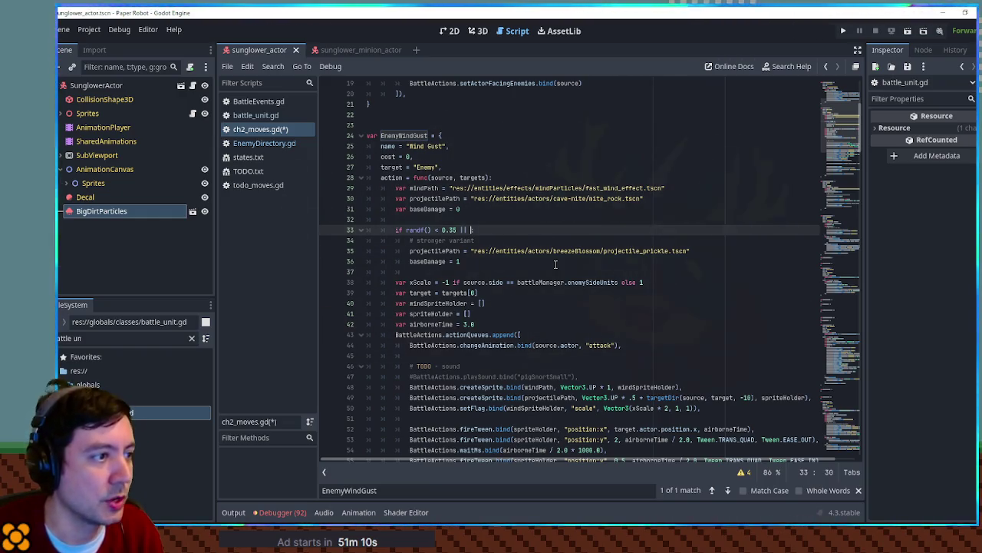
pyautogui.write('source.unitType ')
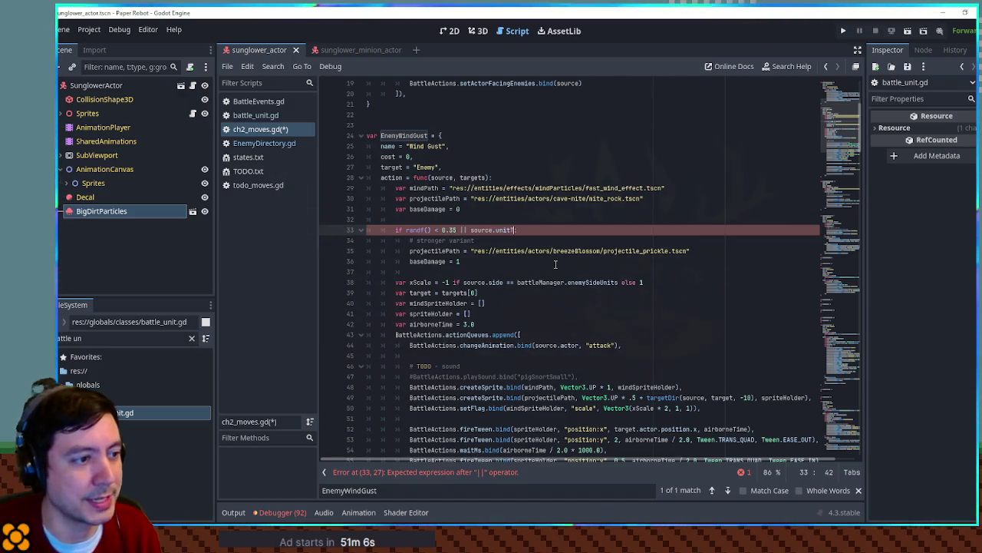
pyautogui.write('== Enemy')
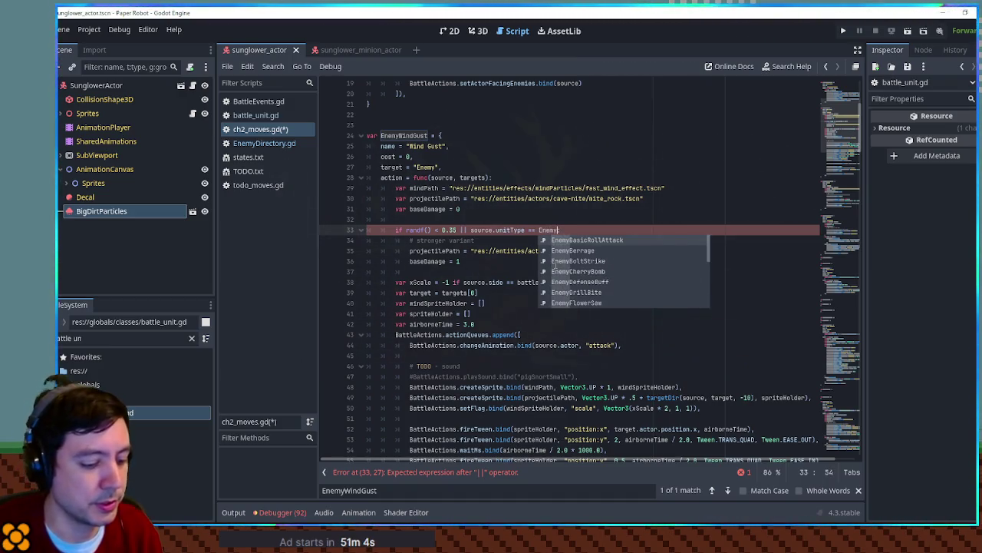
pyautogui.write('Directory.Sunglower')
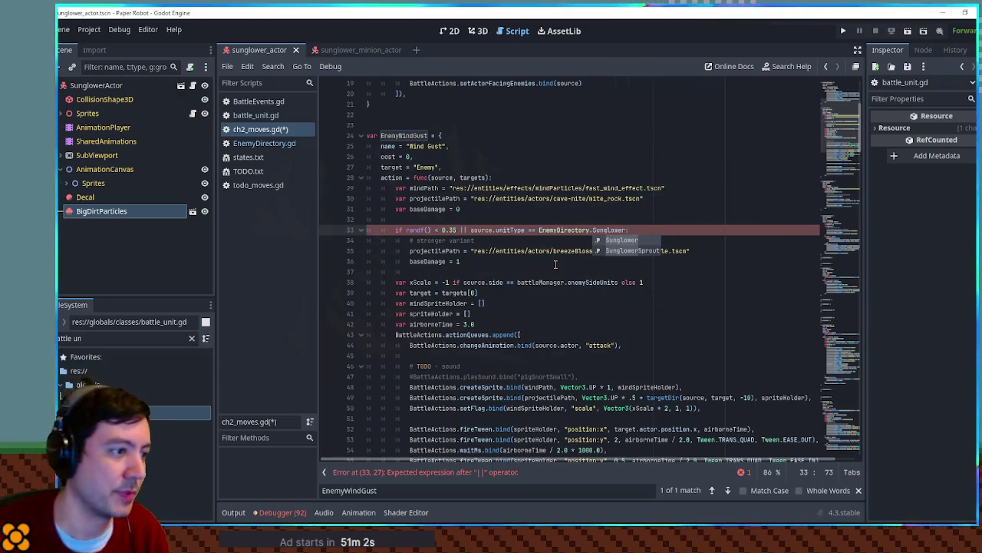
pyautogui.write(':')
pyautogui.click(459, 230)
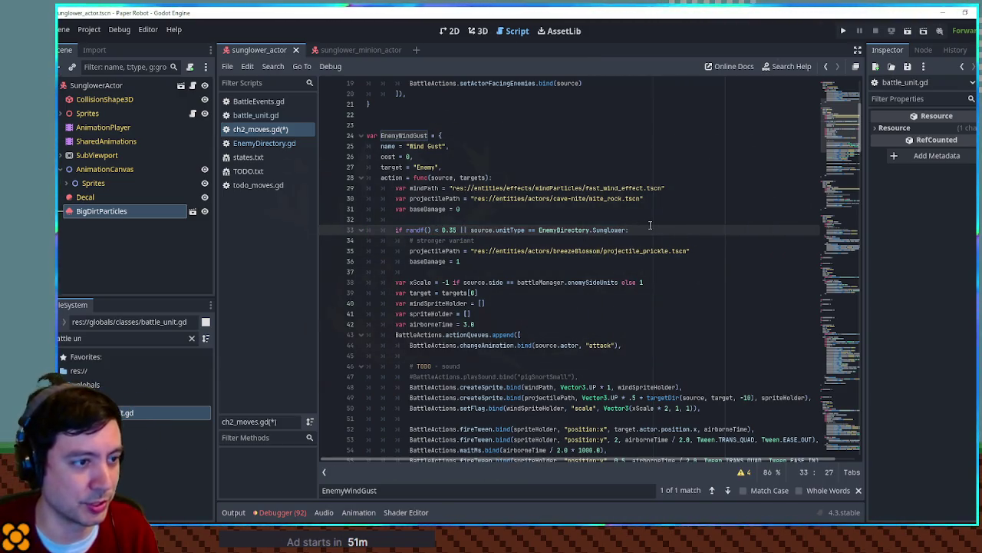
pyautogui.hotkey('ctrl', 's')
pyautogui.scroll(-3, 485, 182)
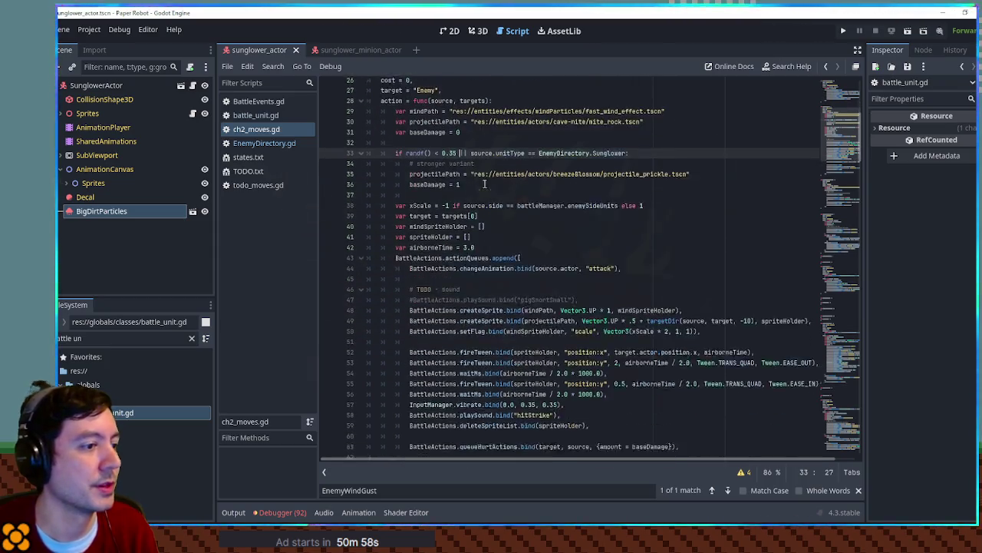
pyautogui.scroll(1, 486, 182)
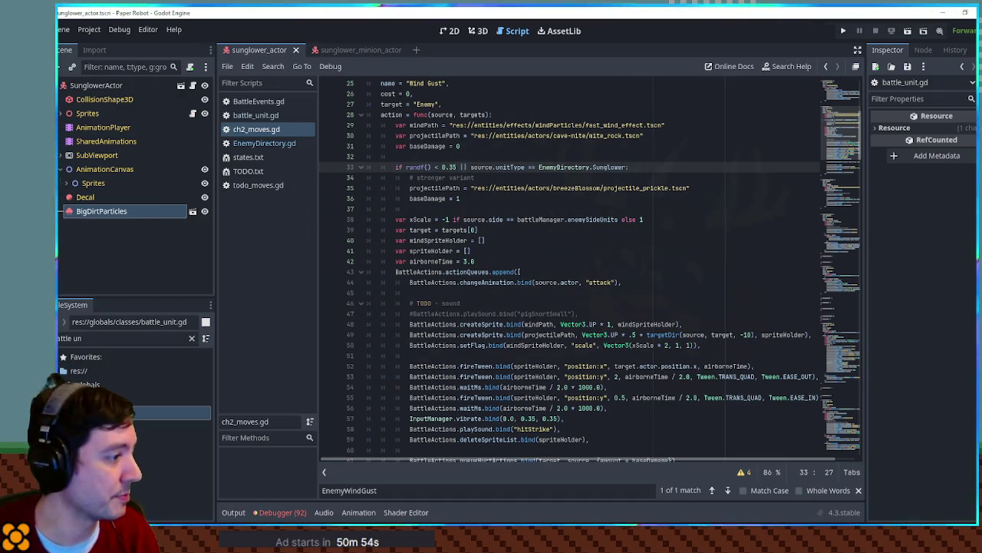
pyautogui.click(476, 31)
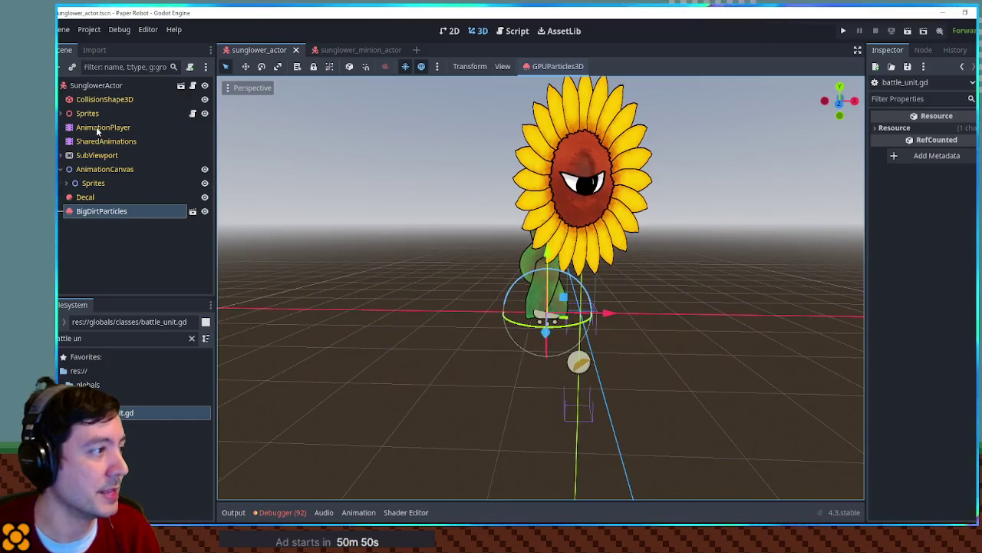
# Step: Duplicate the sunflower's idle animation as a new animation named 'attack'
pyautogui.click(96, 127)
pyautogui.click(407, 298)
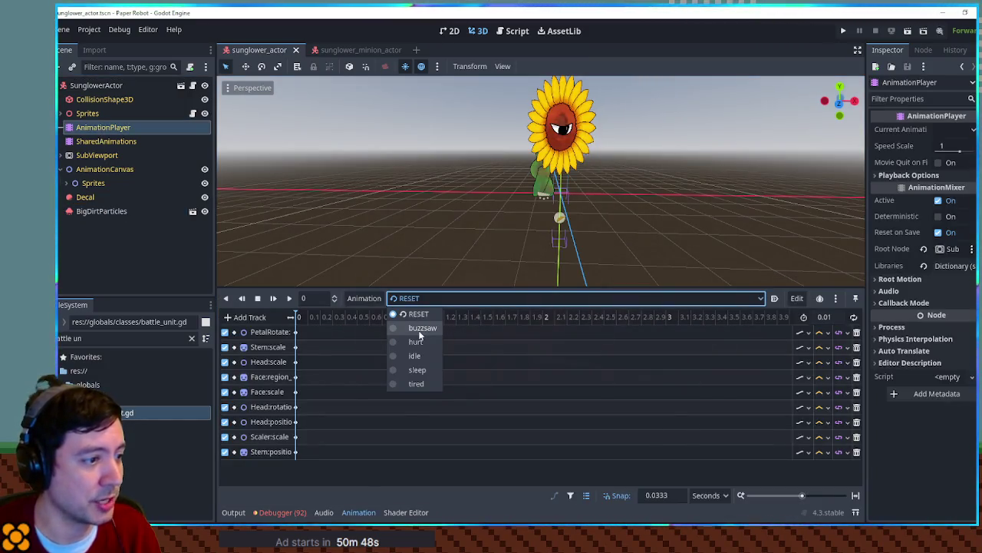
pyautogui.click(421, 353)
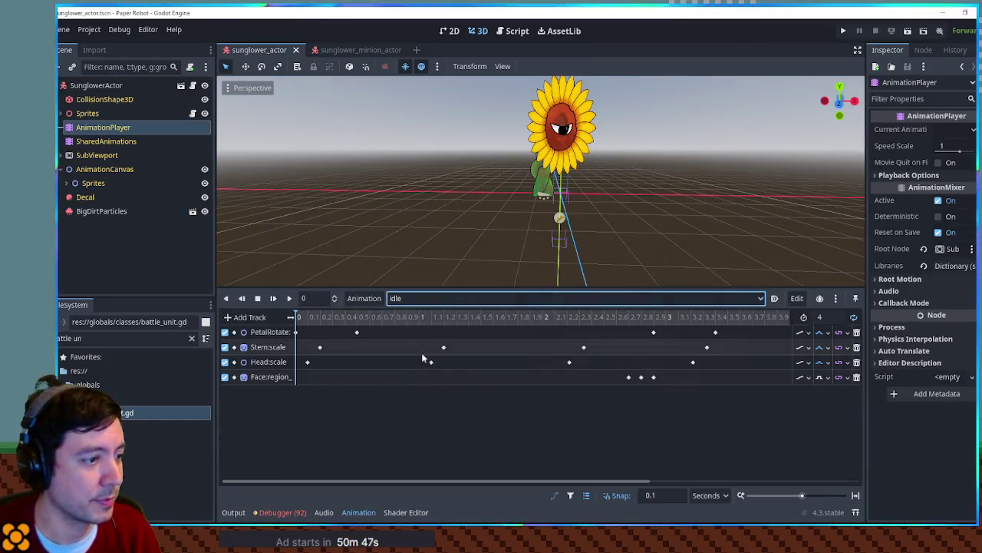
pyautogui.click(363, 298)
pyautogui.click(382, 353)
pyautogui.write('attack')
pyautogui.press('Return')
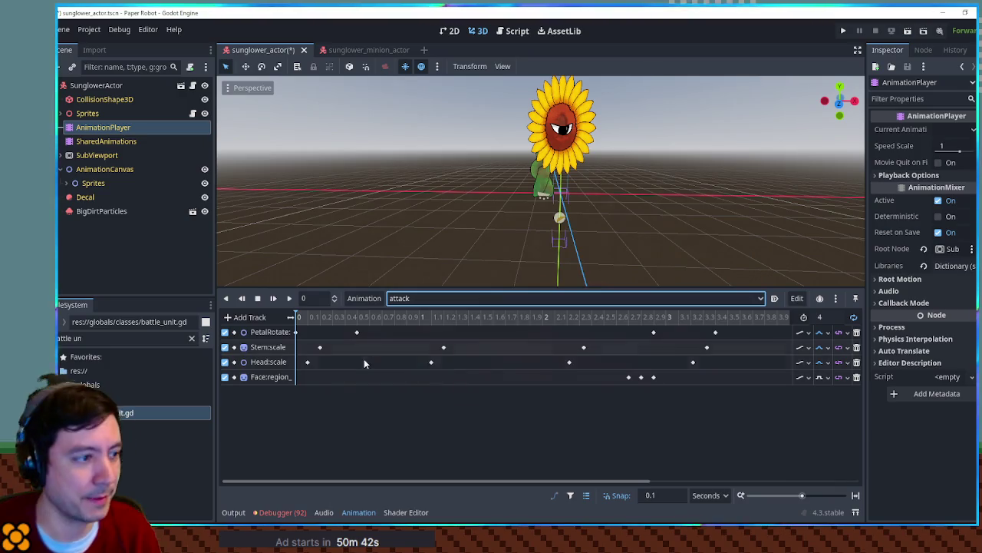
# Step: Delete the Face:region track from the attack animation
pyautogui.scroll(-5, 391, 322)
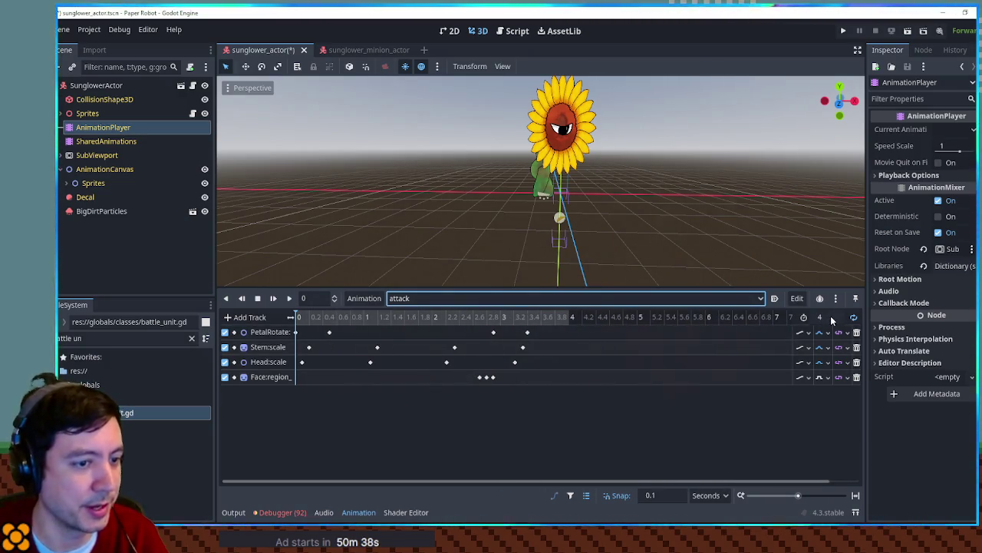
pyautogui.moveTo(481, 318); pyautogui.dragTo(492, 320)
pyautogui.click(857, 376)
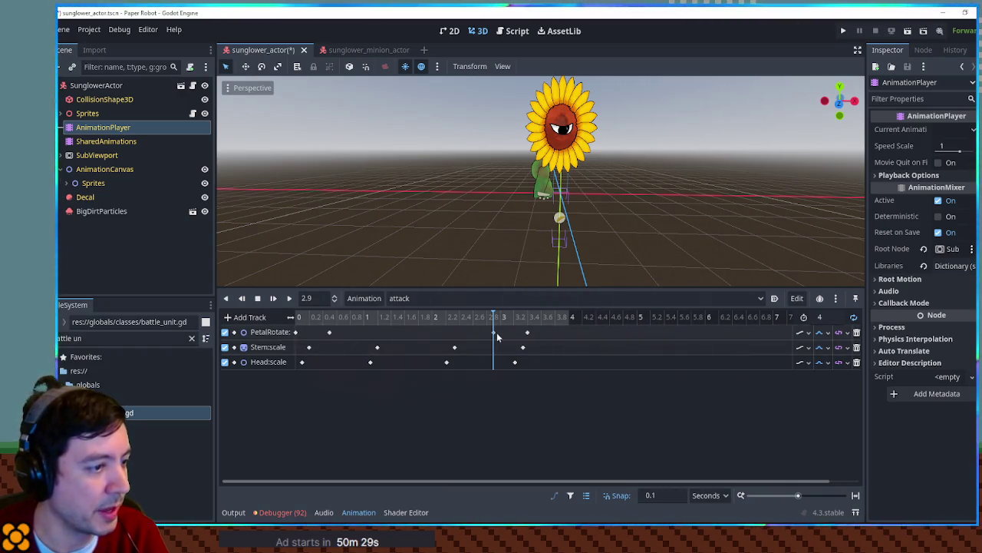
pyautogui.click(329, 332)
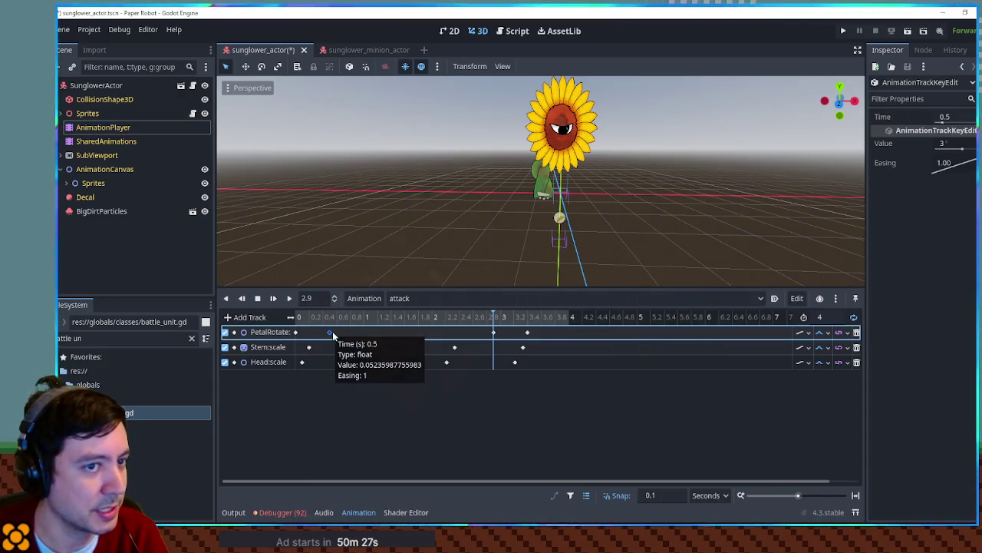
# Step: Delete the early PetalRotate keys, move its end key to 2 s, and set length to 2
pyautogui.click(333, 320)
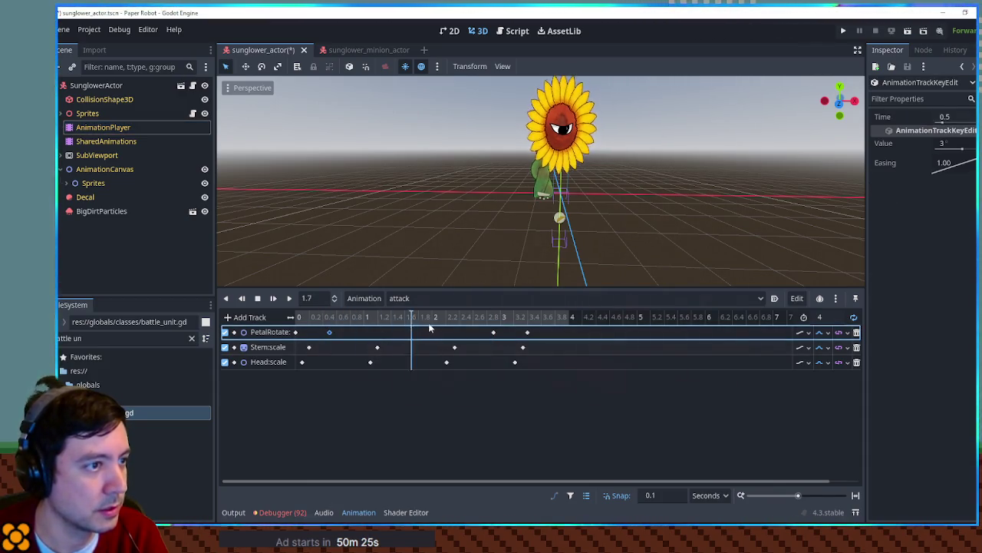
pyautogui.click(337, 335)
pyautogui.moveTo(336, 335); pyautogui.dragTo(528, 340)
pyautogui.press('Delete')
pyautogui.click(528, 331)
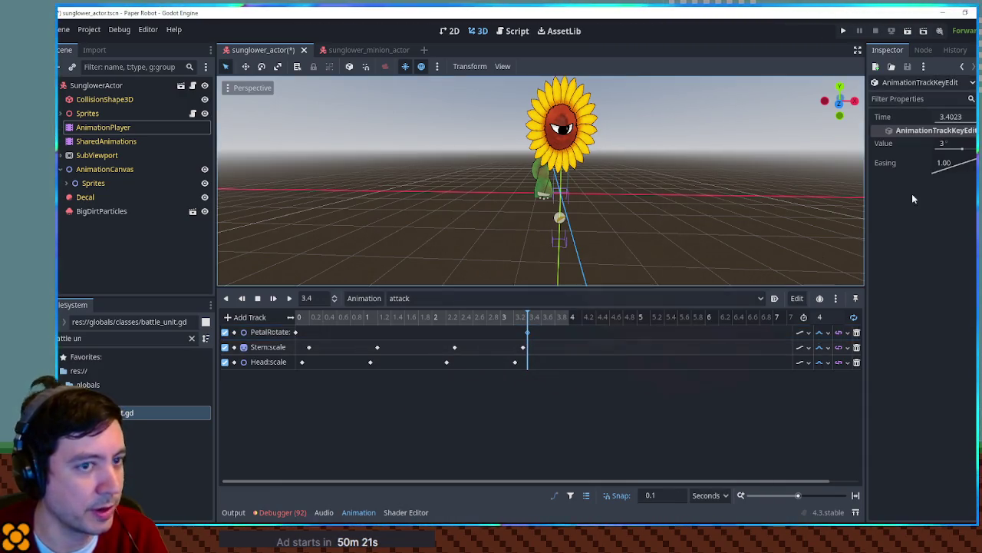
pyautogui.click(956, 143)
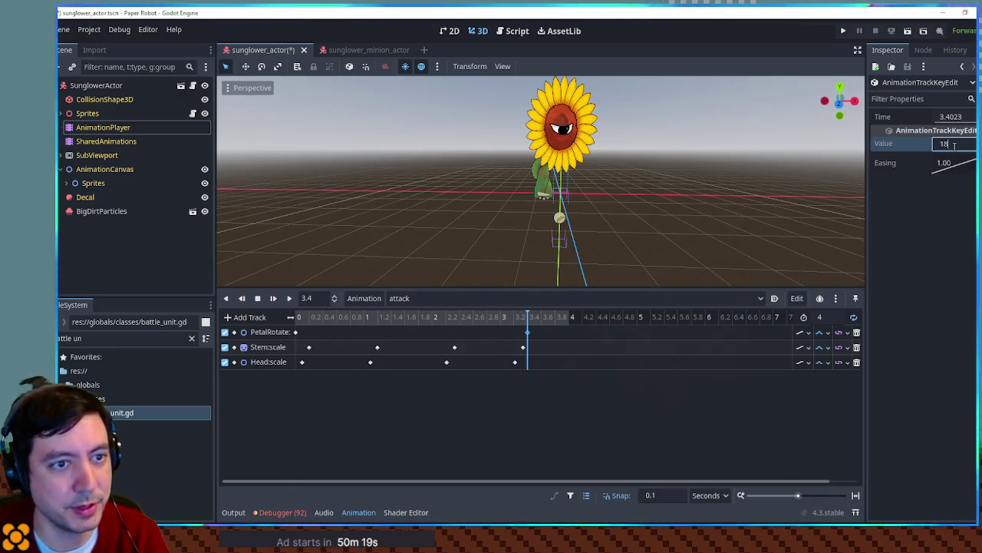
pyautogui.moveTo(325, 319); pyautogui.dragTo(452, 318)
pyautogui.moveTo(527, 332); pyautogui.dragTo(493, 332)
pyautogui.moveTo(430, 342); pyautogui.dragTo(431, 341)
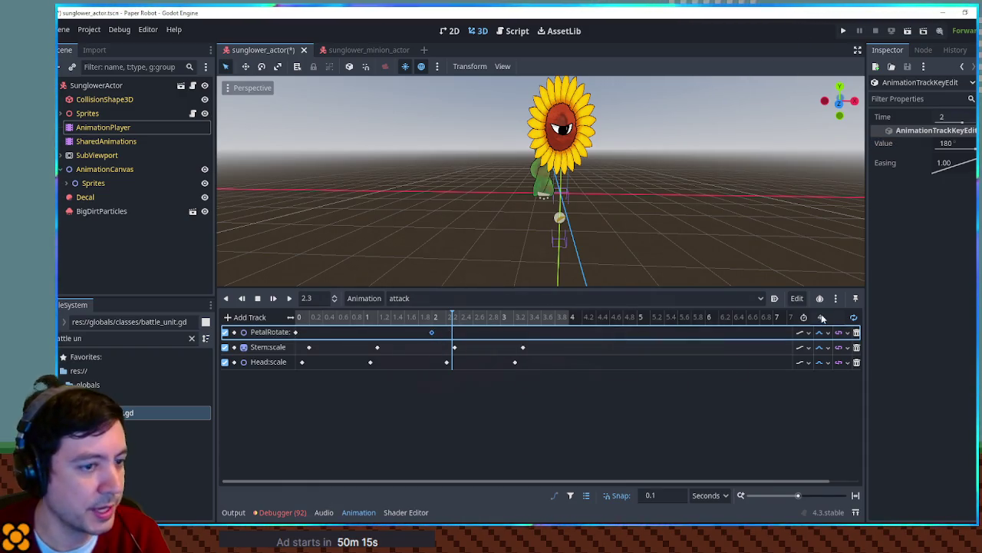
pyautogui.click(822, 317)
pyautogui.write('2')
# Step: Shift the Stem:scale and Head:scale keys earlier and save the scene
pyautogui.click(377, 348)
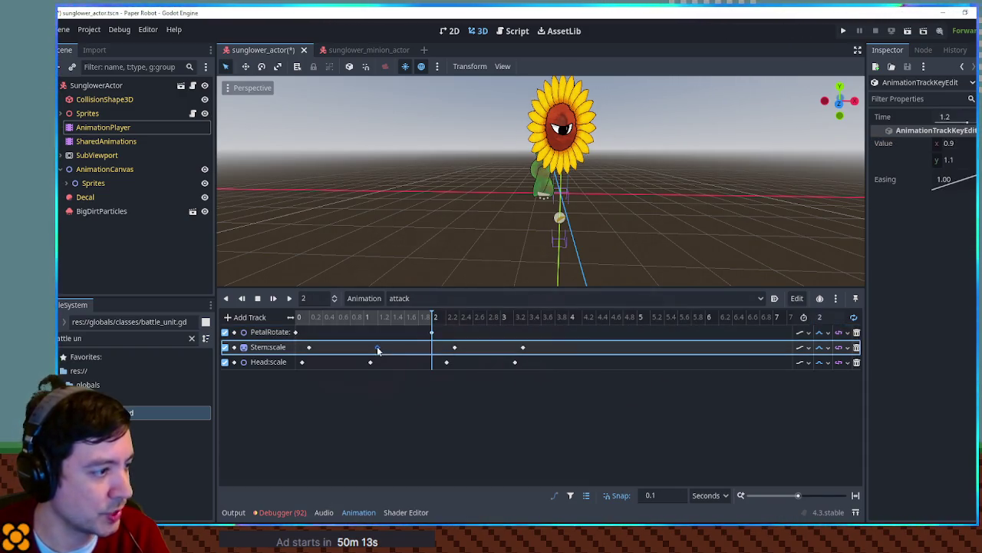
pyautogui.moveTo(339, 353); pyautogui.dragTo(322, 362)
pyautogui.moveTo(408, 345)
pyautogui.mouseDown()
pyautogui.moveTo(498, 371)
pyautogui.moveTo(470, 349)
pyautogui.mouseUp()
pyautogui.click(469, 362)
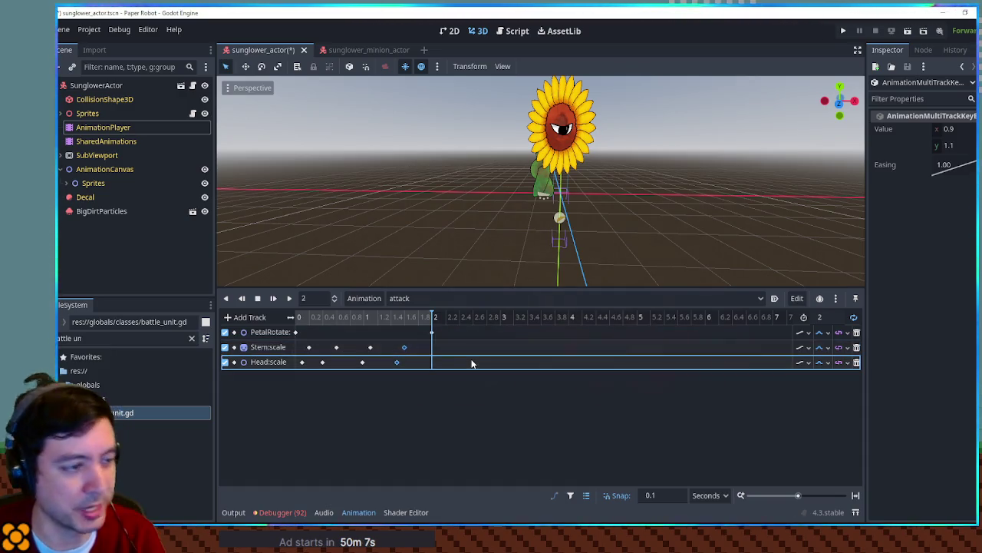
pyautogui.hotkey('ctrl', 's')
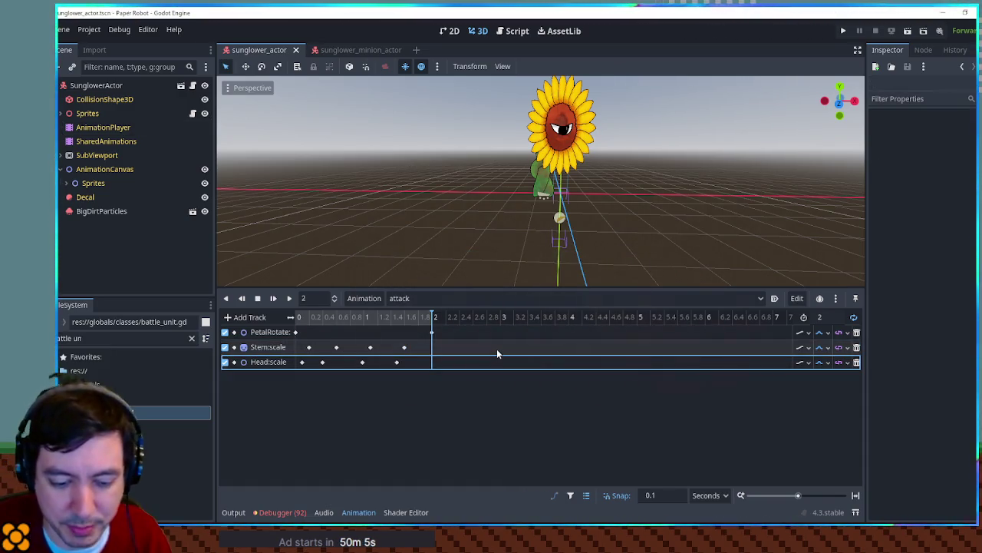
pyautogui.click(288, 299)
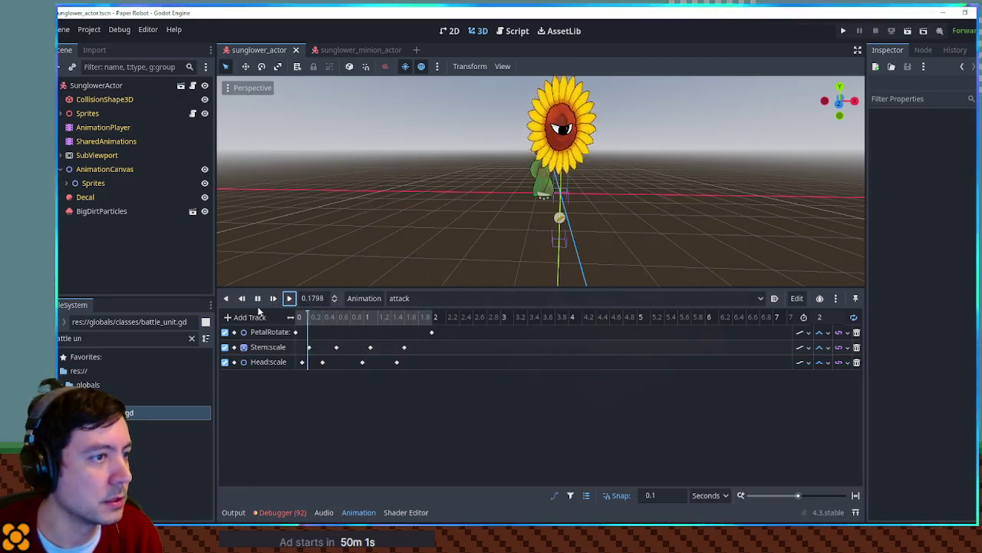
# Step: Set the PetalRotate key at 2 seconds to 360 degrees
pyautogui.click(257, 299)
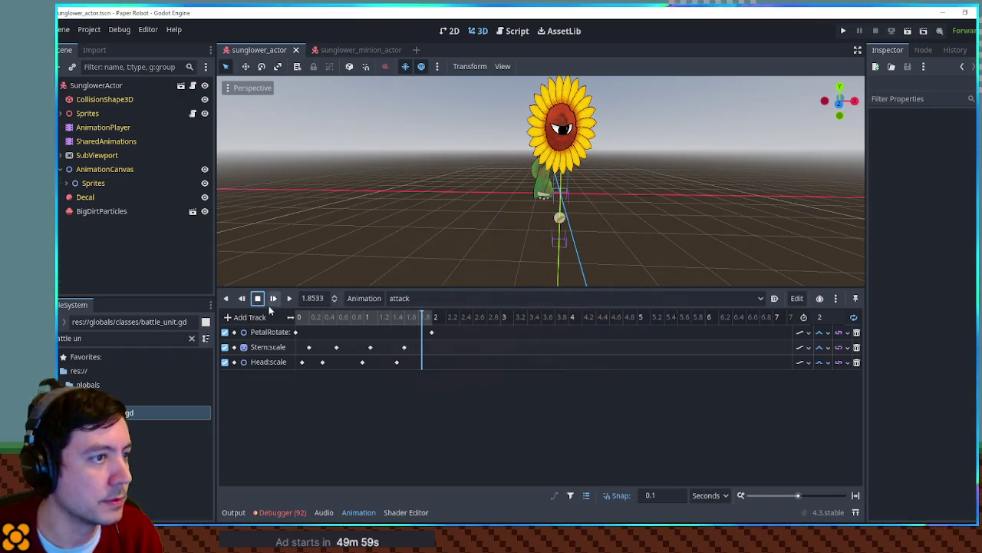
pyautogui.click(288, 299)
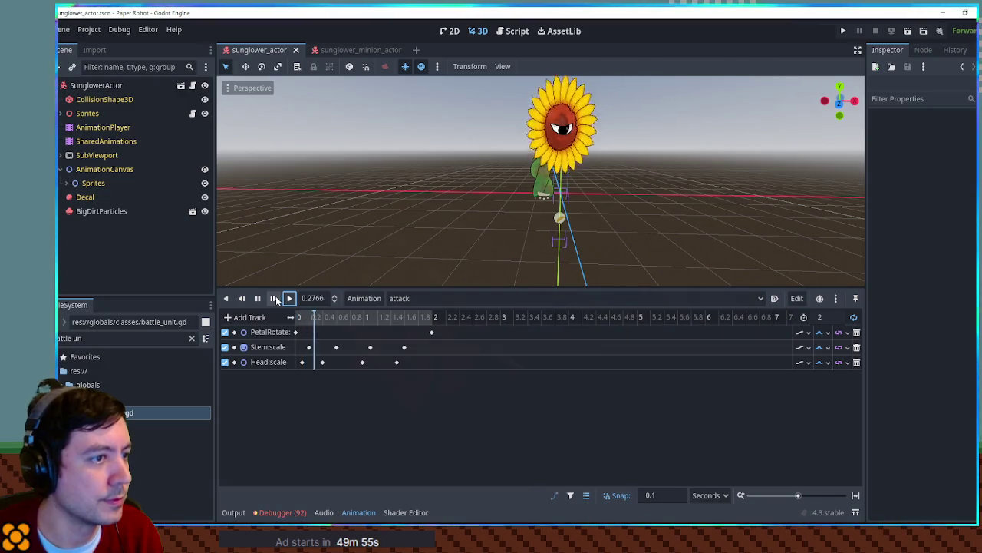
pyautogui.click(431, 331)
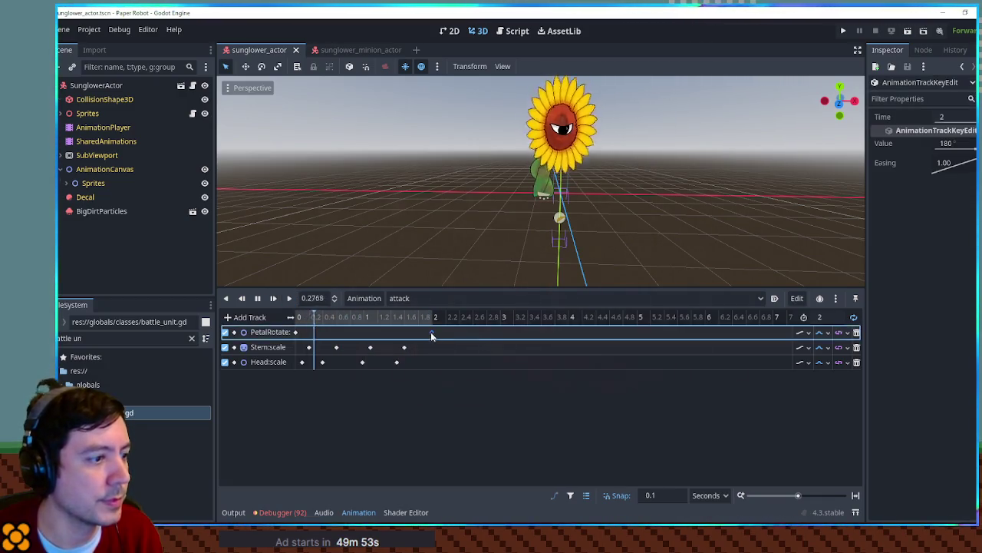
pyautogui.click(950, 144)
pyautogui.write('360')
pyautogui.press('Return')
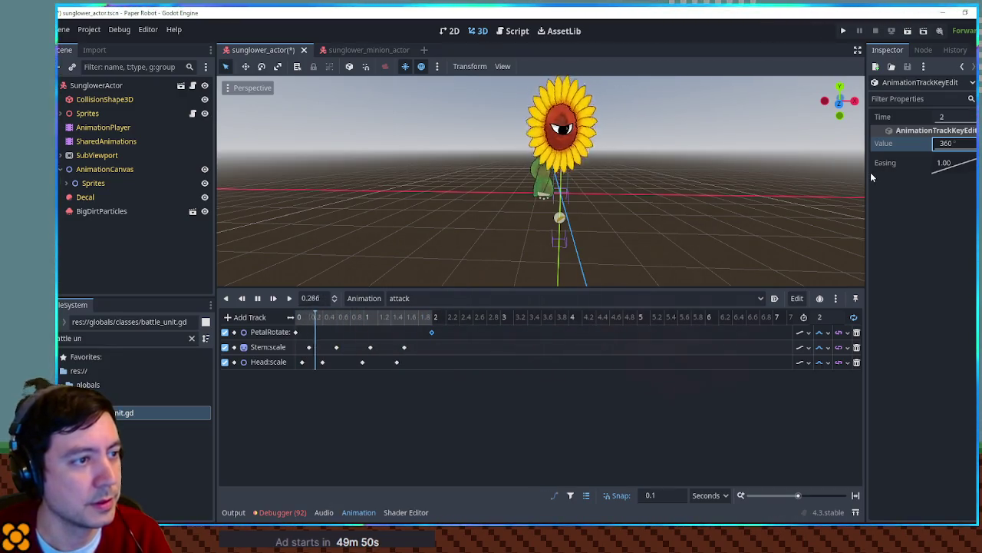
pyautogui.click(257, 298)
# Step: Duplicate all Stem and Head scale keys at 0.8 s and 1.6 s, removing extras past 1.6 s
pyautogui.click(307, 350)
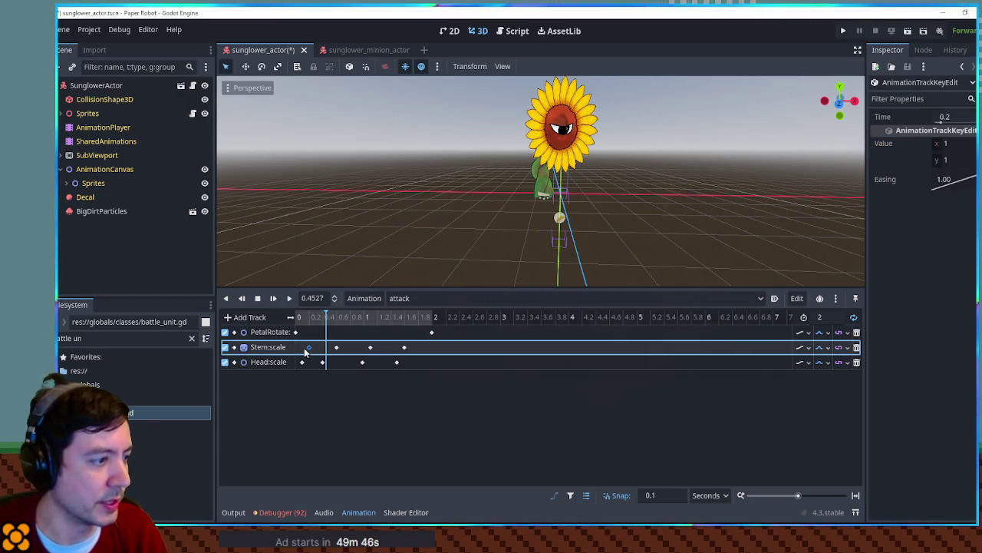
pyautogui.click(297, 363)
pyautogui.click(336, 348)
pyautogui.moveTo(363, 348)
pyautogui.mouseDown()
pyautogui.moveTo(373, 359)
pyautogui.moveTo(358, 350)
pyautogui.mouseUp()
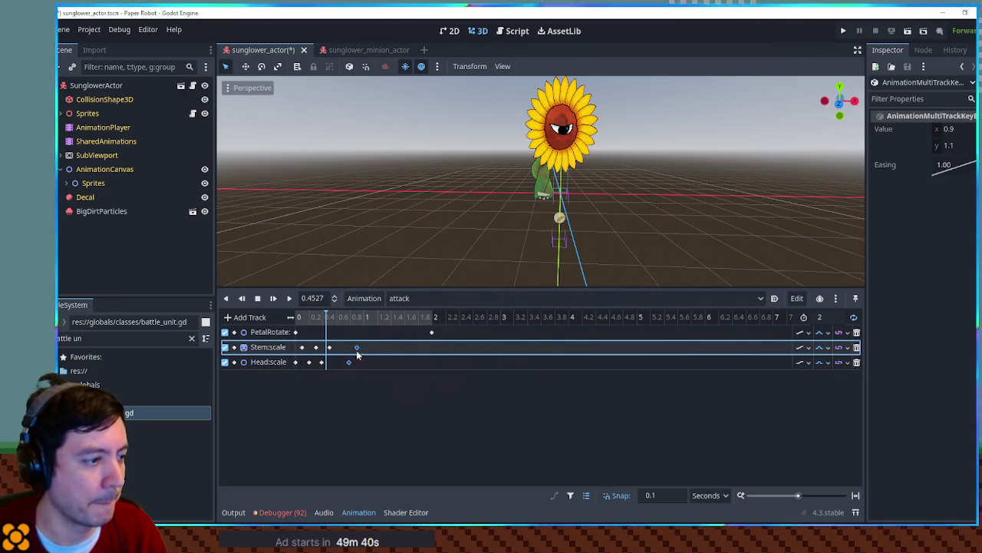
pyautogui.click(289, 299)
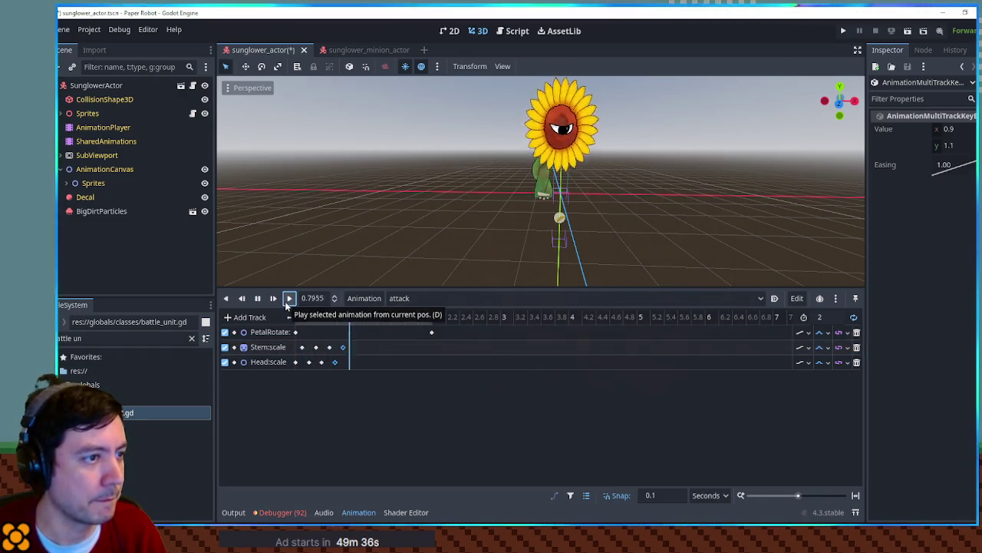
pyautogui.click(257, 298)
pyautogui.moveTo(350, 340); pyautogui.dragTo(285, 368)
pyautogui.click(353, 318)
pyautogui.hotkey('ctrl', 'd')
pyautogui.click(407, 319)
pyautogui.hotkey('ctrl', 'd')
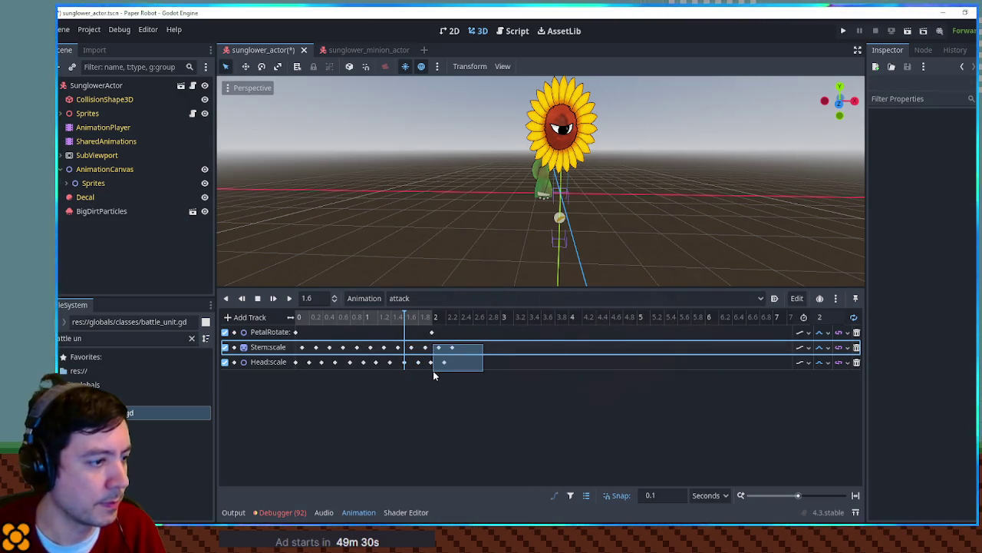
pyautogui.press('Delete')
pyautogui.click(289, 299)
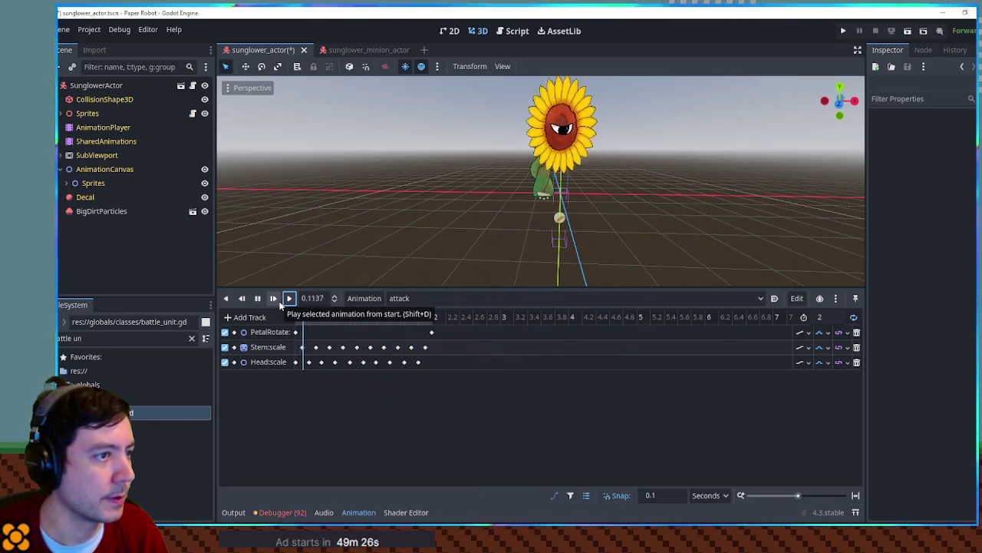
# Step: Change the PetalRotate track's interpolation, preview the attack animation, and save the scene
pyautogui.click(823, 332)
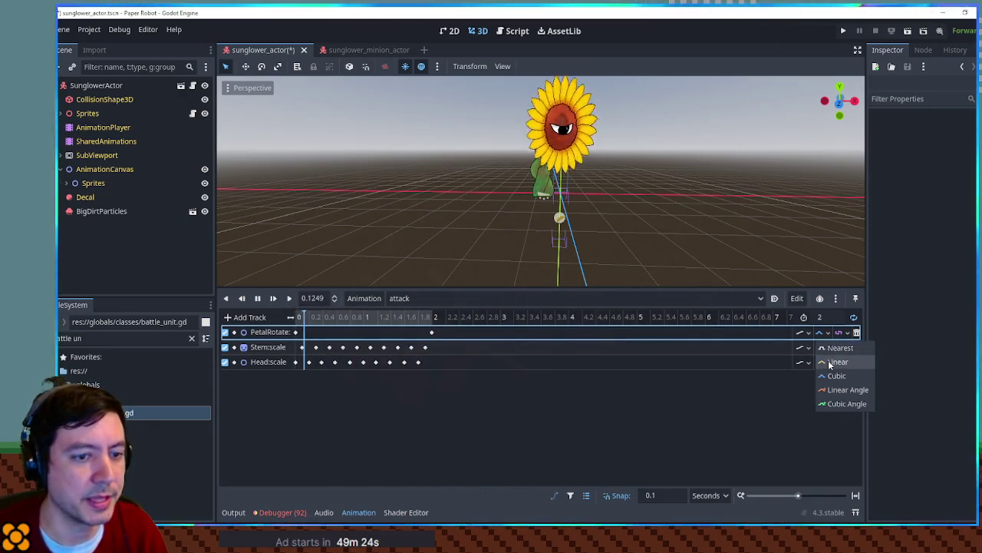
pyautogui.click(819, 360)
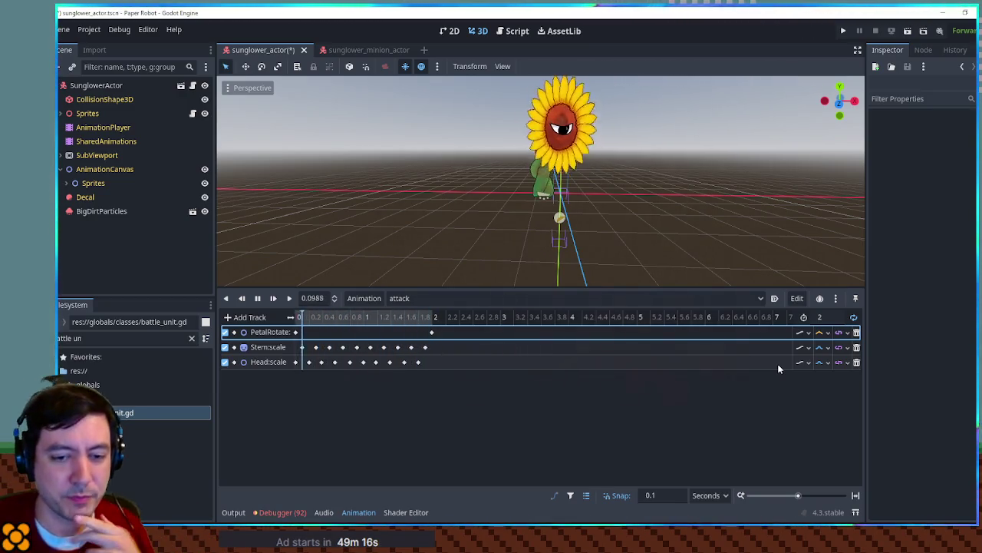
pyautogui.click(259, 298)
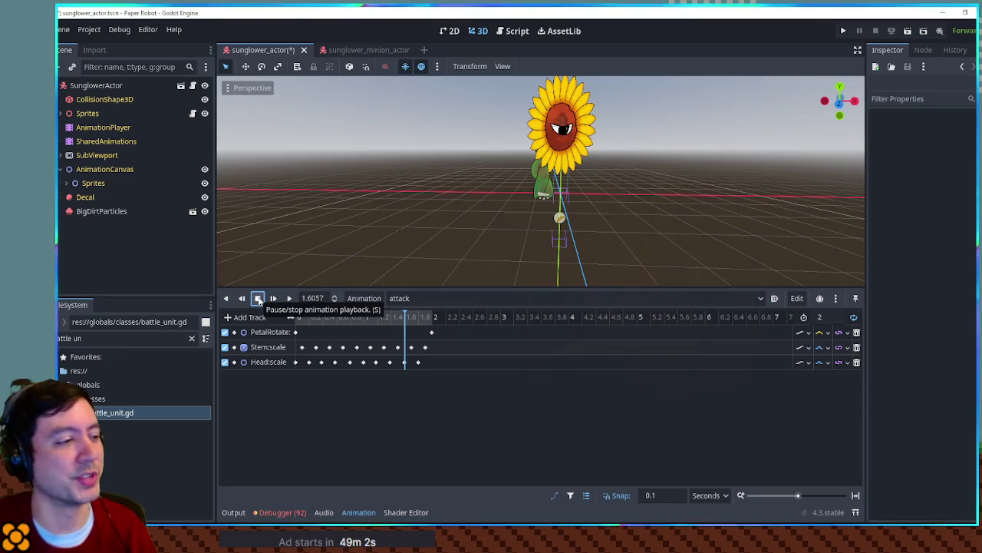
pyautogui.click(289, 299)
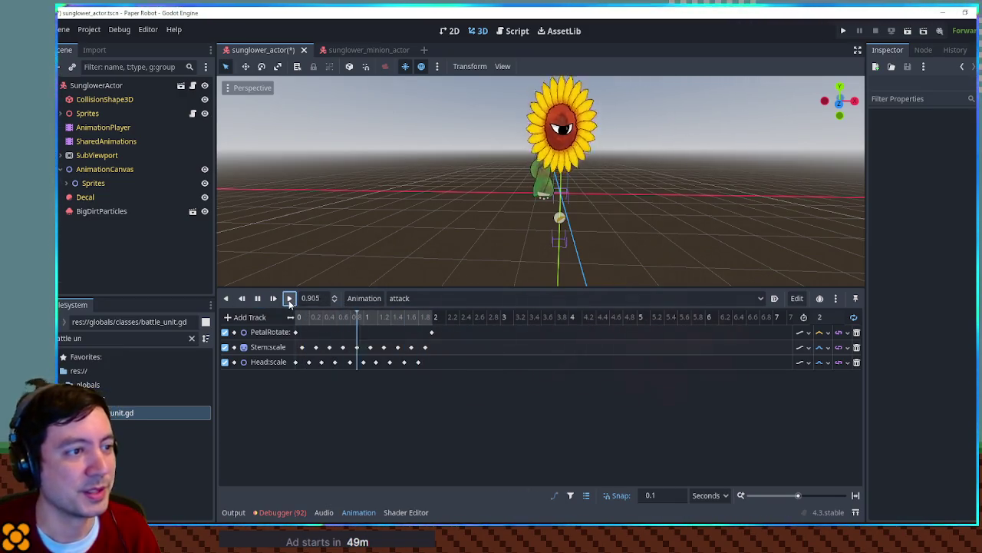
pyautogui.click(257, 298)
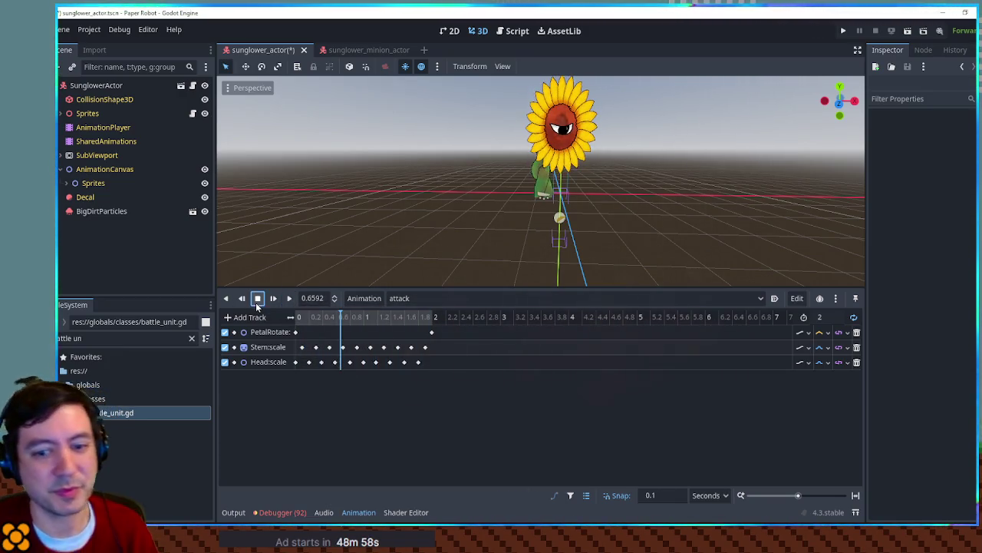
pyautogui.click(288, 298)
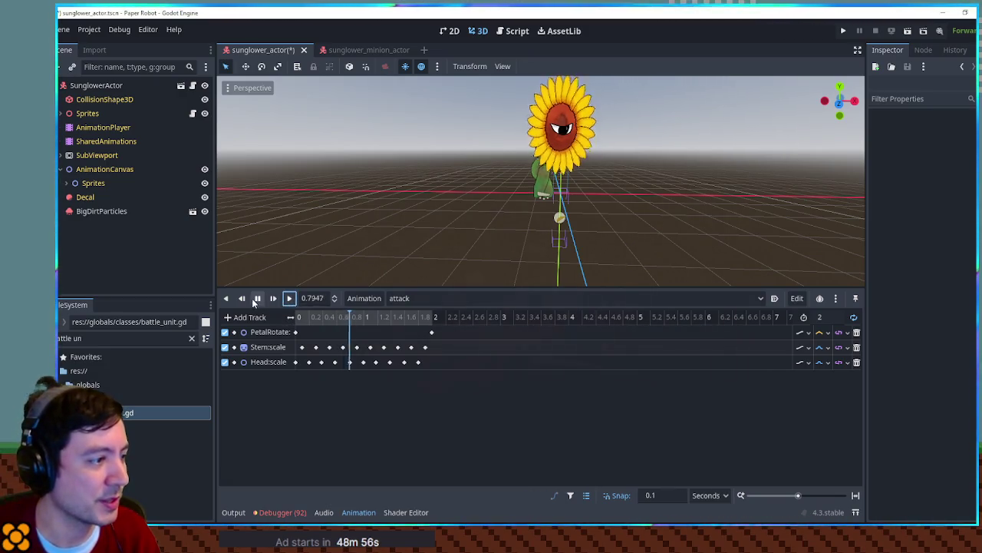
pyautogui.click(257, 299)
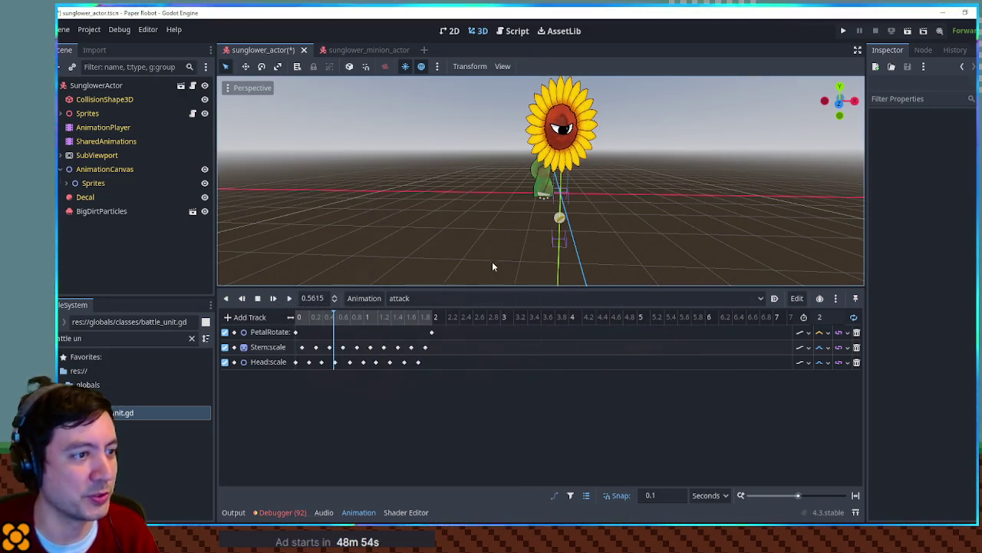
pyautogui.hotkey('ctrl', 's')
# Step: Switch the AnimationPlayer back to RESET and return to the script editor
pyautogui.click(436, 298)
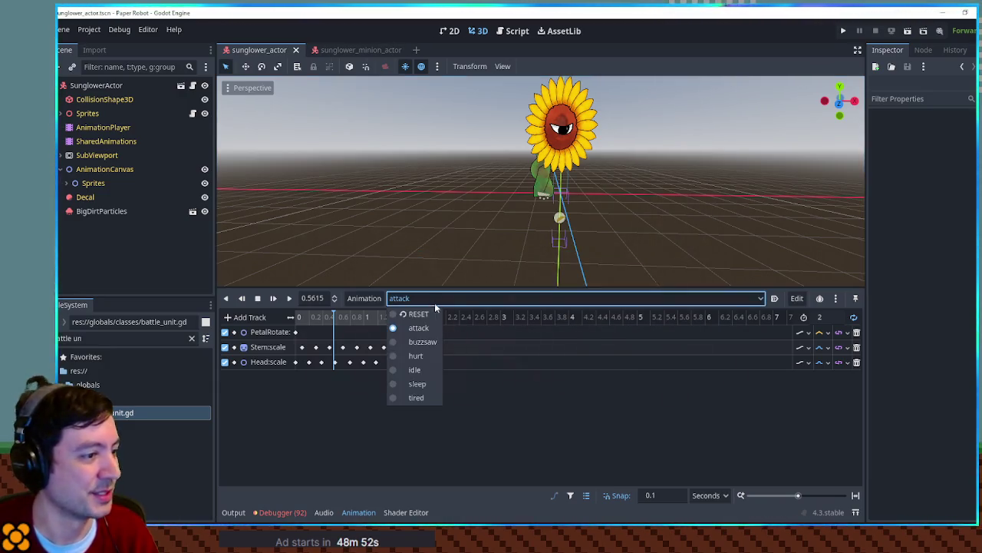
pyautogui.click(419, 314)
pyautogui.click(511, 33)
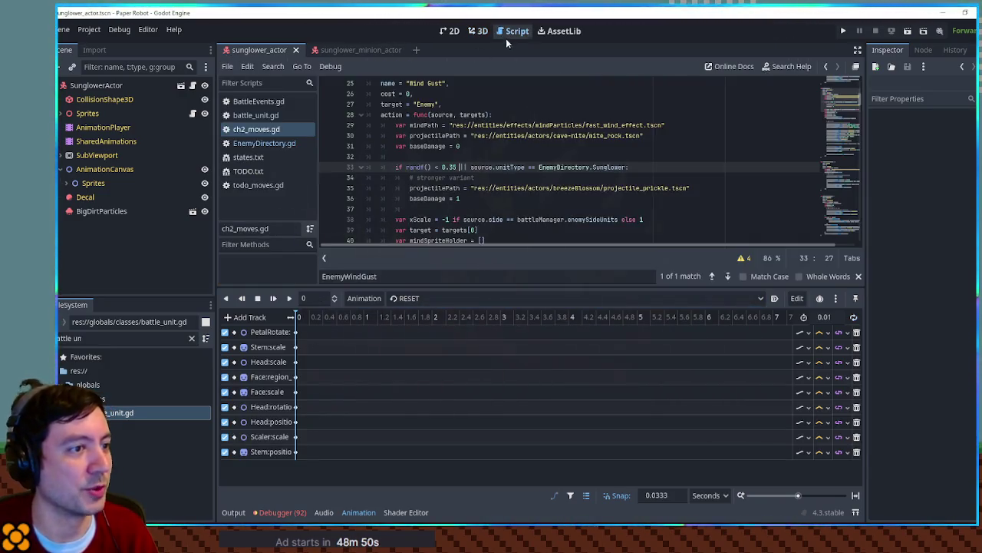
# Step: Hide the bottom panel and search bar, and fold the Wind Gust, Shock and Rosie move blocks
pyautogui.click(282, 512)
pyautogui.click(282, 512)
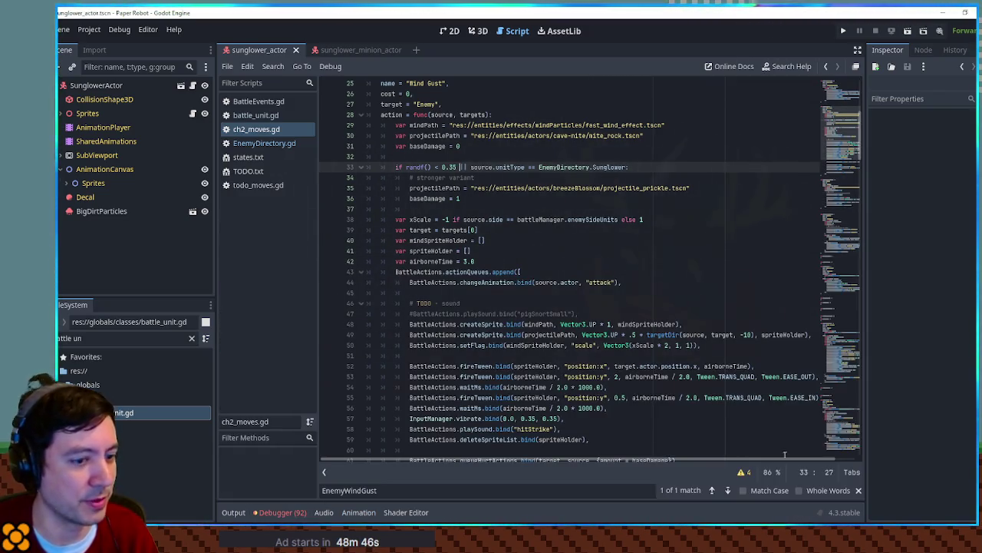
pyautogui.click(858, 490)
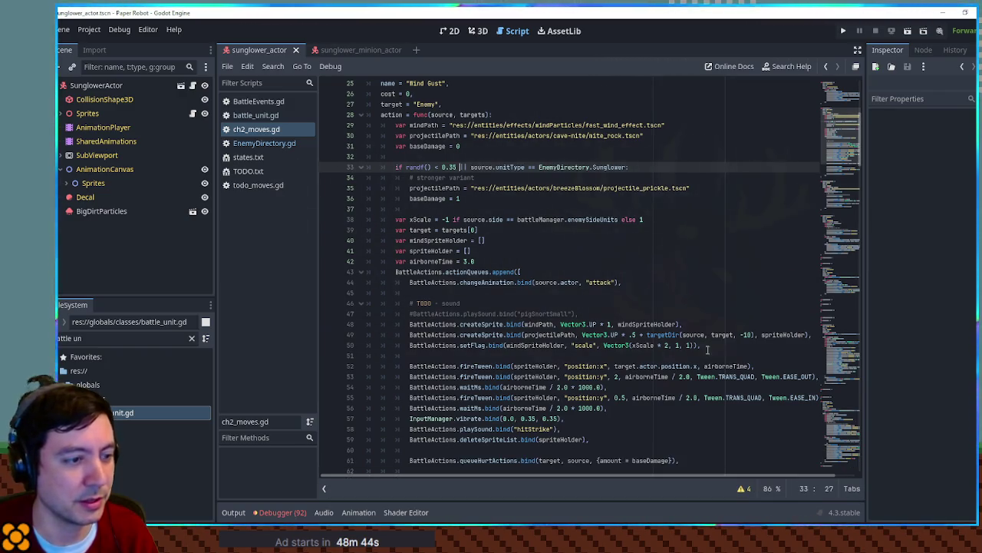
pyautogui.scroll(3, 577, 184)
pyautogui.click(360, 166)
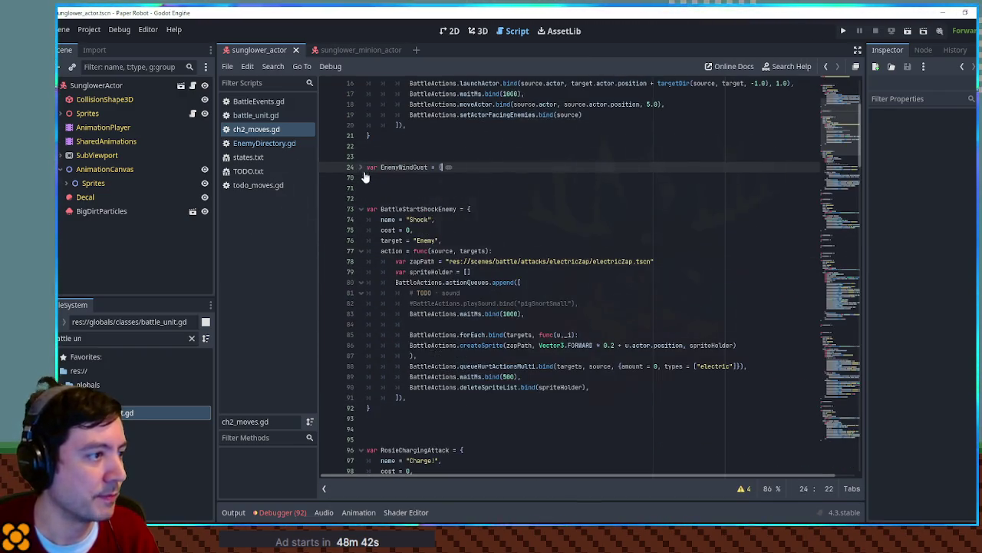
pyautogui.click(360, 209)
pyautogui.click(360, 261)
pyautogui.click(360, 292)
pyautogui.click(360, 335)
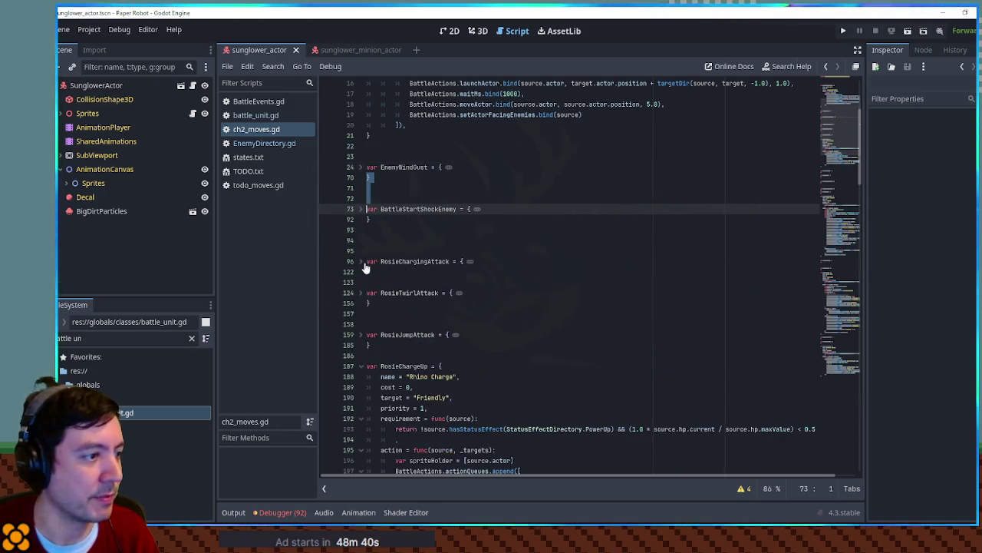
pyautogui.click(360, 366)
# Step: Run the Paper Robot project with F5 to playtest the new moves
pyautogui.scroll(-10, 497, 307)
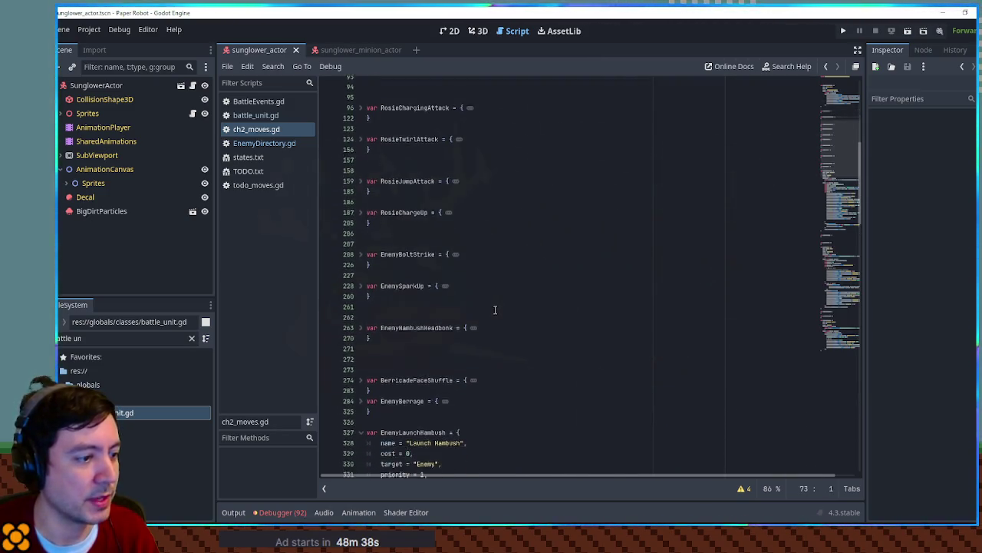
pyautogui.scroll(-5, 497, 307)
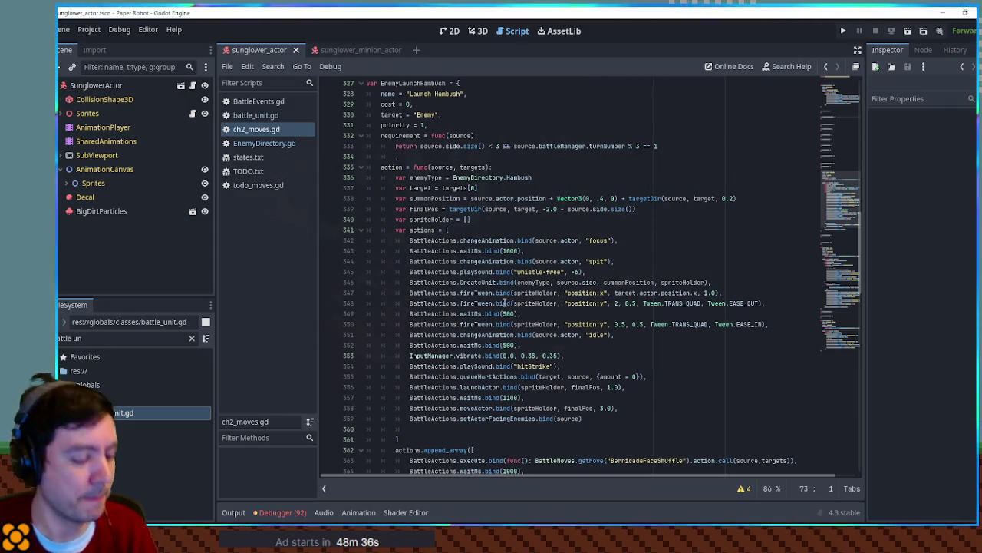
pyautogui.press('F5')
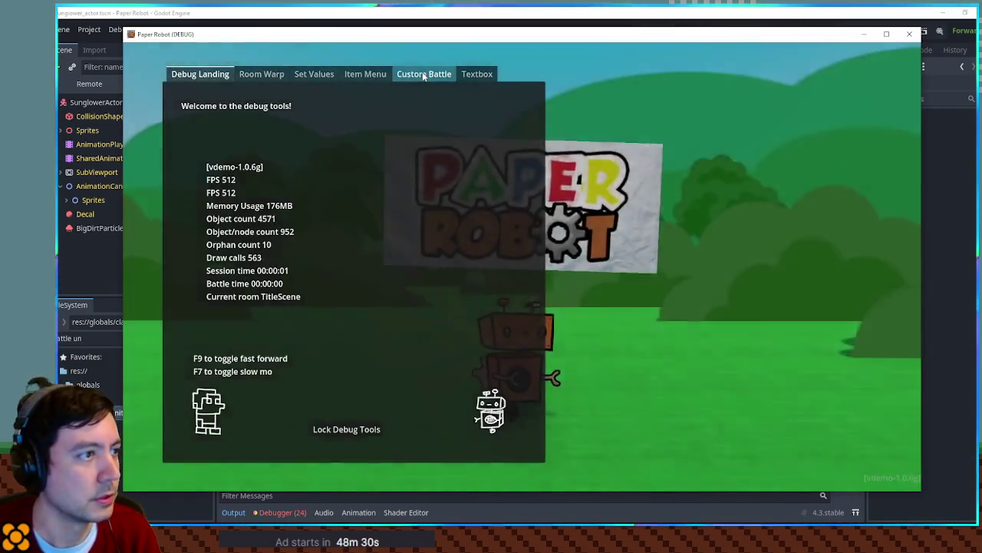
# Step: In the Custom Battle debug form, choose Sunglower for Enemy 1 and the 02-substation battle set, then start the battle
pyautogui.click(423, 73)
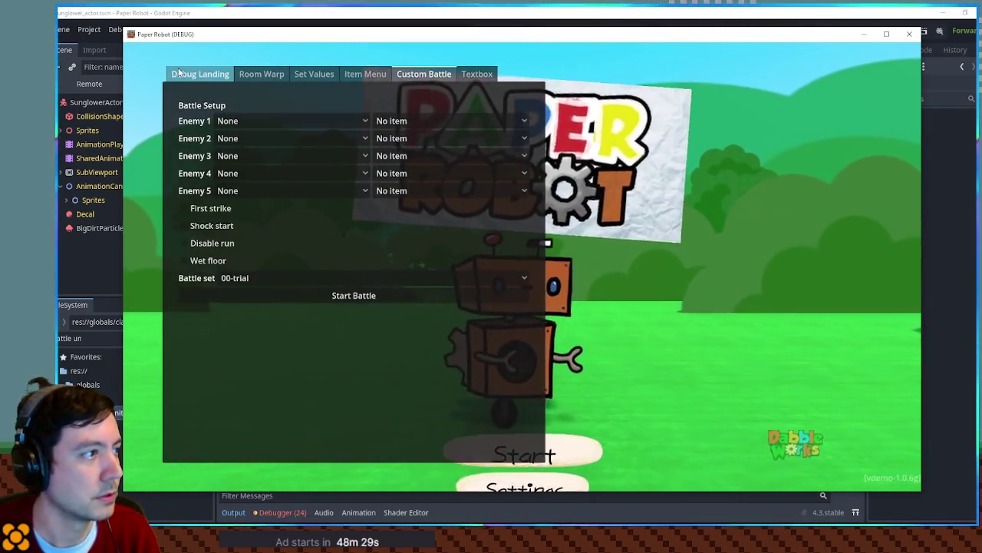
pyautogui.press('Escape')
pyautogui.press('space')
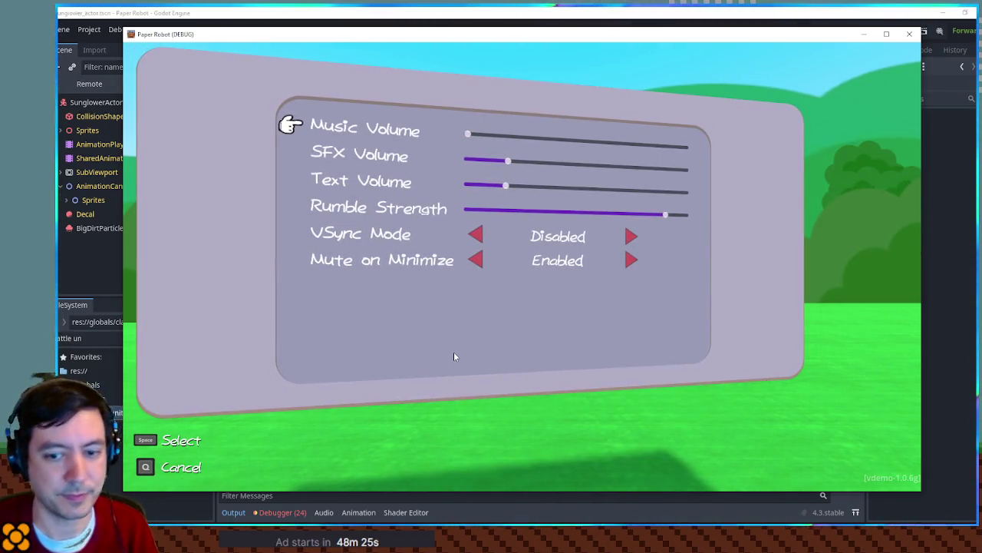
pyautogui.press('`')
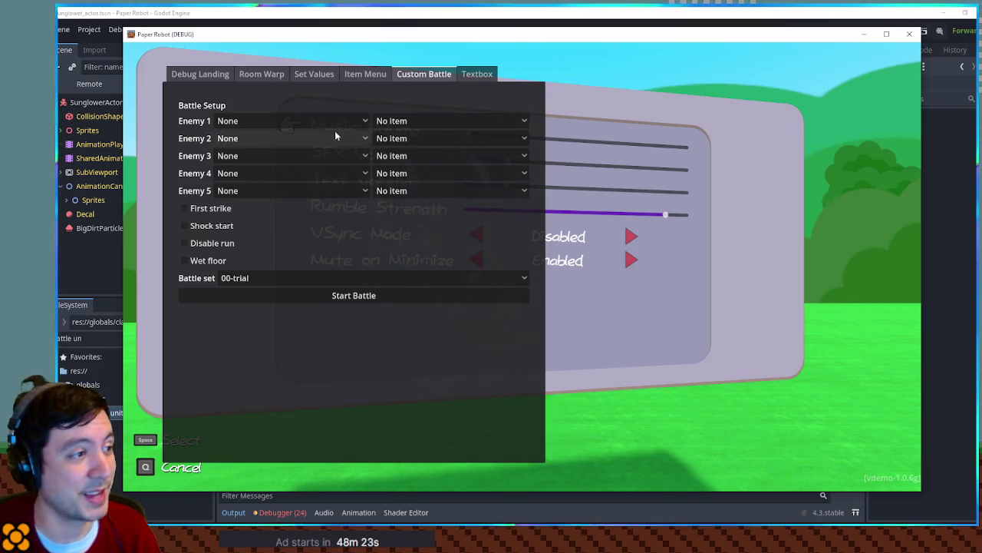
pyautogui.click(314, 120)
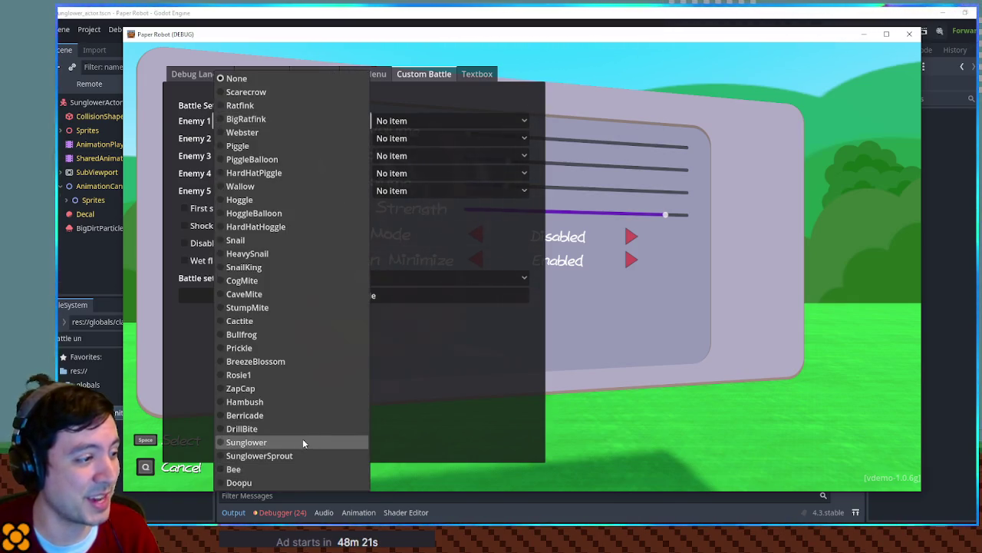
pyautogui.click(303, 438)
pyautogui.click(283, 285)
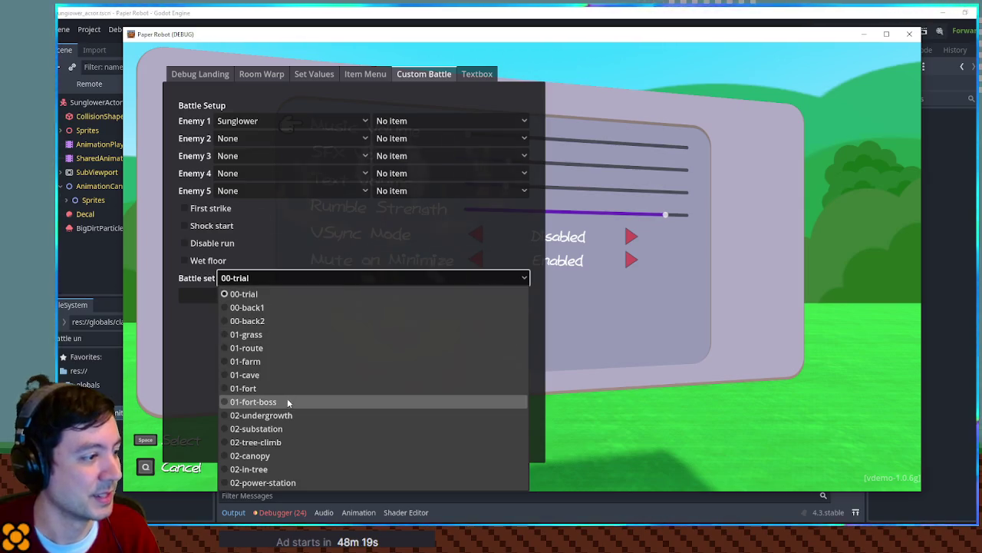
pyautogui.click(289, 429)
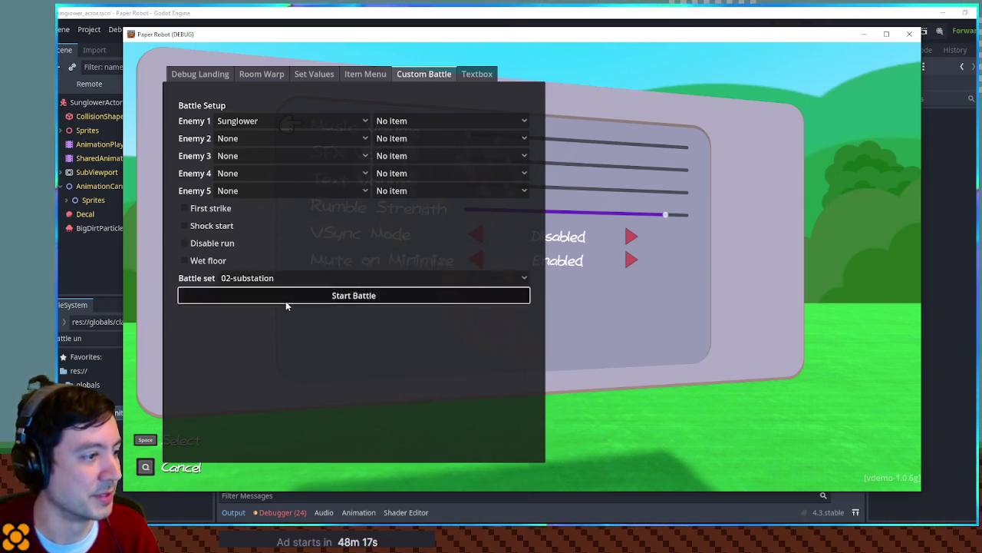
pyautogui.click(285, 300)
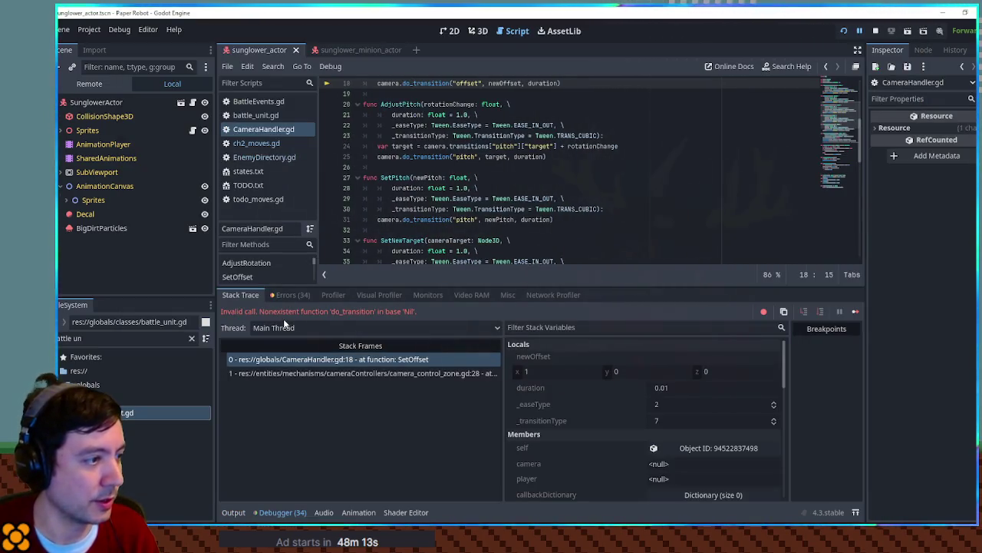
# Step: Filter the FileSystem for 'assets', go to res://scenes/battle/sets/, and open 02-substation.tscn
pyautogui.scroll(3, 417, 211)
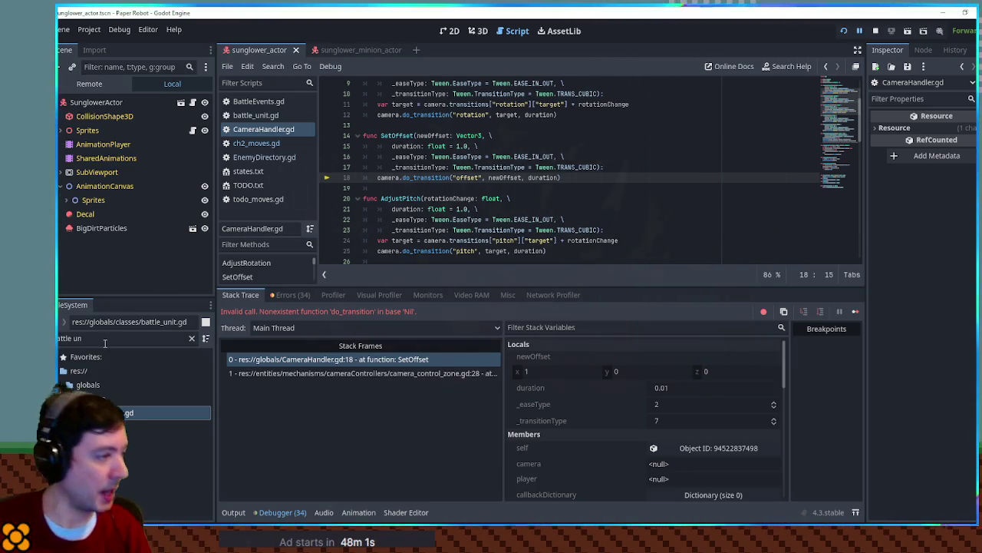
pyautogui.write('assets')
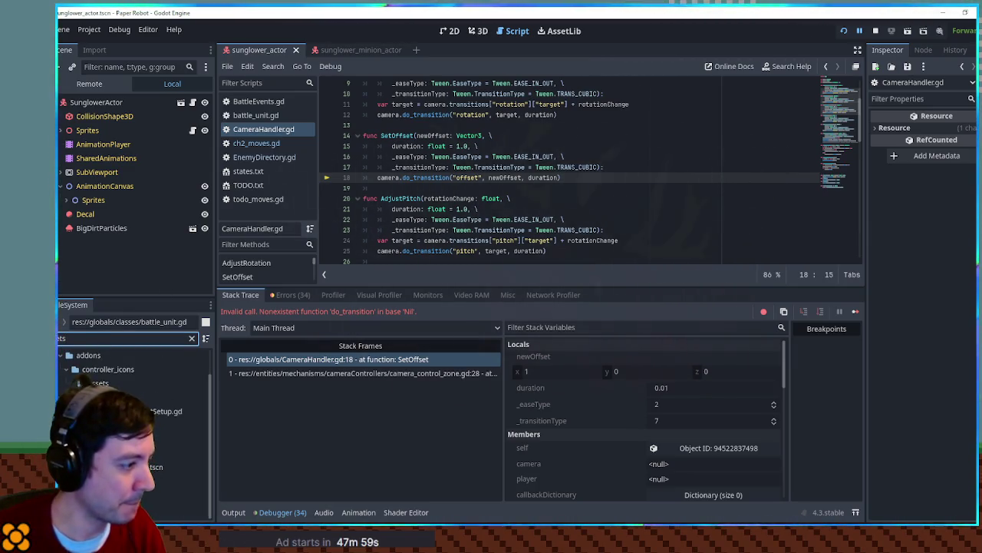
pyautogui.click(181, 495)
pyautogui.click(192, 337)
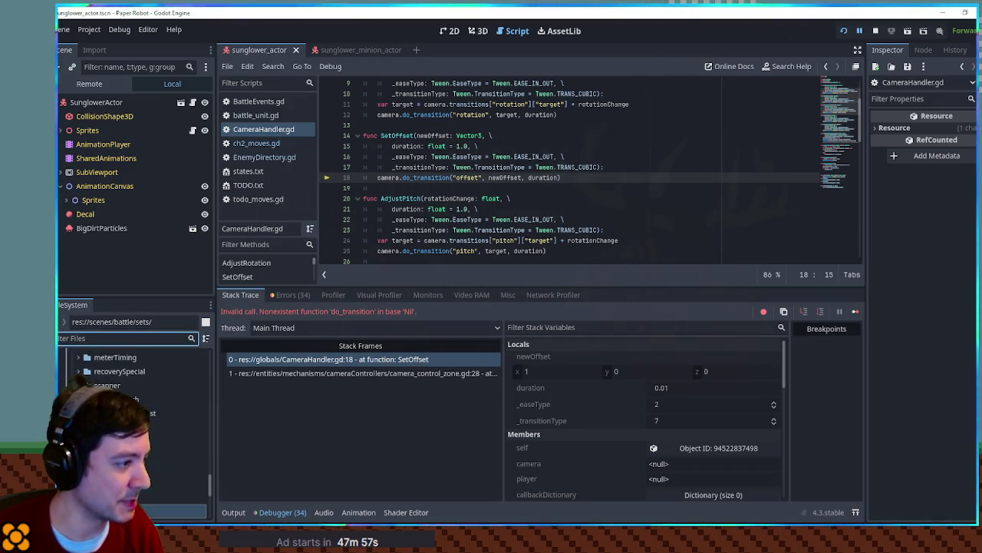
pyautogui.press('Down')
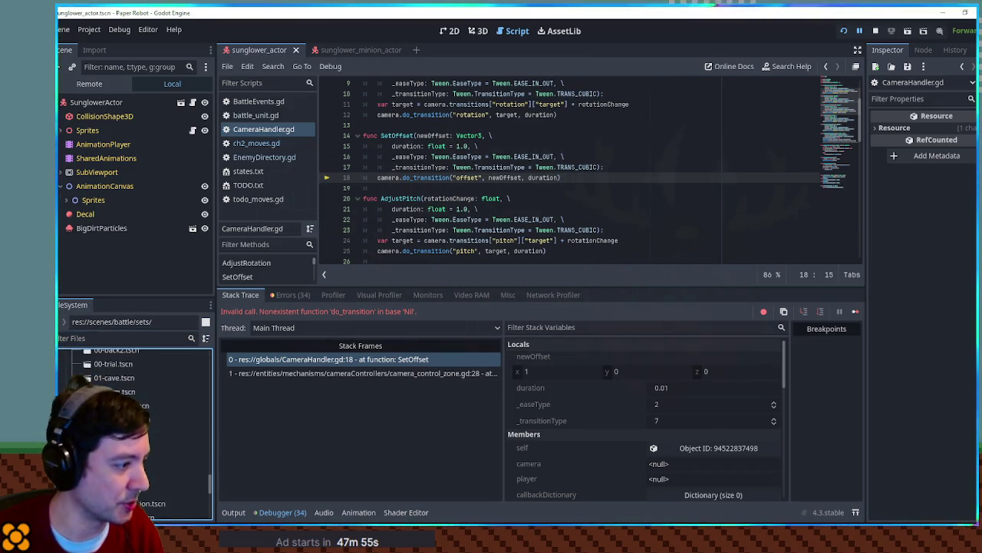
pyautogui.scroll(-1, 134, 430)
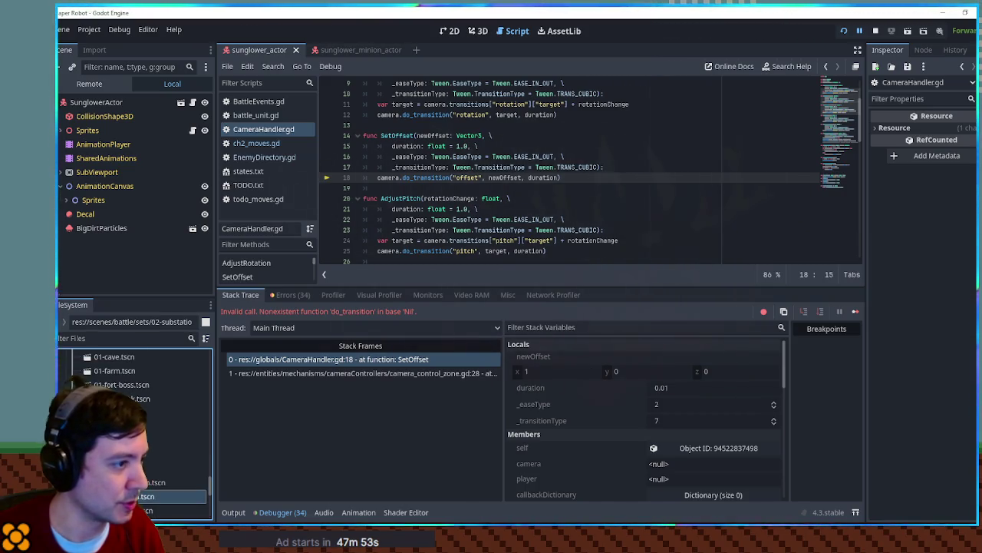
pyautogui.doubleClick(154, 496)
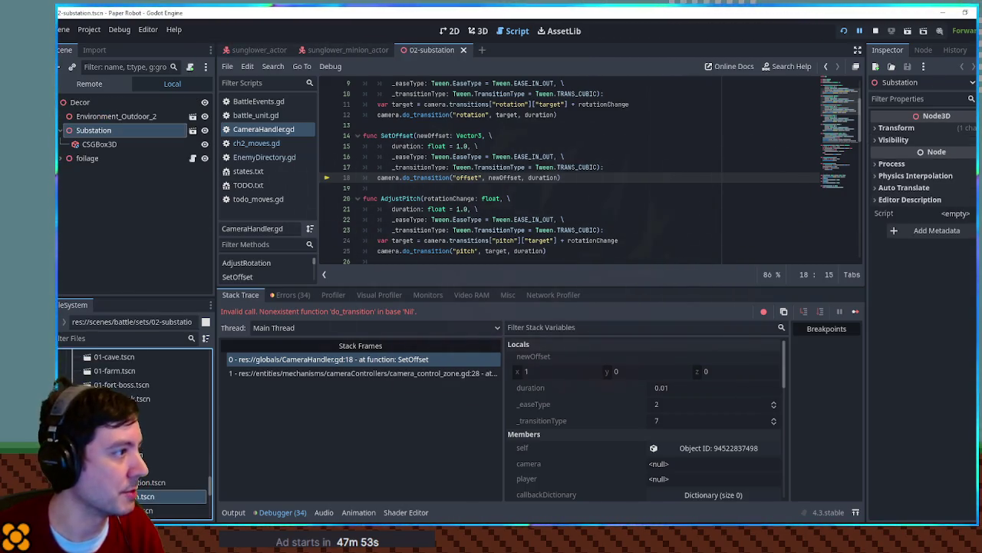
# Step: Open the Substation sub-scene and expand its CameraControls node to see its children
pyautogui.click(63, 158)
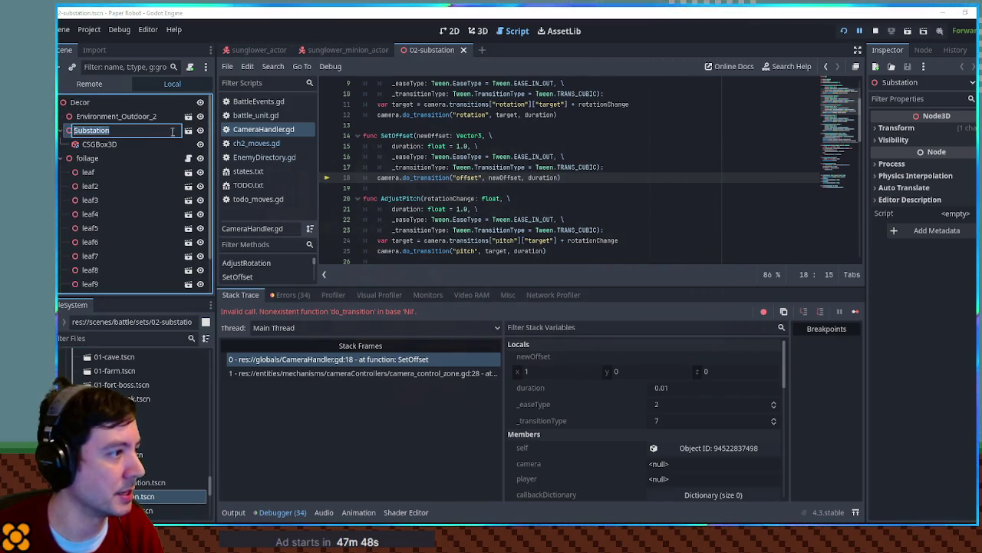
pyautogui.click(189, 134)
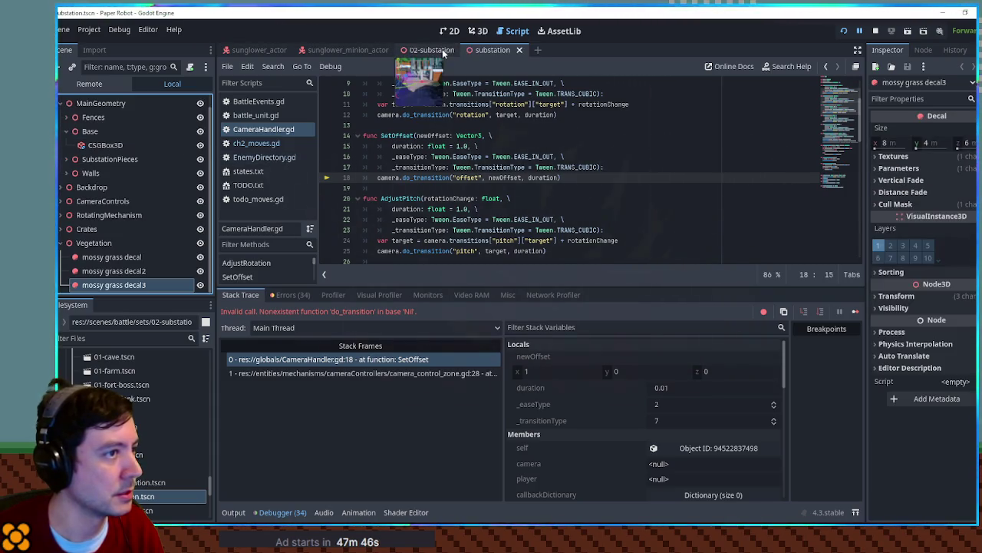
pyautogui.click(100, 202)
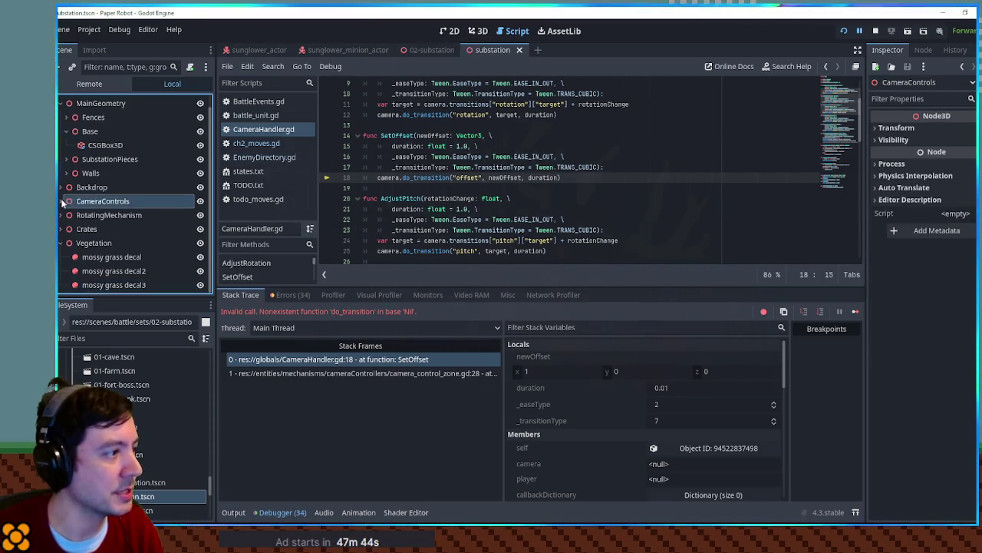
pyautogui.click(63, 201)
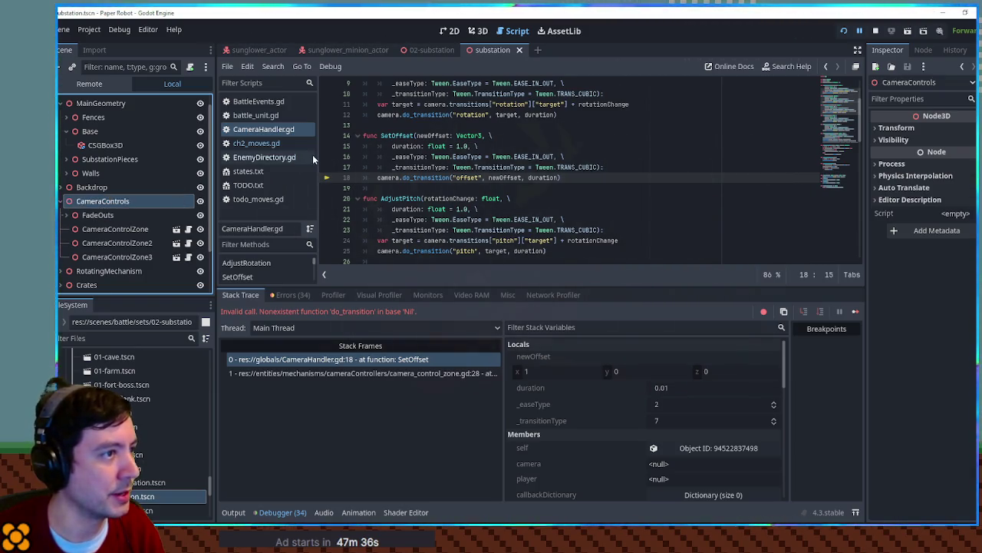
# Step: Search the files for 'ca', open the level's substation scene, and expand CameraBounds to show Min and Max
pyautogui.click(66, 338)
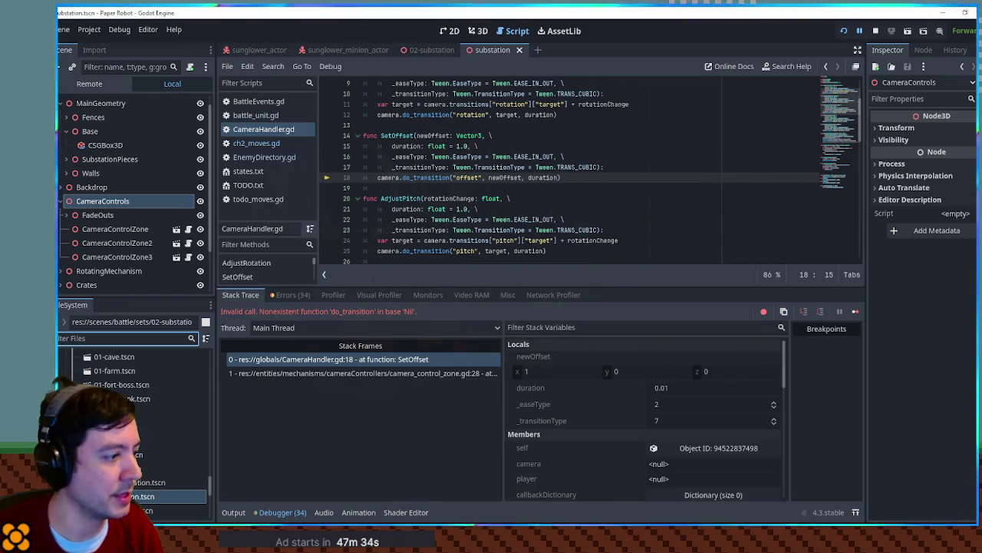
pyautogui.write('ca')
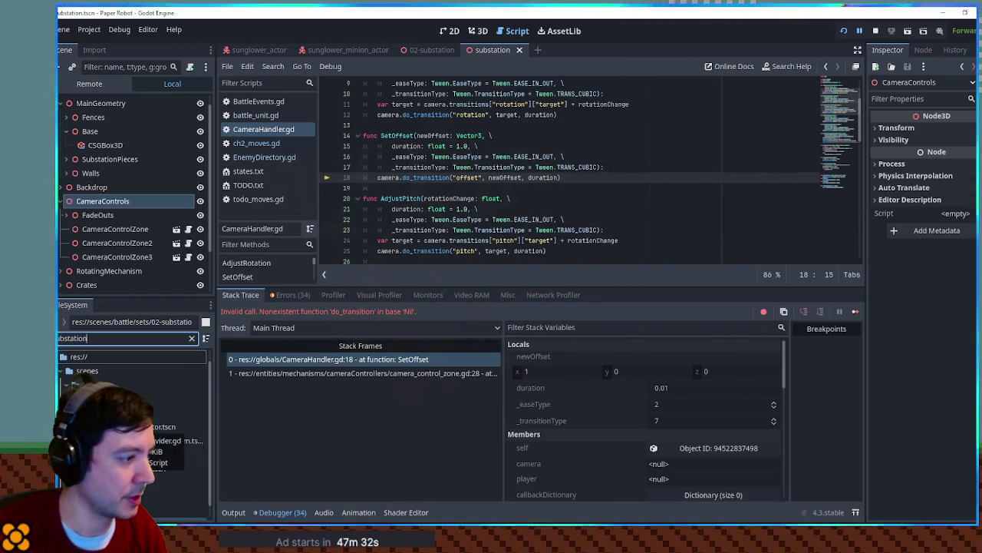
pyautogui.click(169, 482)
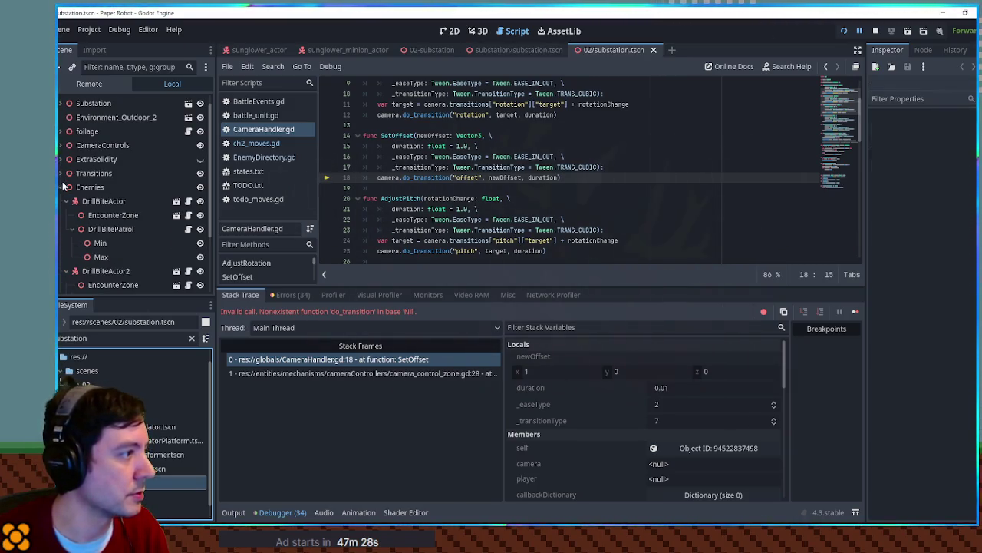
pyautogui.click(62, 187)
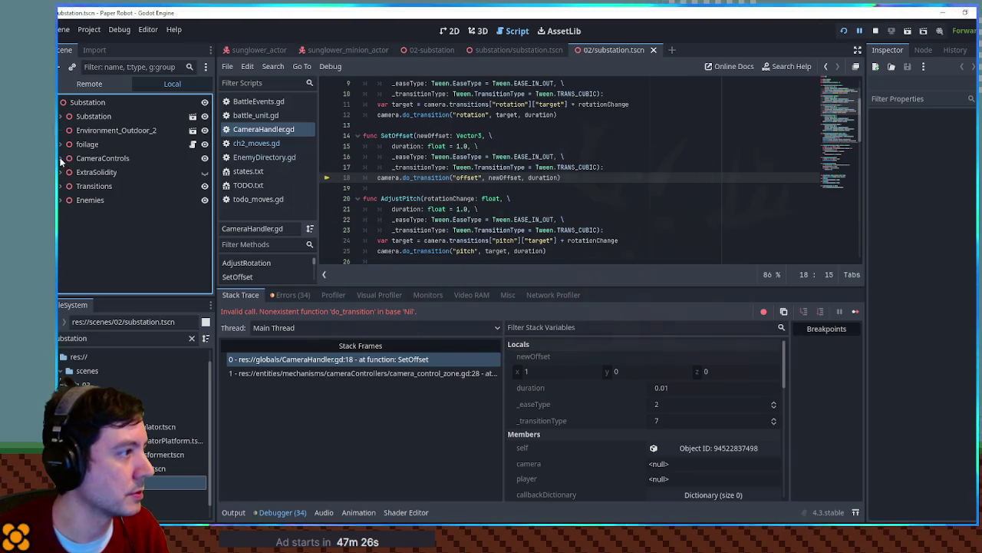
pyautogui.click(67, 171)
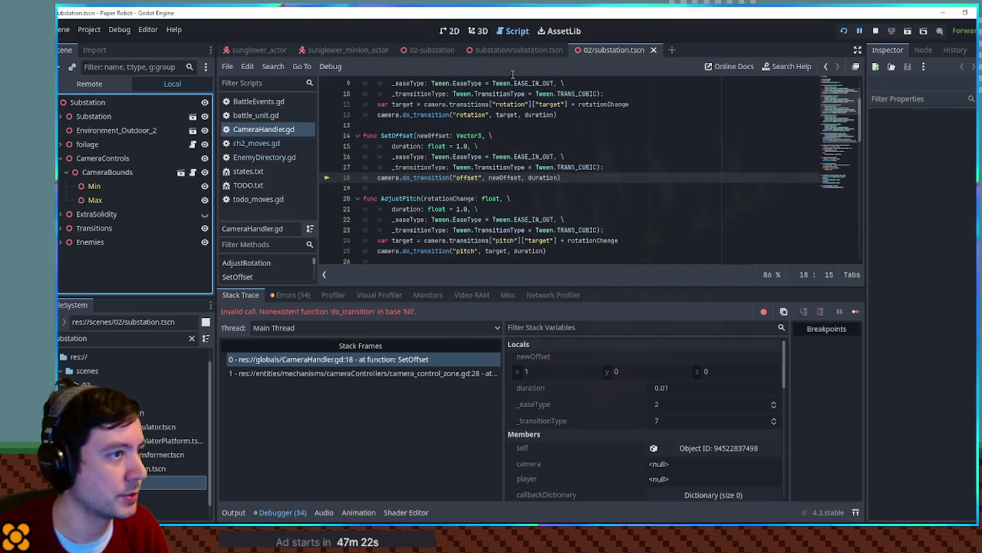
# Step: Paste the FadeOuts through CameraControlZone3 nodes under CameraControls in the 02/substation level scene
pyautogui.click(529, 51)
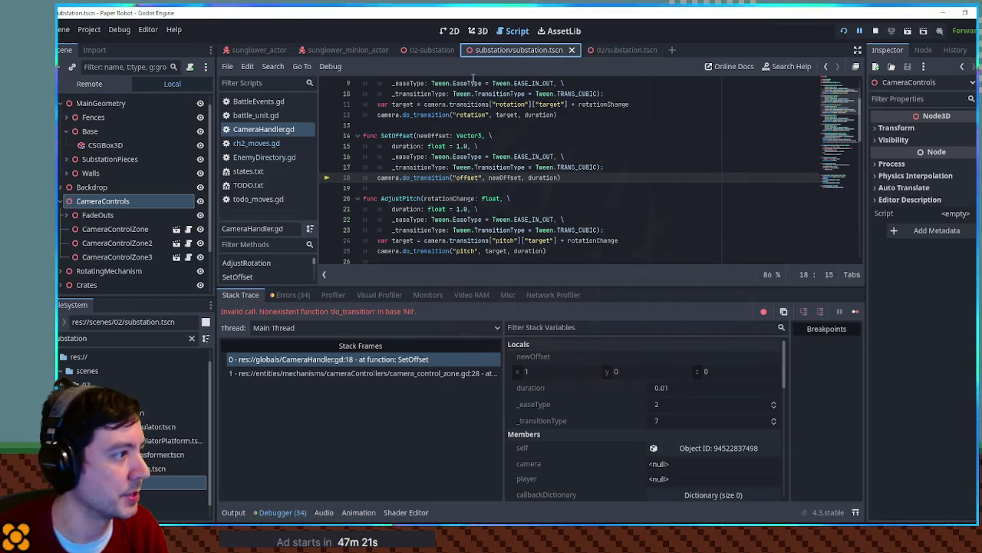
pyautogui.click(90, 216)
pyautogui.keyDown('shift'); pyautogui.click(112, 259); pyautogui.keyUp('shift')
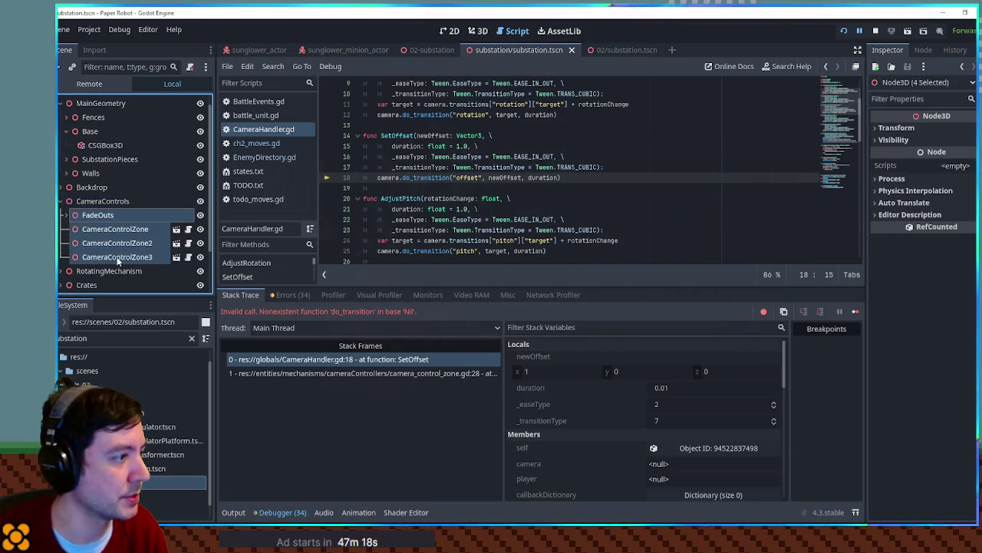
pyautogui.click(623, 50)
pyautogui.click(90, 159)
pyautogui.hotkey('ctrl', 'v')
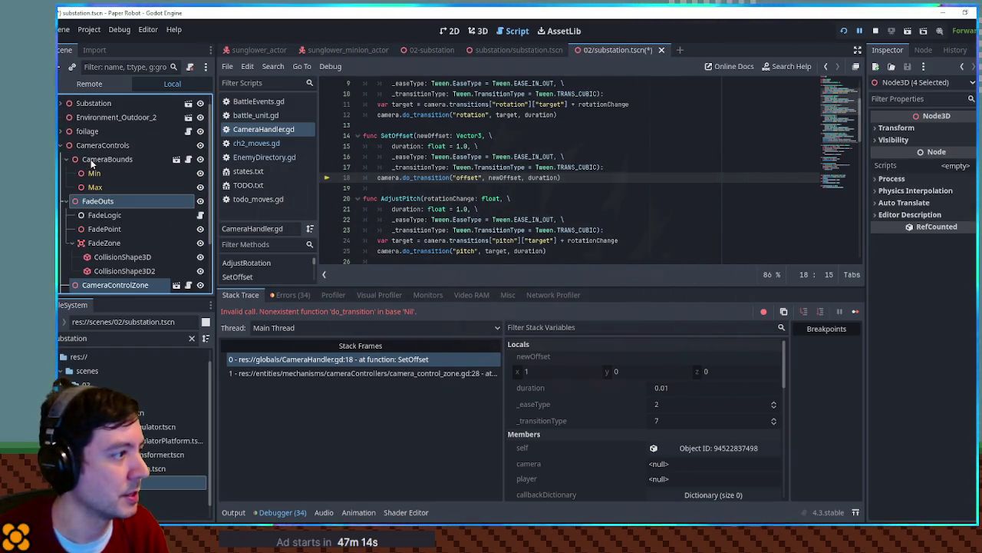
# Step: Stop the crashed game run and return to the 02-substation scene
pyautogui.click(527, 52)
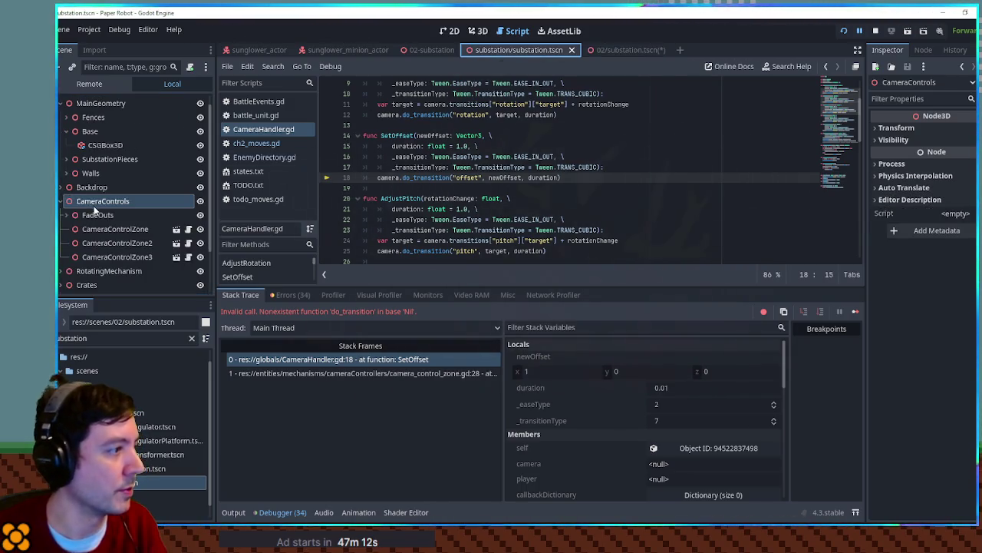
pyautogui.click(875, 31)
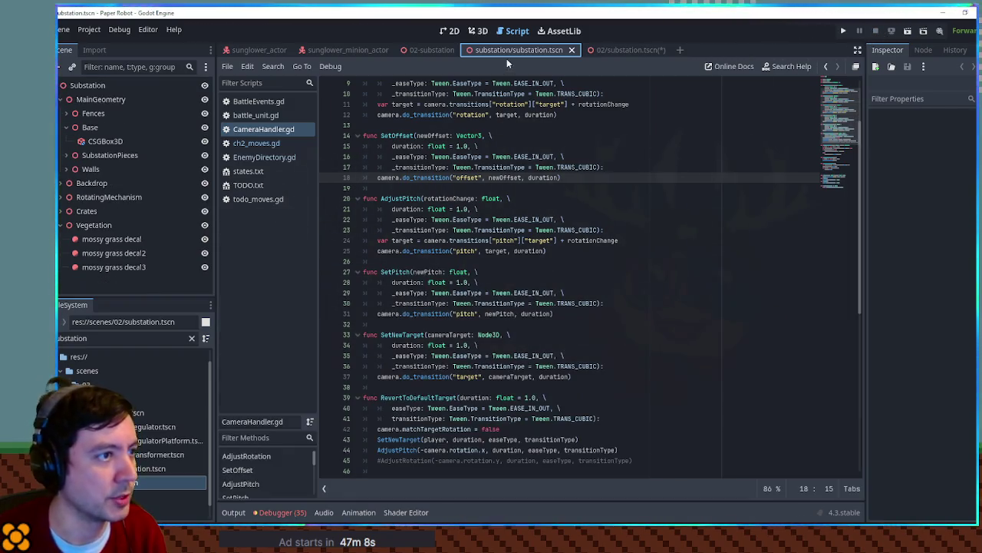
pyautogui.click(505, 50)
# Step: Run the 02-substation scene with F6 to test it, then close the game
pyautogui.press('F6')
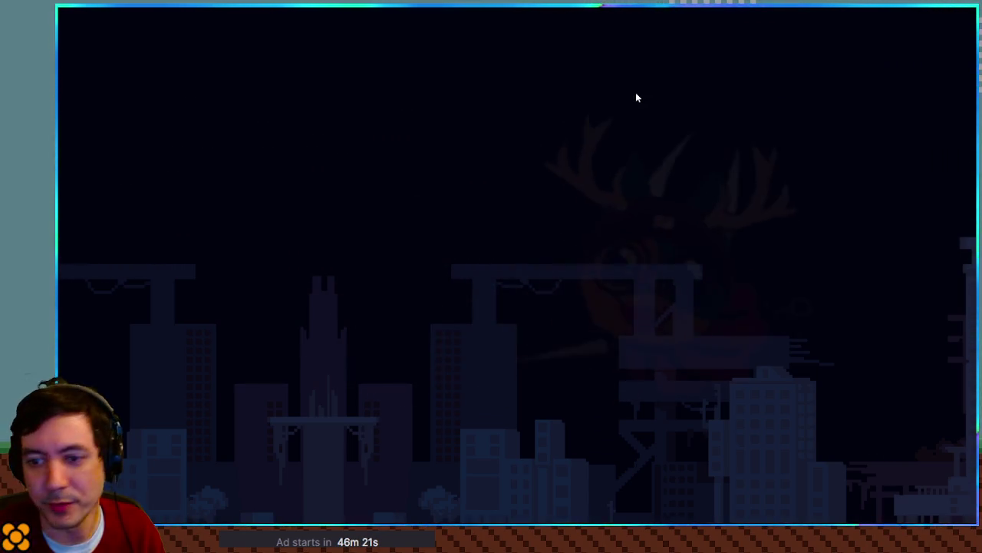
pyautogui.press('F8')
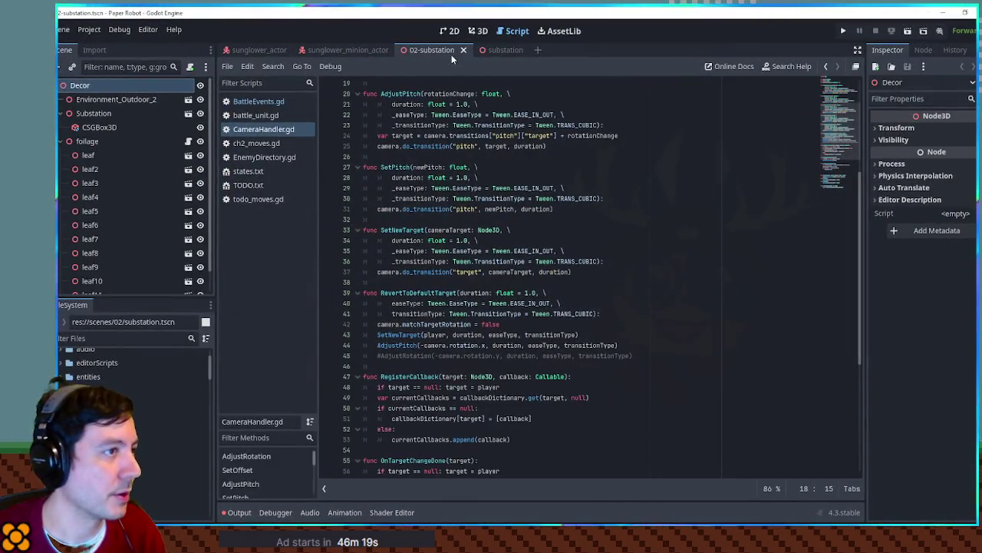
# Step: Close the 02-substation scene, launch the full game with F5, and bring up its debug tools
pyautogui.middleClick(445, 52)
pyautogui.click(568, 108)
pyautogui.press('F5')
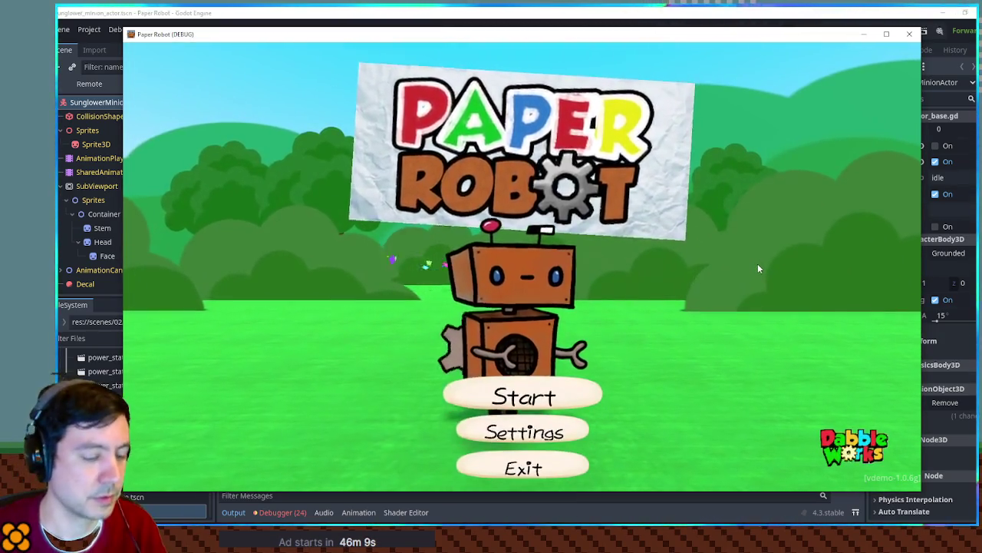
pyautogui.press('F1')
# Step: Set up a custom battle with Sunglower as Enemy 1 on the 02-substation set and start it
pyautogui.click(424, 73)
pyautogui.click(320, 121)
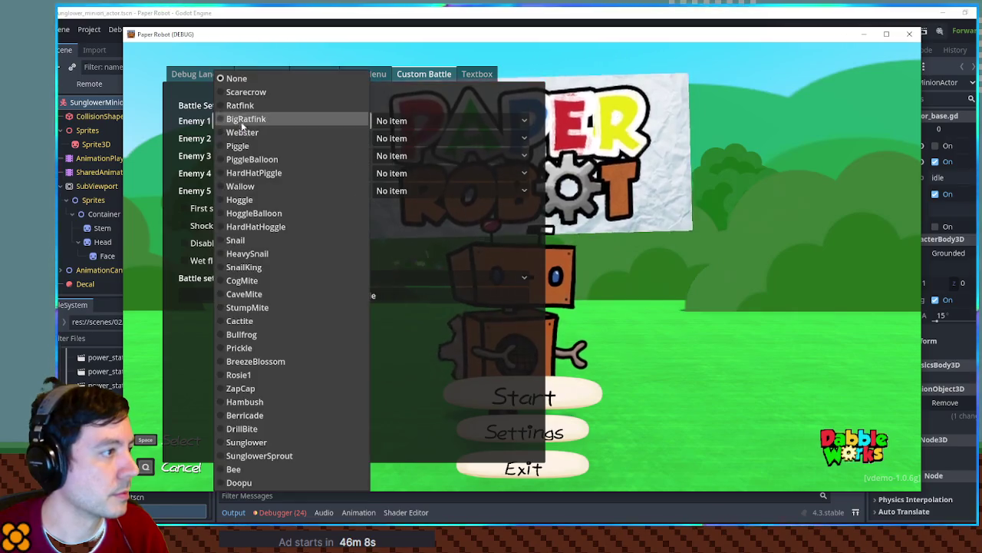
pyautogui.click(284, 440)
pyautogui.click(295, 280)
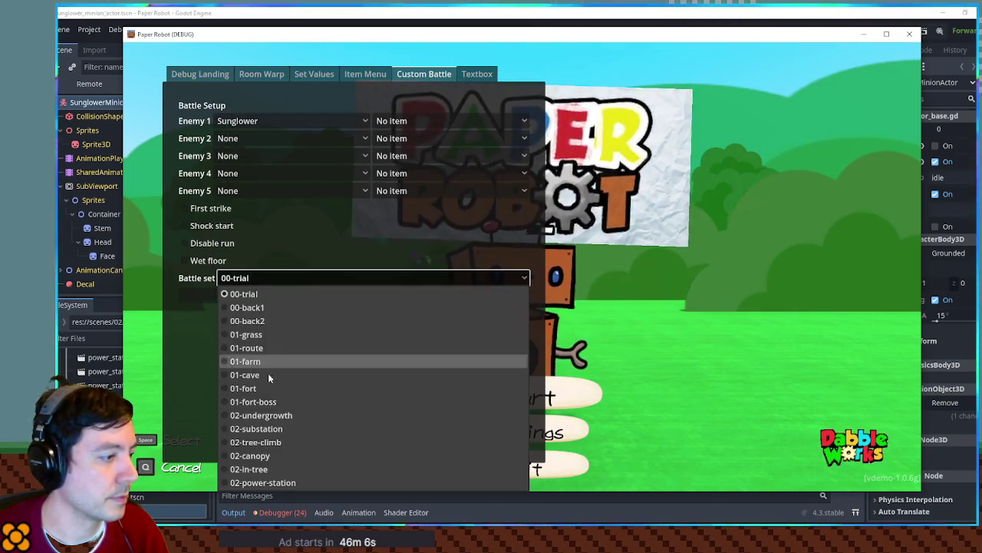
pyautogui.click(280, 428)
pyautogui.click(333, 282)
pyautogui.click(333, 283)
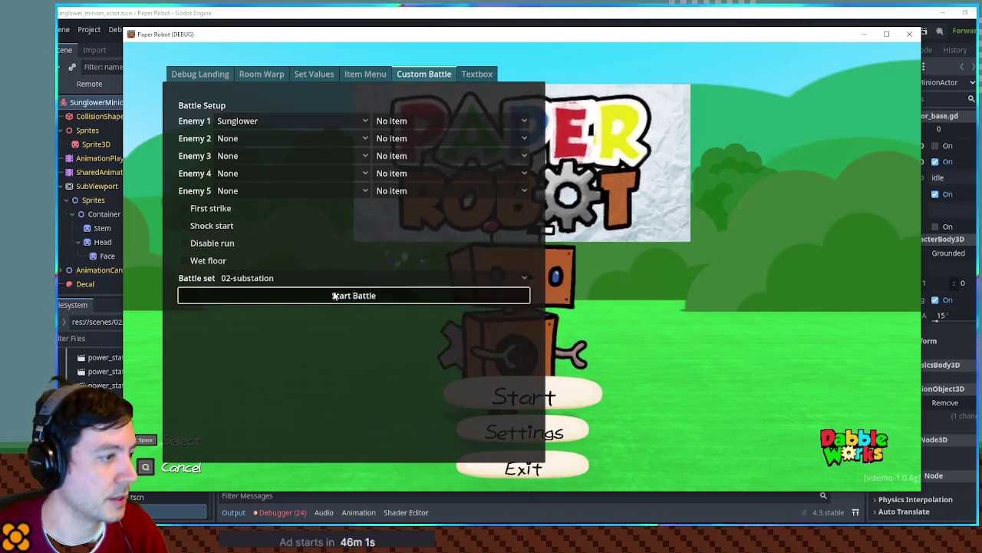
pyautogui.click(333, 295)
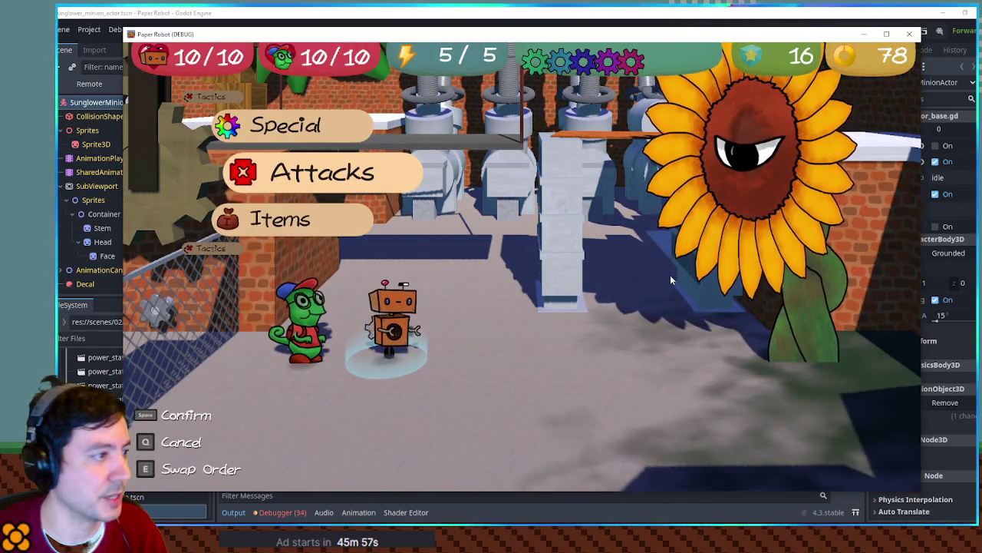
# Step: Swap the worm partner to the front and land its attack on the sunflower
pyautogui.press('Up')
pyautogui.press('space')
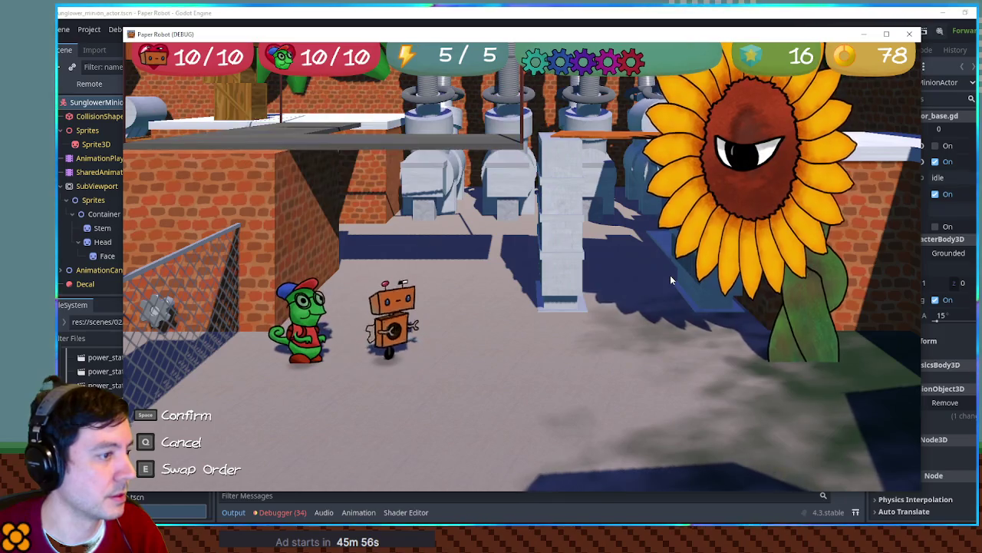
pyautogui.press('space')
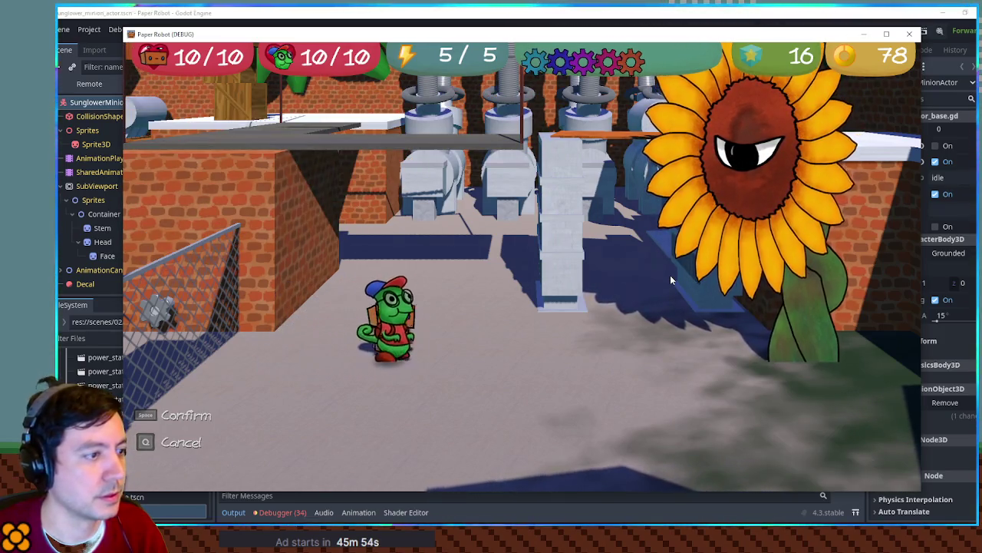
pyautogui.press('space')
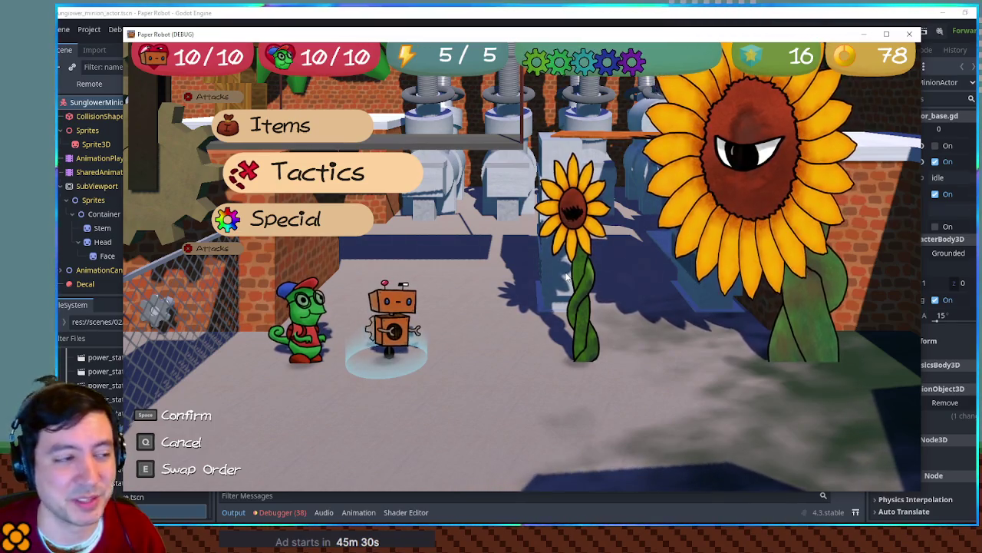
# Step: Have the robot launch Spring Fling at Sunglower Sprout
pyautogui.press('Up')
pyautogui.press('space')
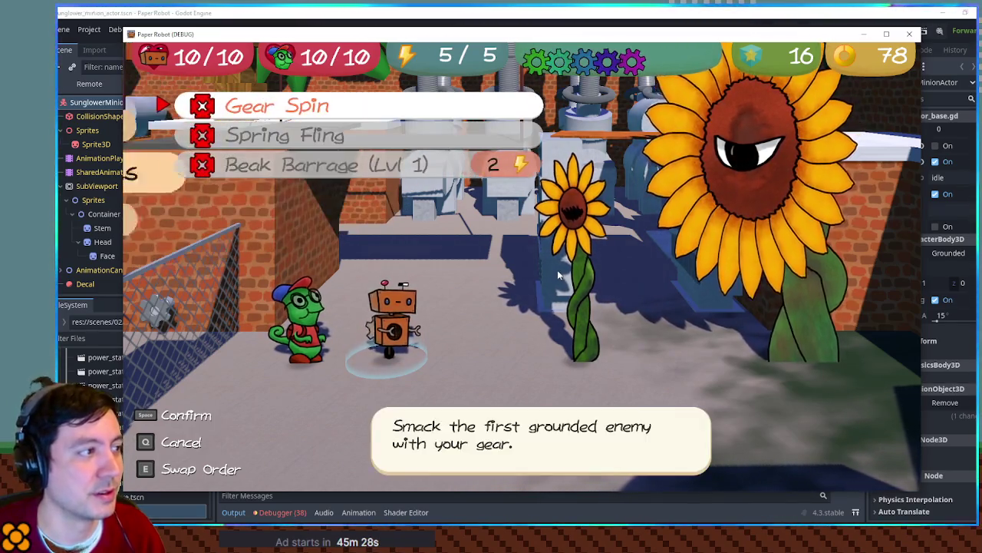
pyautogui.press('space')
pyautogui.press('q')
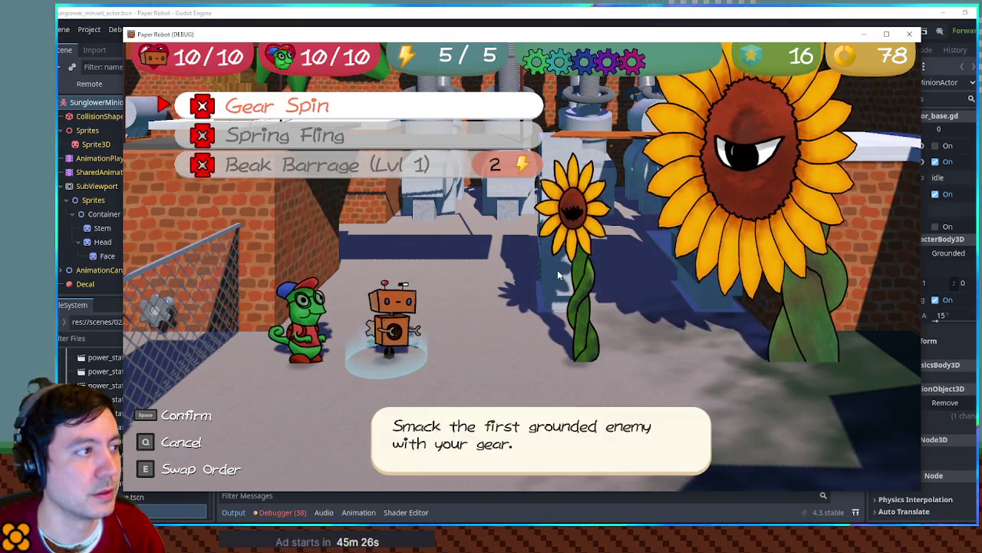
pyautogui.press('space')
pyautogui.press('Right')
pyautogui.press('q')
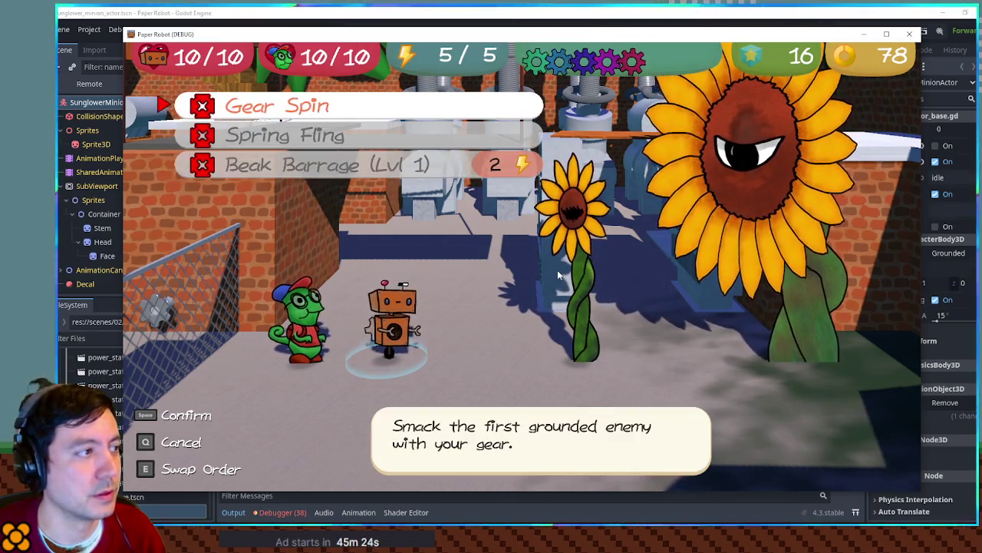
pyautogui.press('Down')
pyautogui.press('space')
pyautogui.press('space')
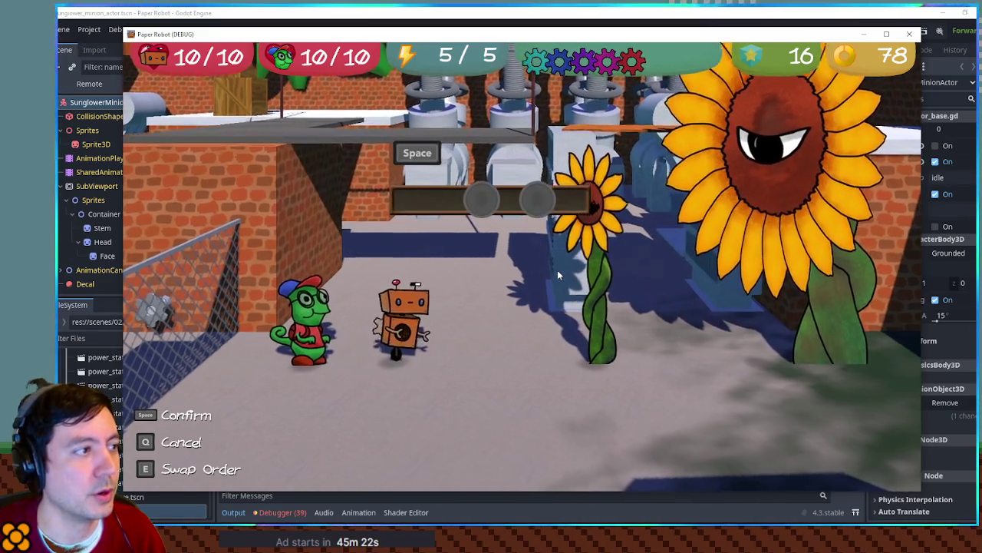
pyautogui.press('space')
pyautogui.press('space')
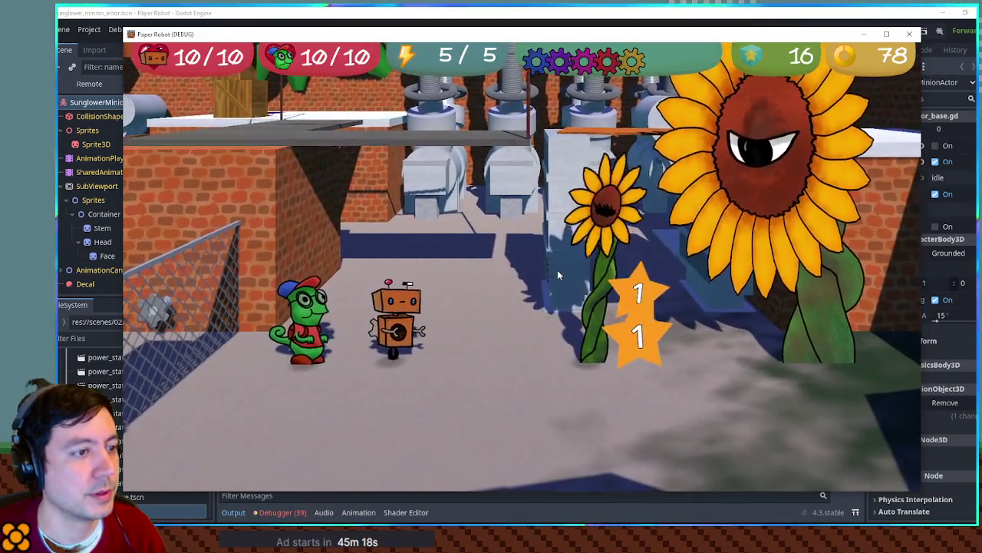
# Step: Have the worm use Tongue Tackle on Sunglower Sprout, then close the game
pyautogui.press('space')
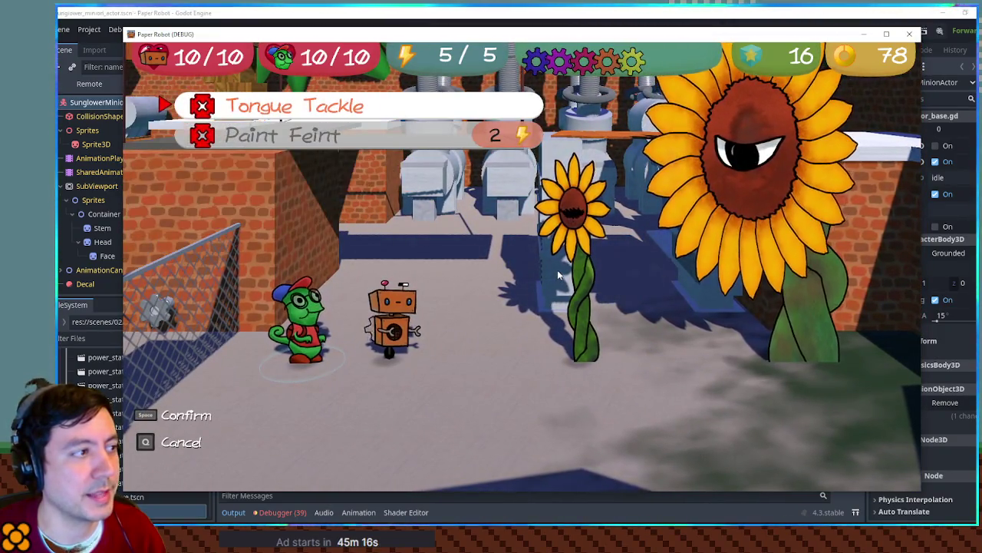
pyautogui.press('space')
pyautogui.press('space')
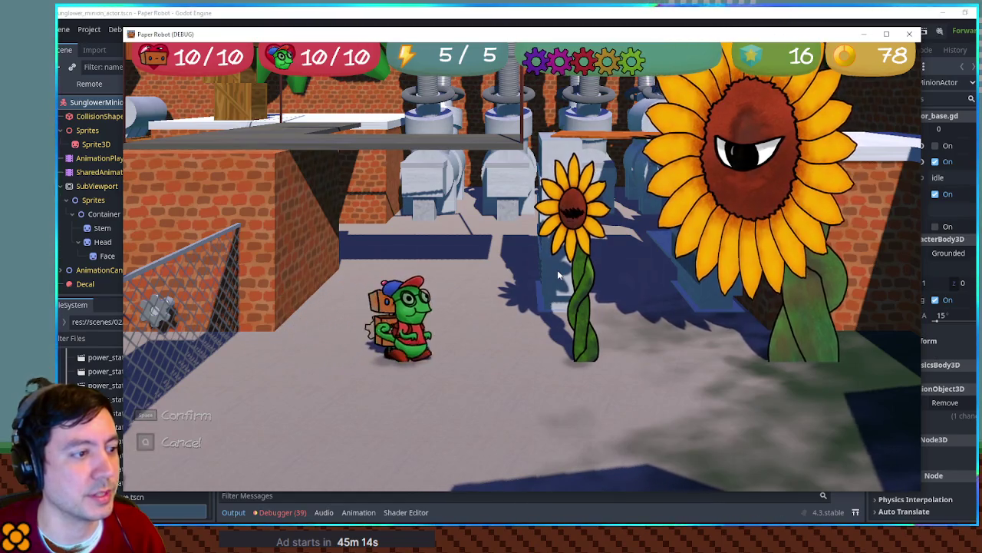
pyautogui.press('space')
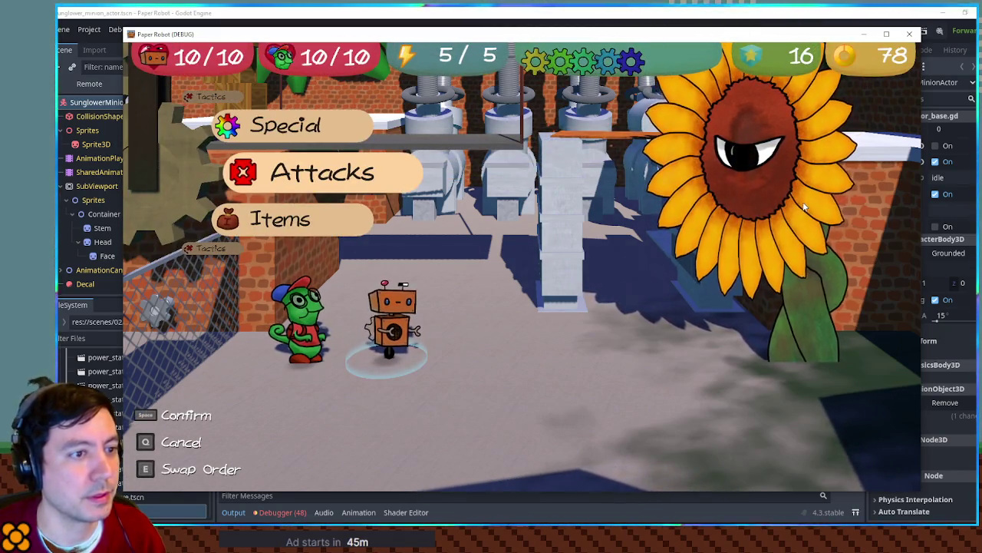
pyautogui.press('F8')
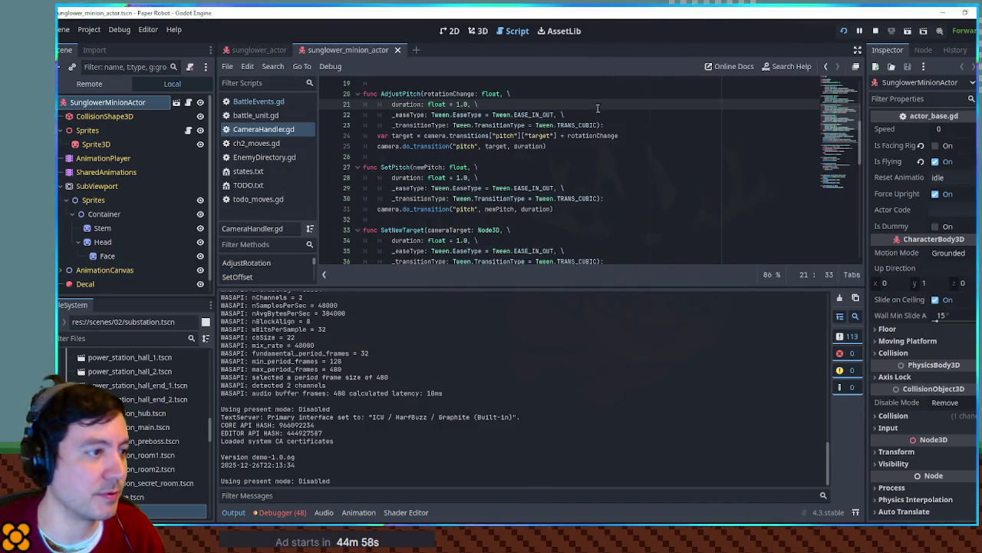
# Step: Open ch2_moves.gd and scroll down to the final move's PowerUp call
pyautogui.click(251, 156)
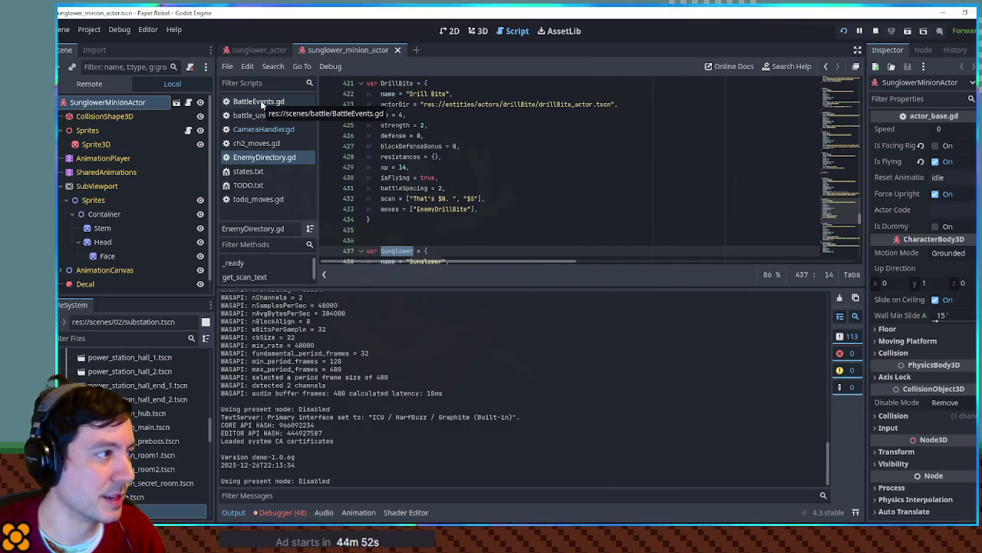
pyautogui.click(266, 144)
pyautogui.scroll(-5, 608, 228)
pyautogui.moveTo(847, 122); pyautogui.dragTo(844, 272)
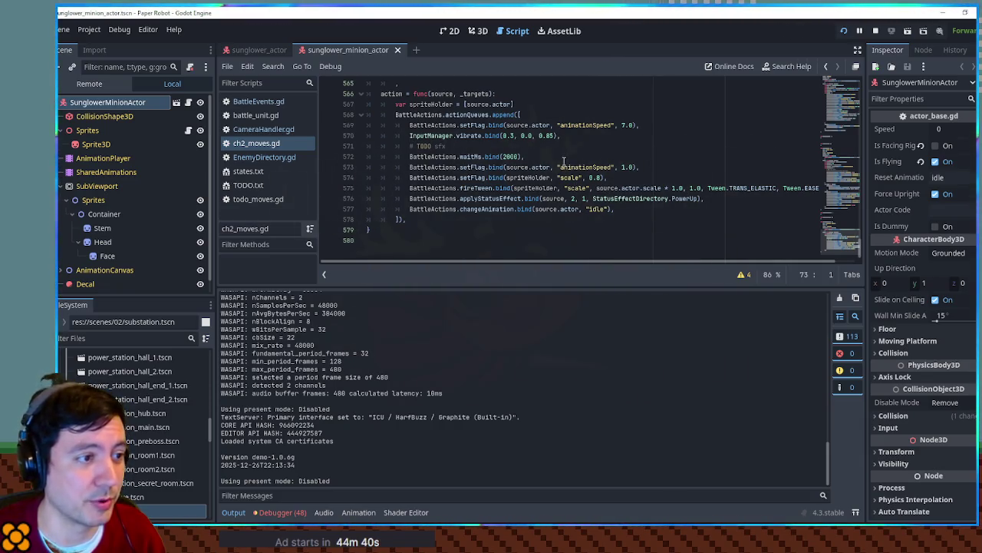
# Step: Change the PowerUp argument on line 576 from 1 to 2 and search all files for StatusEffectDirectory.PowerUp
pyautogui.doubleClick(582, 199)
pyautogui.write('2')
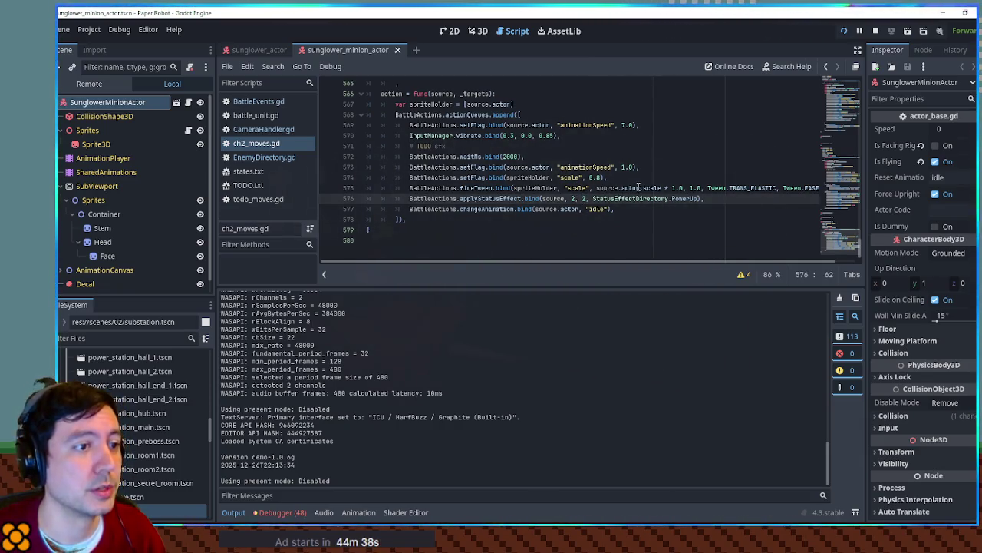
pyautogui.hotkey('ctrl', 'shift', 'Right')
pyautogui.hotkey('ctrl', 'shift', 'f')
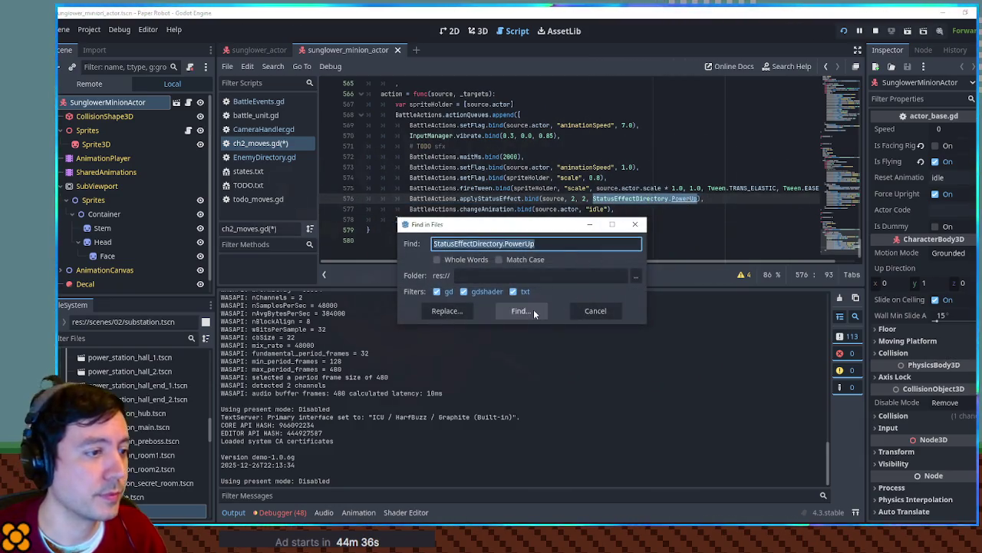
# Step: Run the StatusEffectDirectory.PowerUp search and jump to the match on line 576
pyautogui.click(522, 313)
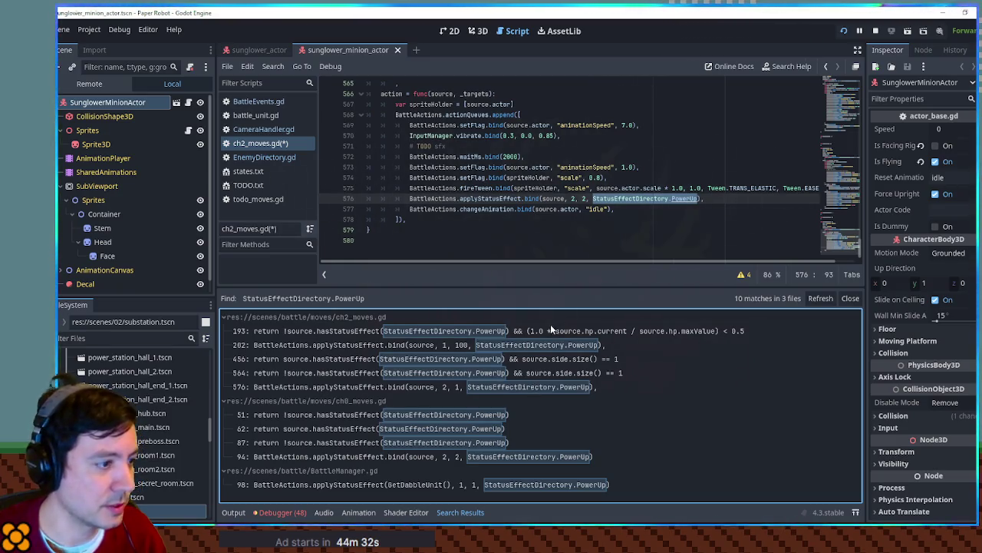
pyautogui.click(365, 387)
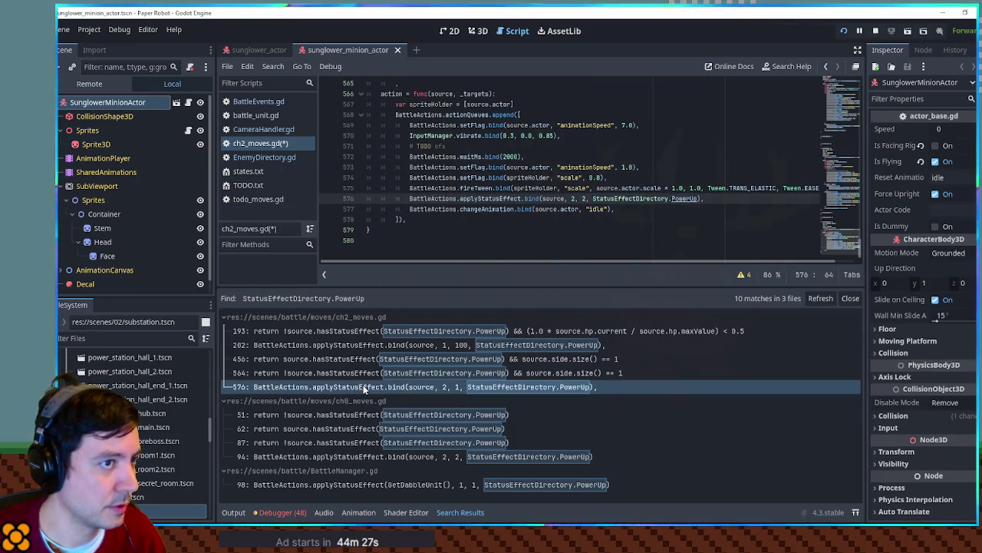
pyautogui.click(366, 388)
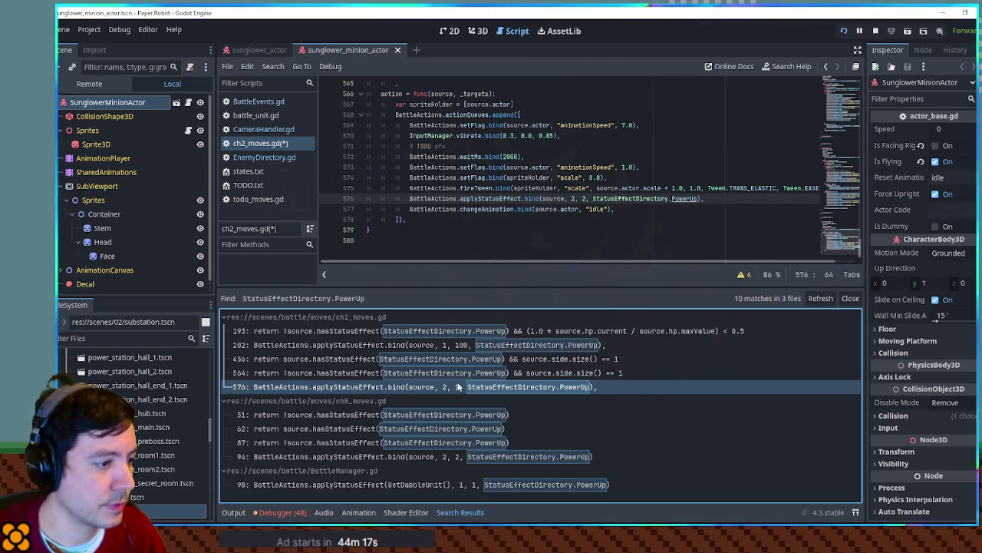
# Step: Inspect BattleManager.gd's PowerUp match at line 98, then return to ch2_moves.gd and launch the game
pyautogui.click(477, 485)
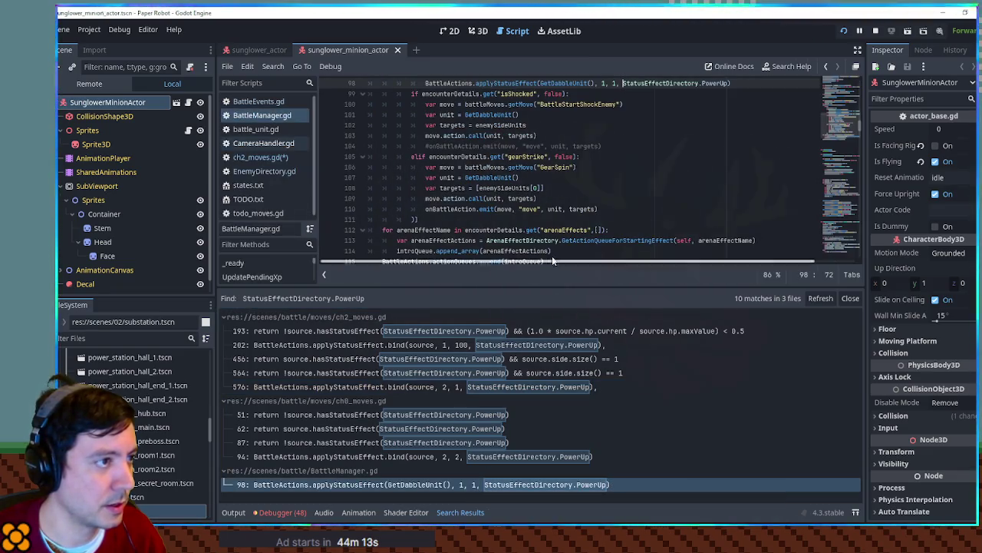
pyautogui.scroll(3, 553, 230)
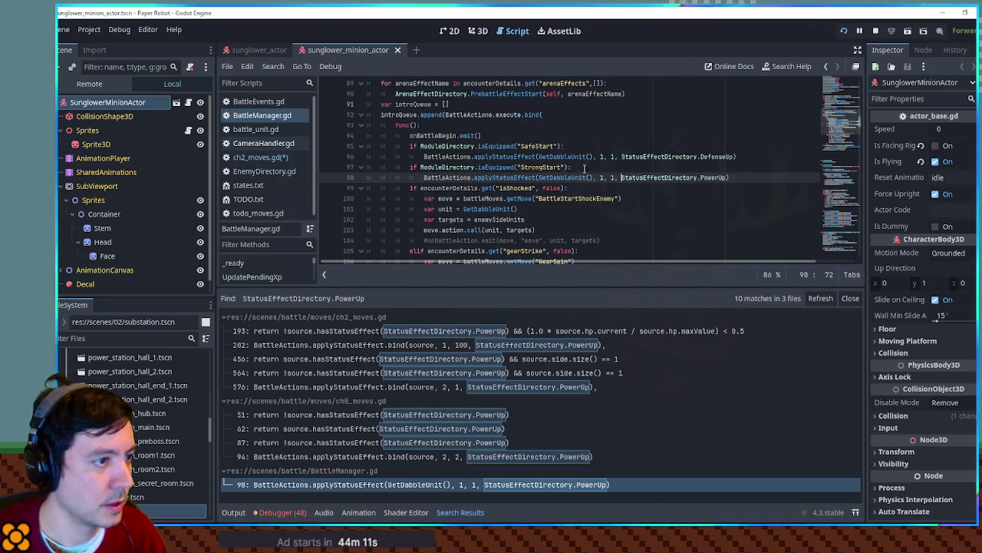
pyautogui.click(720, 197)
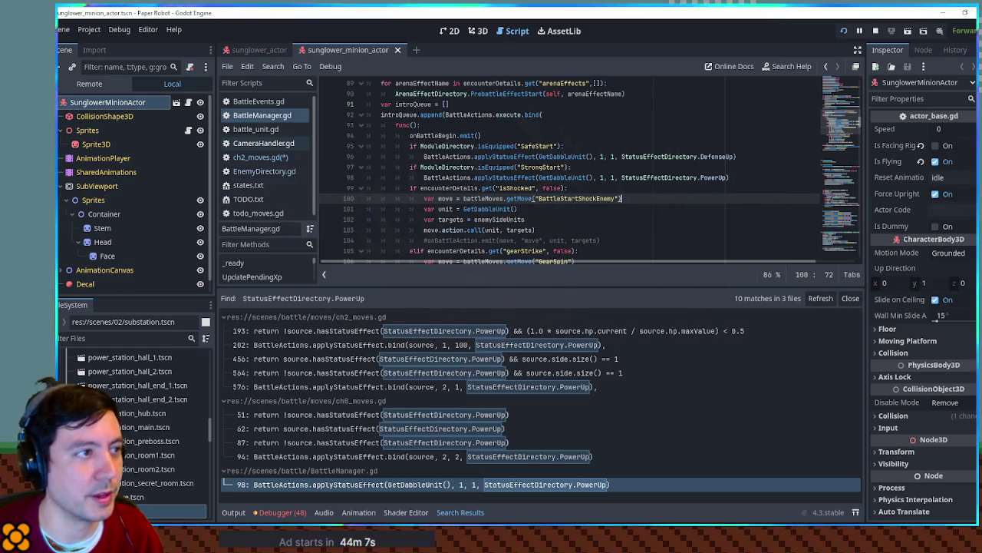
pyautogui.click(269, 157)
pyautogui.press('F5')
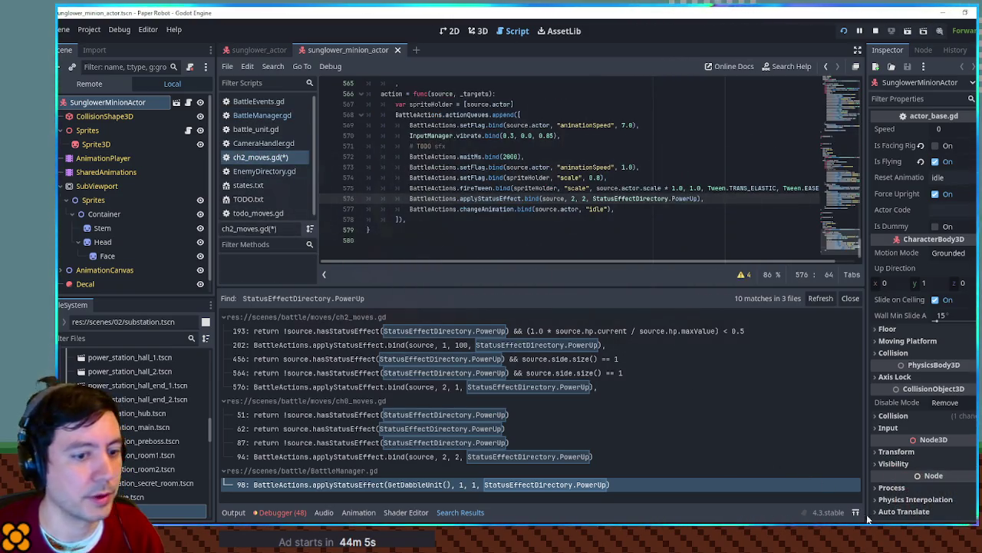
# Step: Hit Sunglower with the robot's Spring Fling and the caterpillar's Tongue Tackle
pyautogui.press('space')
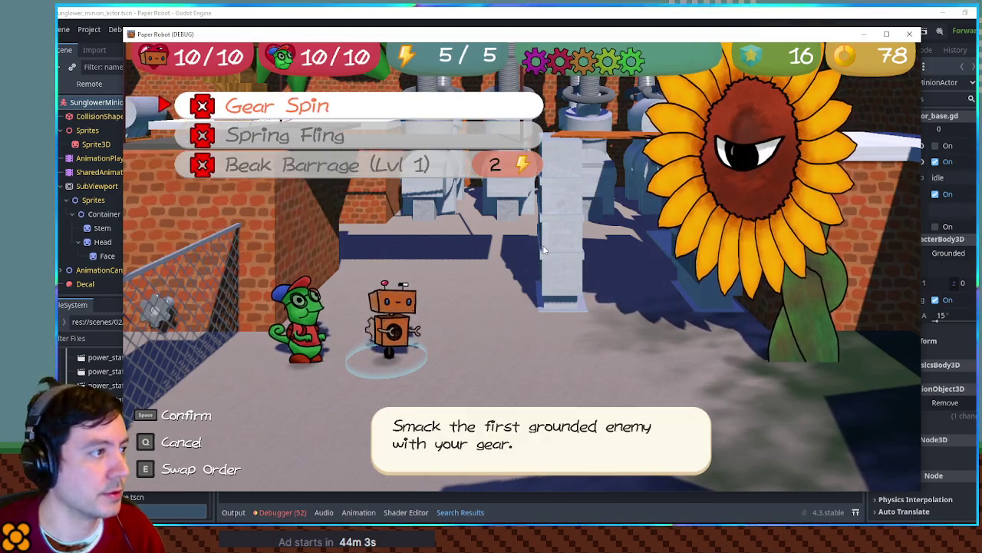
pyautogui.press('Down')
pyautogui.press('space')
pyautogui.press('space')
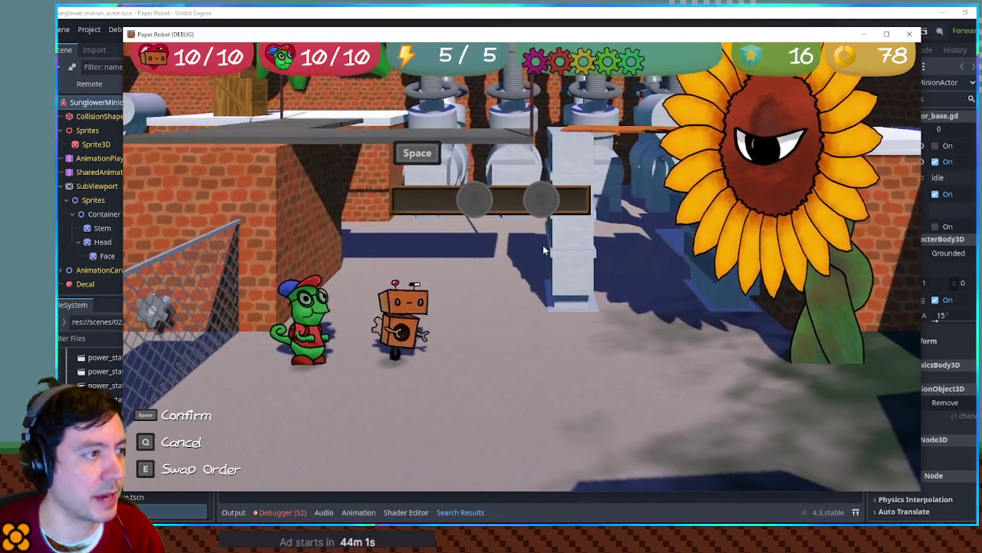
pyautogui.press('space')
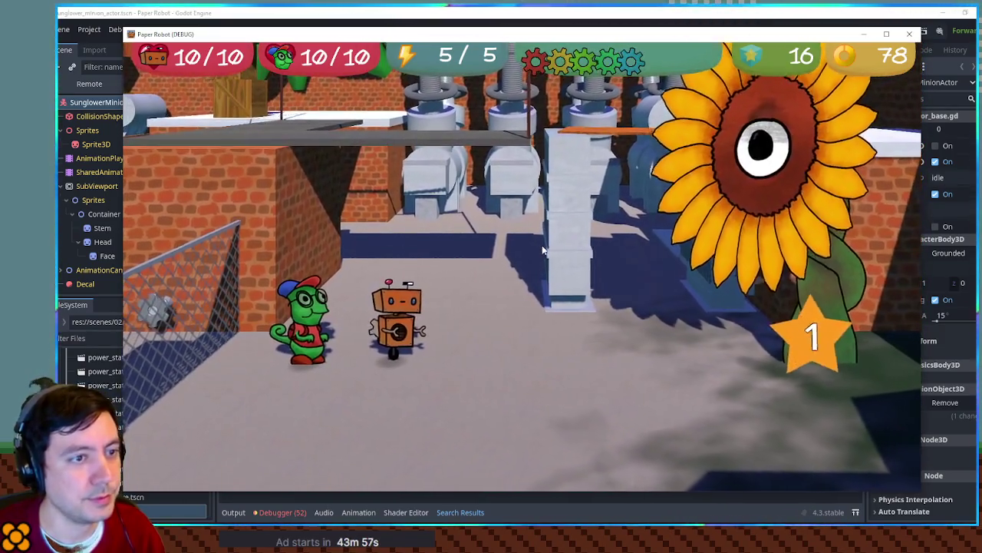
pyautogui.press('space')
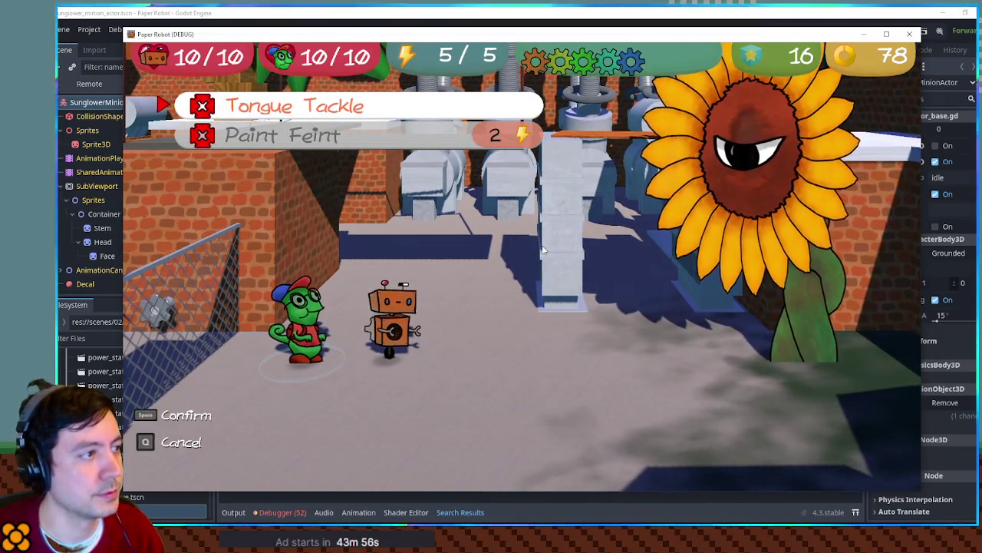
pyautogui.press('space')
pyautogui.press('space')
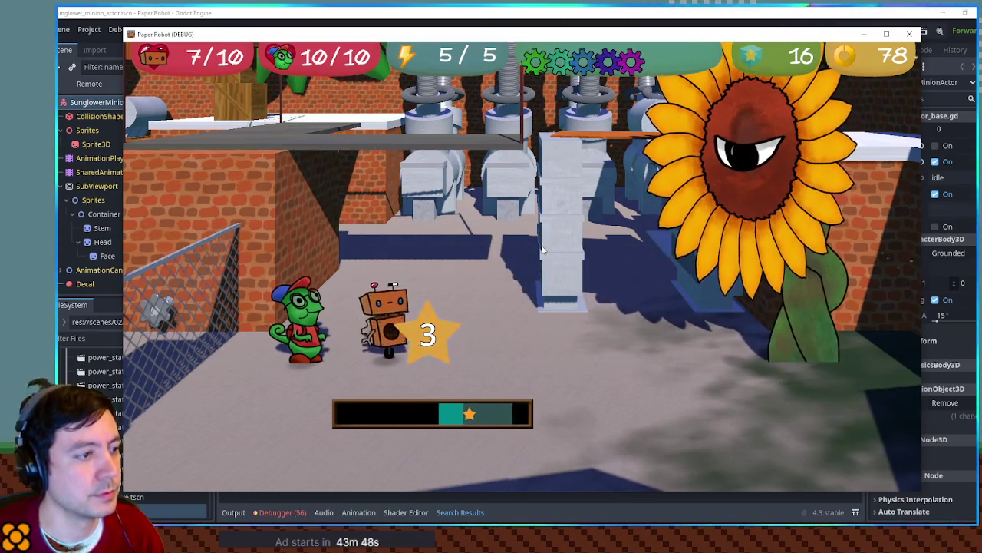
# Step: Attack Sunglower with the robot's Gear Spin, timing the action command, then with the caterpillar's attack
pyautogui.press('space')
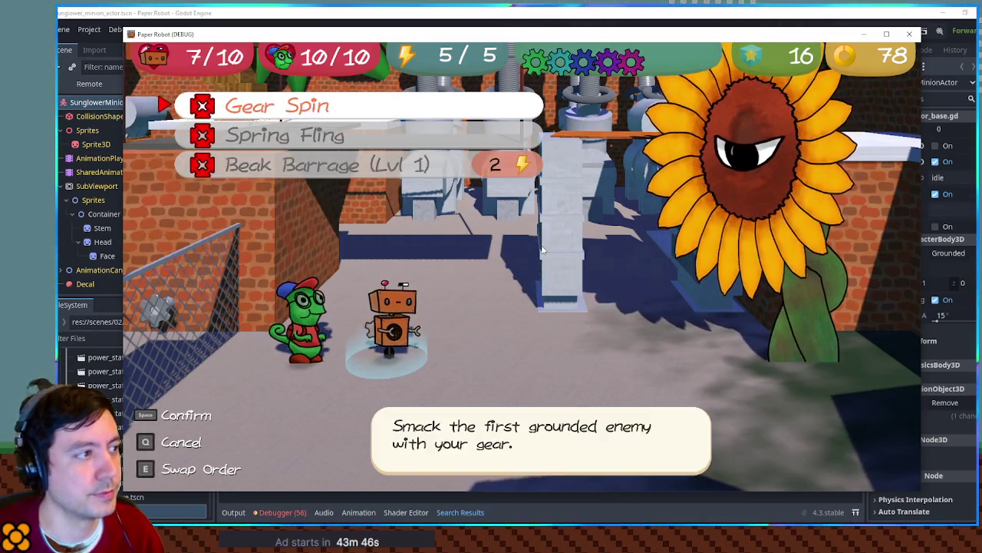
pyautogui.press('space')
pyautogui.press('q')
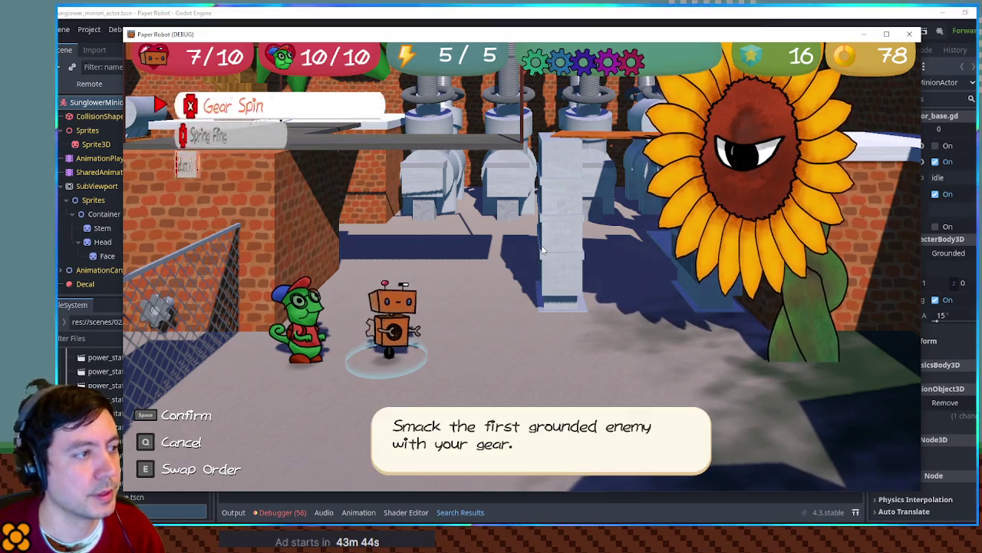
pyautogui.press('space')
pyautogui.press('space')
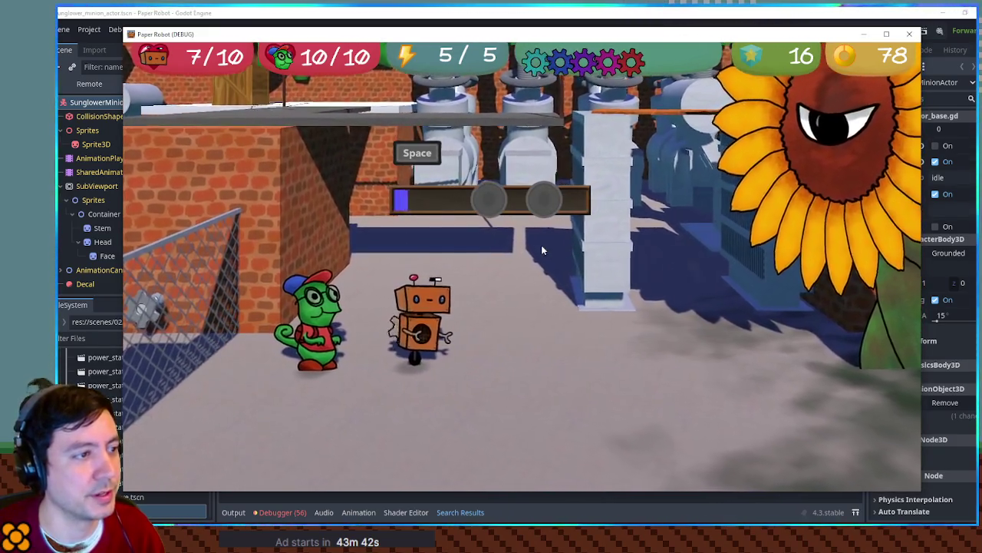
pyautogui.press('space')
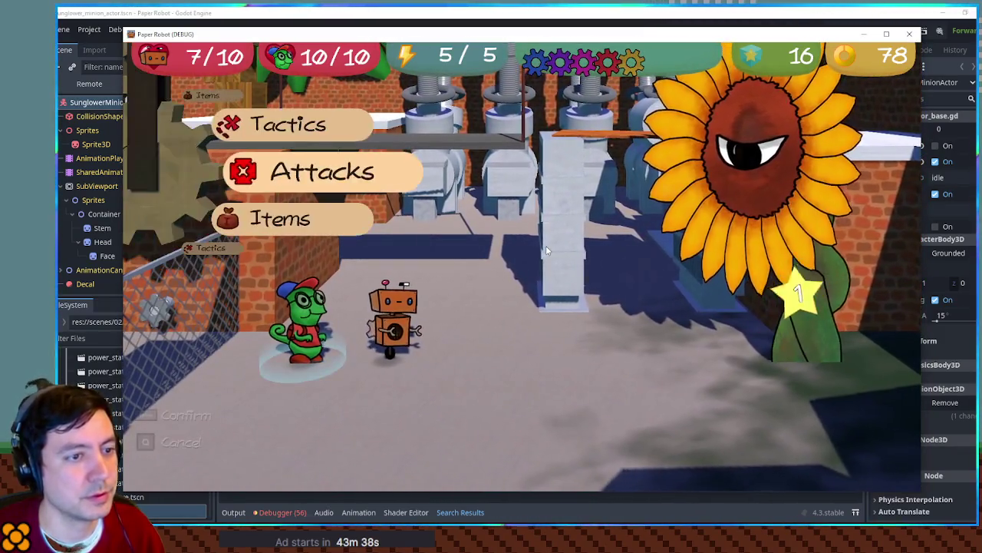
pyautogui.press('space')
pyautogui.press('space')
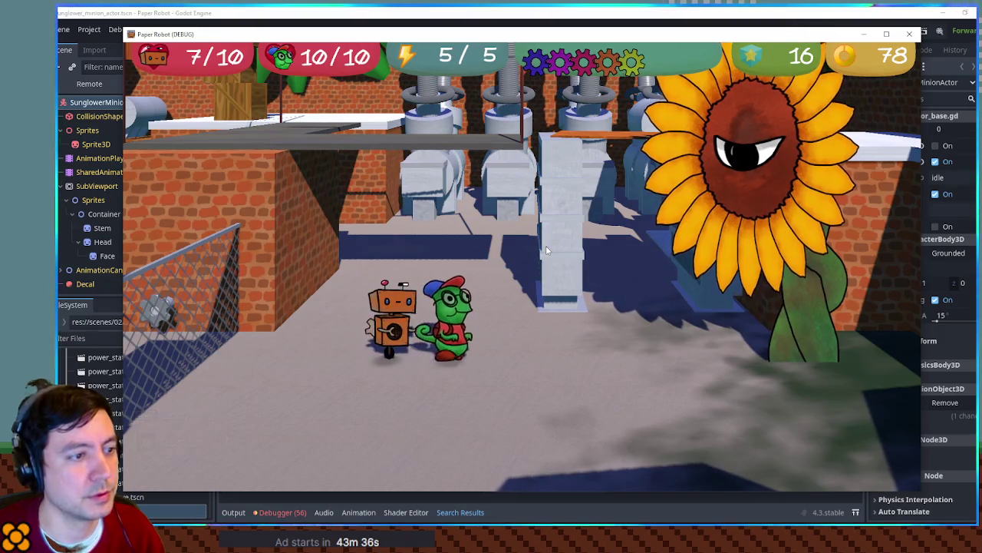
pyautogui.press('space')
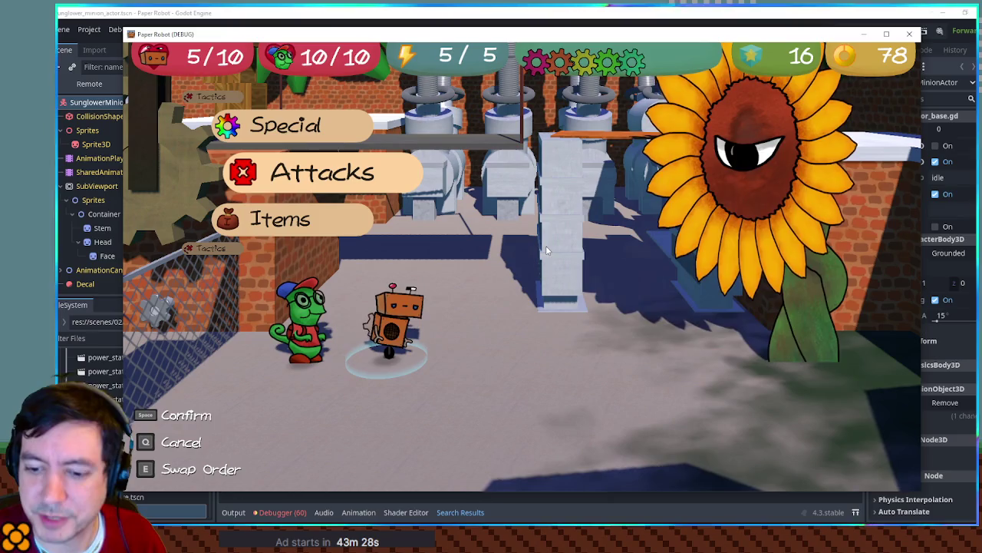
# Step: Use a Strawberry from Items on the robot, then aim the caterpillar's Tongue Tackle at Sunglower
pyautogui.press('Down')
pyautogui.press('space')
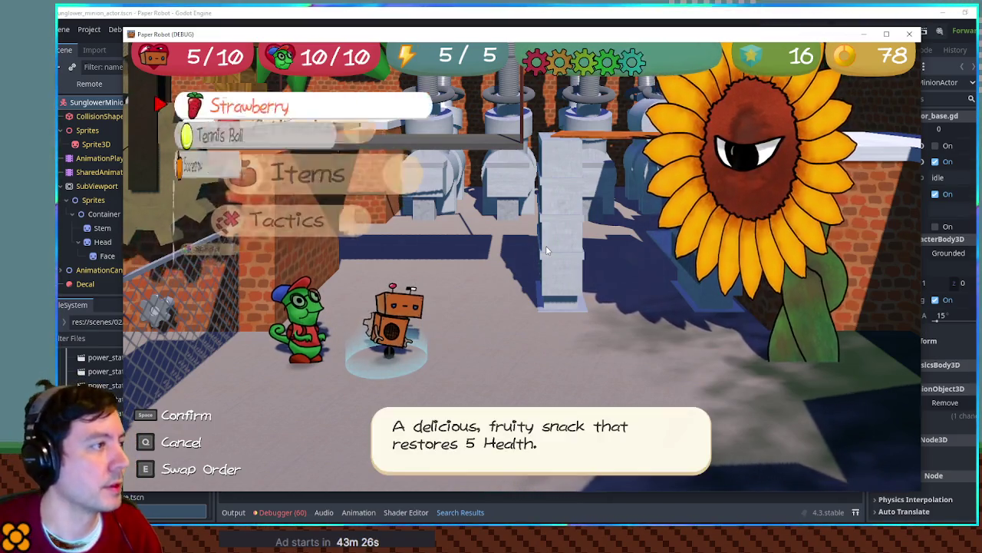
pyautogui.press('space')
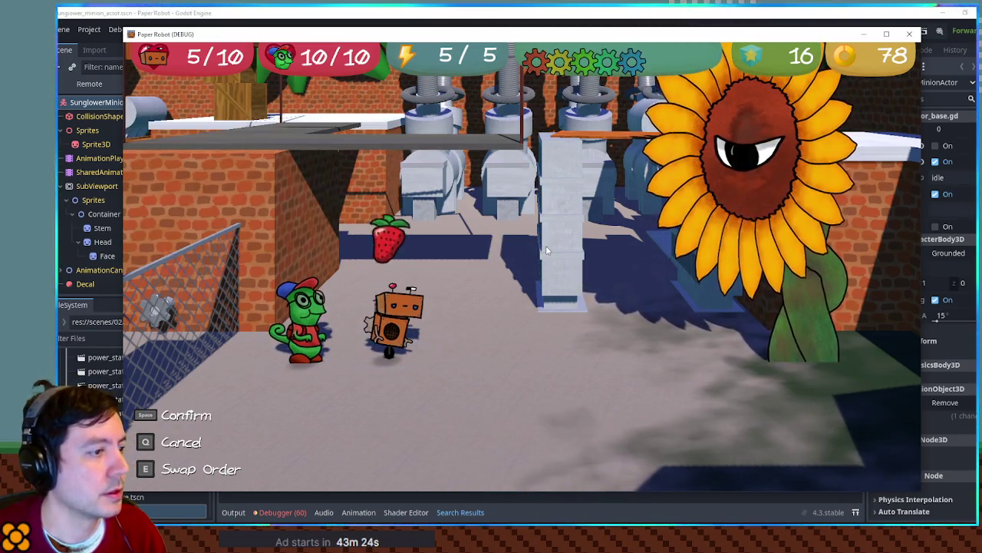
pyautogui.press('space')
pyautogui.press('space')
pyautogui.press('space')
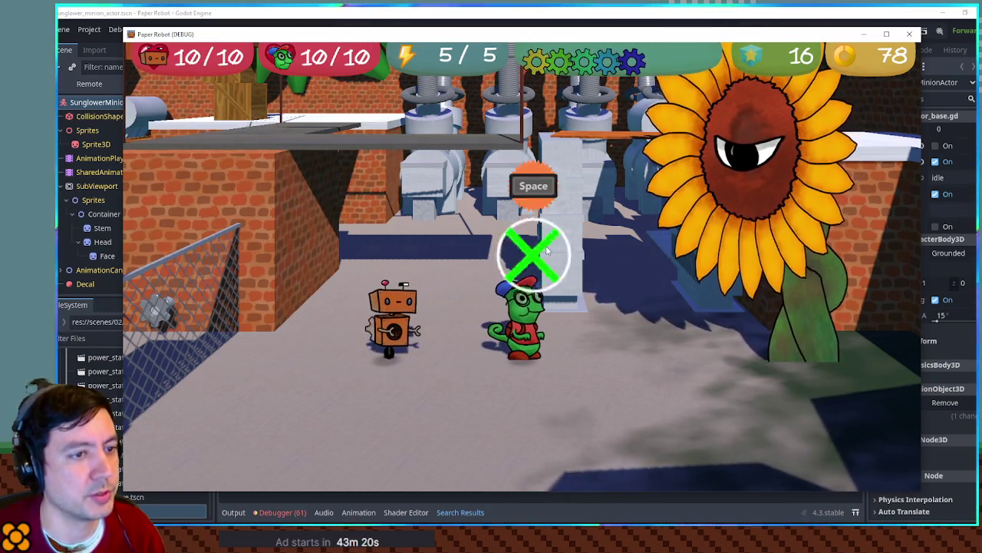
pyautogui.press('space')
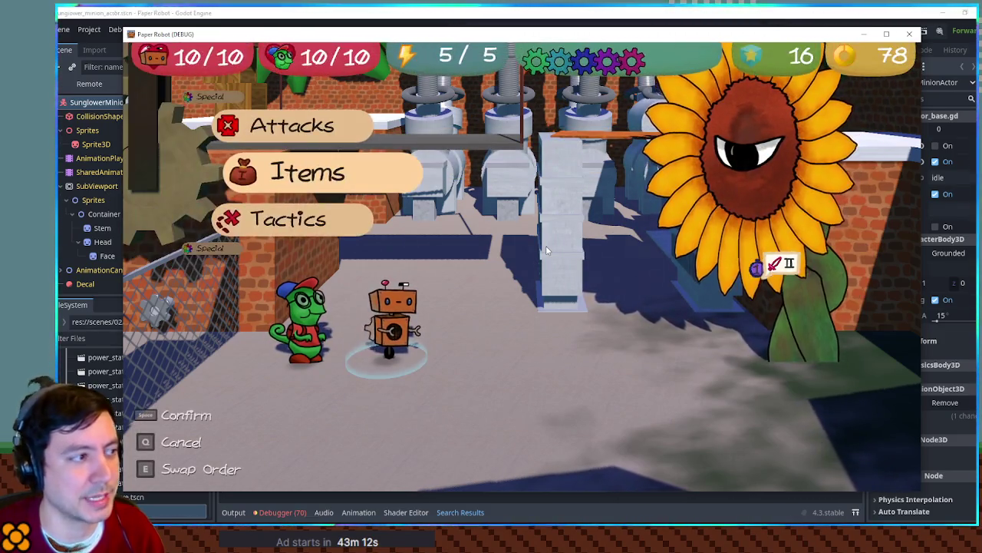
# Step: Attack Sunglower with Spring Fling, timing its action command
pyautogui.press('space')
pyautogui.press('Down')
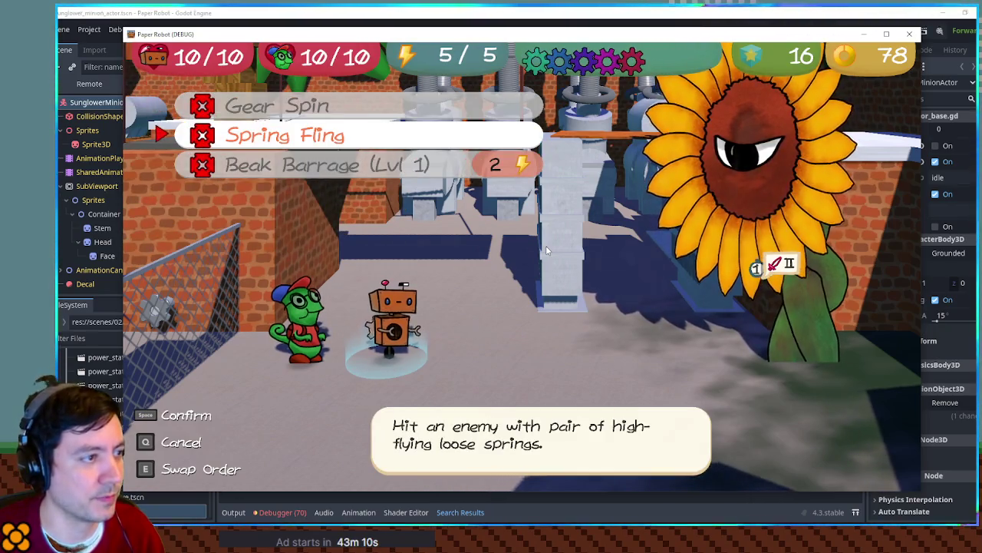
pyautogui.press('space')
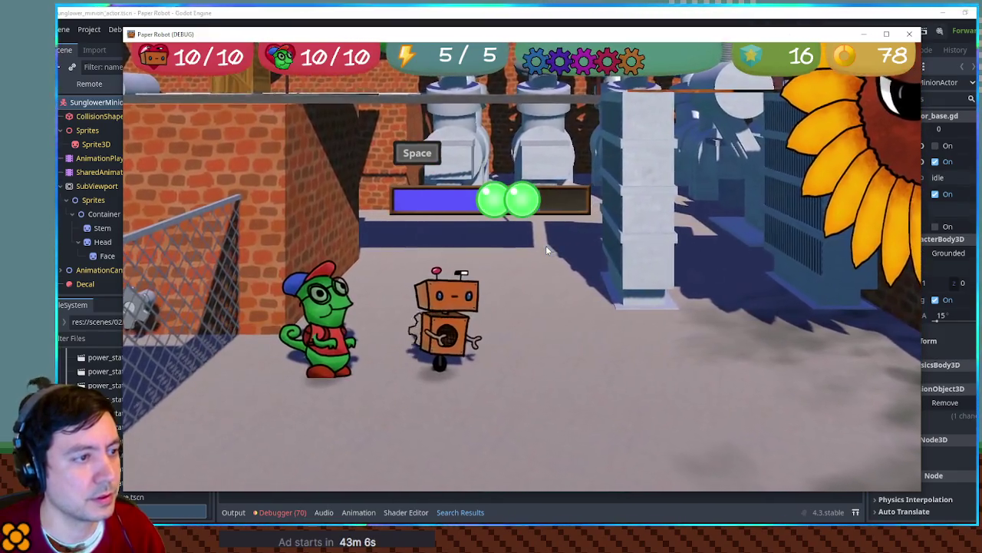
pyautogui.press('space')
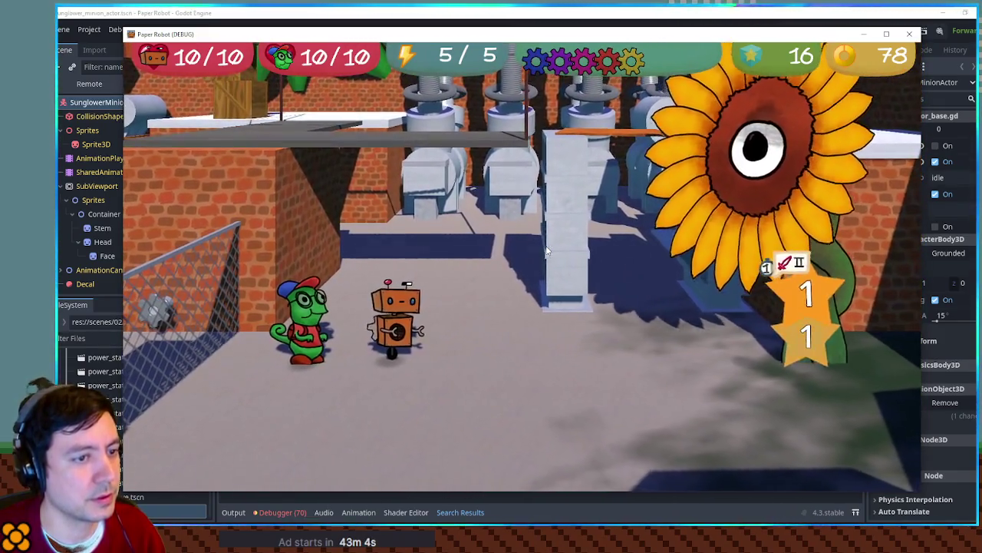
# Step: Use Paint Feint on the party
pyautogui.press('space')
pyautogui.press('Down')
pyautogui.press('space')
pyautogui.press('space')
pyautogui.press('space')
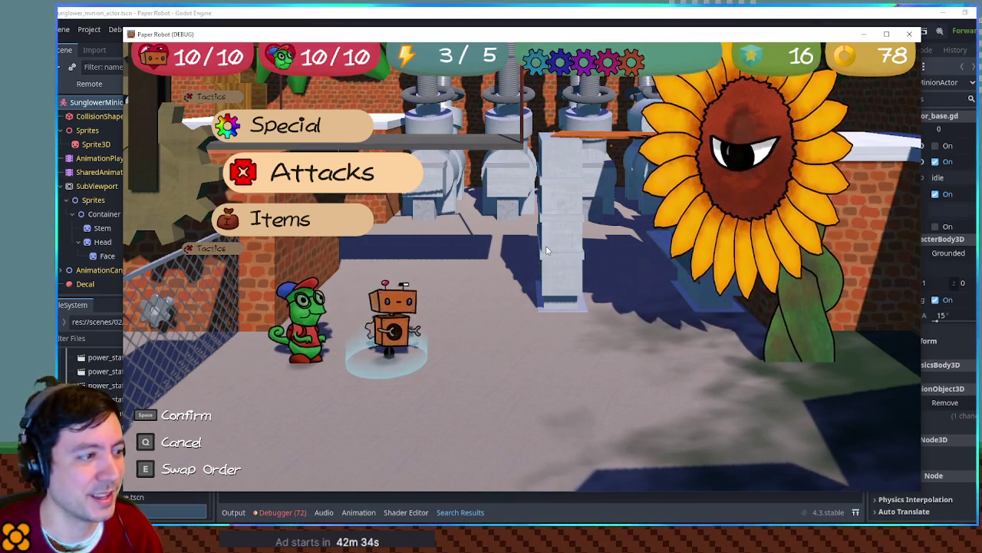
# Step: Launch Beak Barrage at Sunglower, dropping FP to 1/5
pyautogui.press('space')
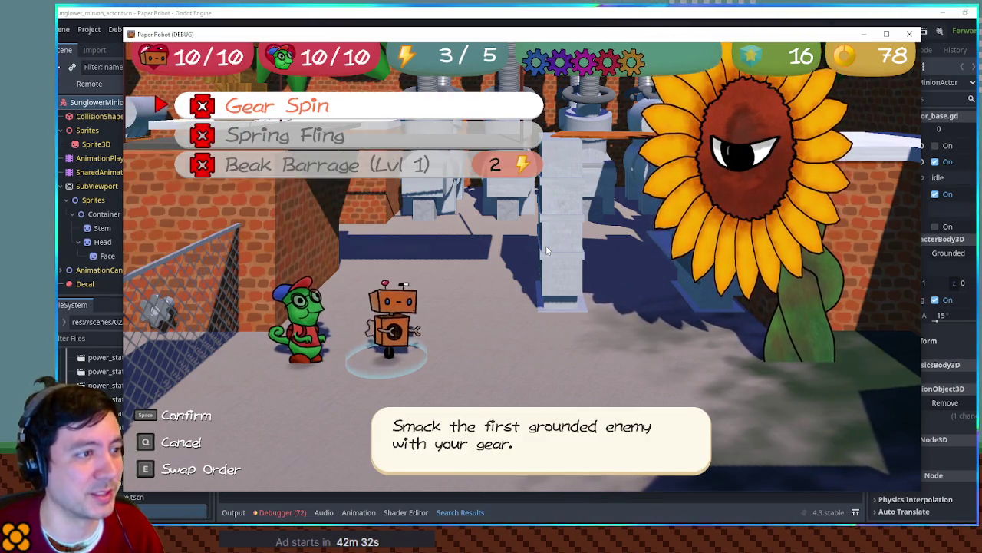
pyautogui.press('Down')
pyautogui.press('Down')
pyautogui.press('space')
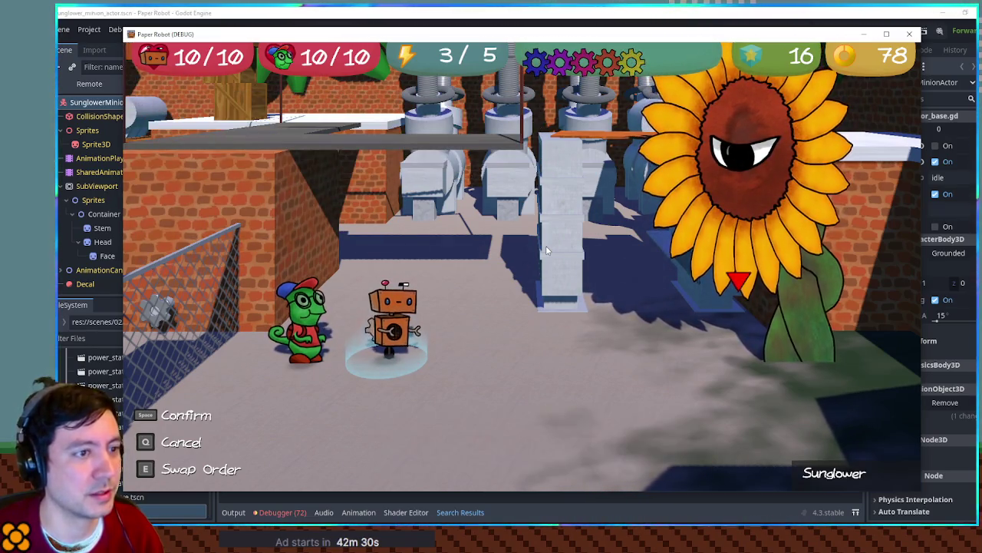
pyautogui.press('space')
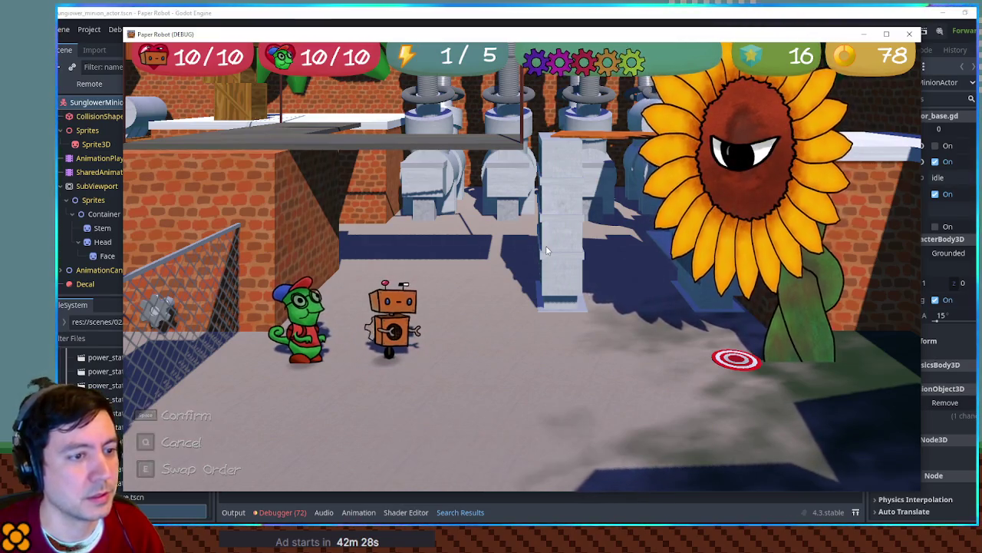